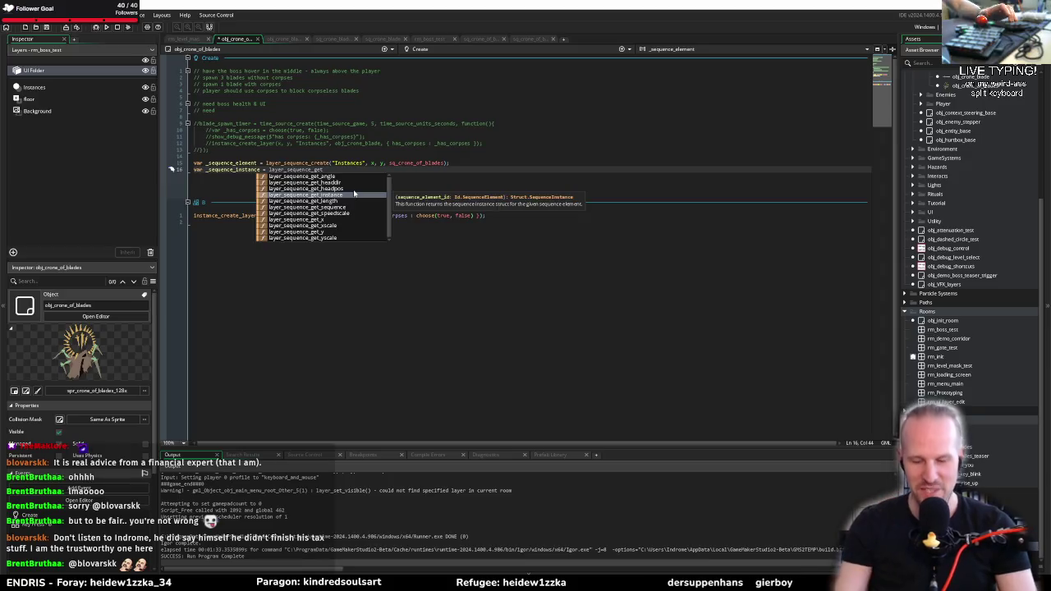
Complete line 16 as layer_sequence_get_instance(_sequence_element); and start a new line
{"action": "left_click", "coordinate": [354, 194]}
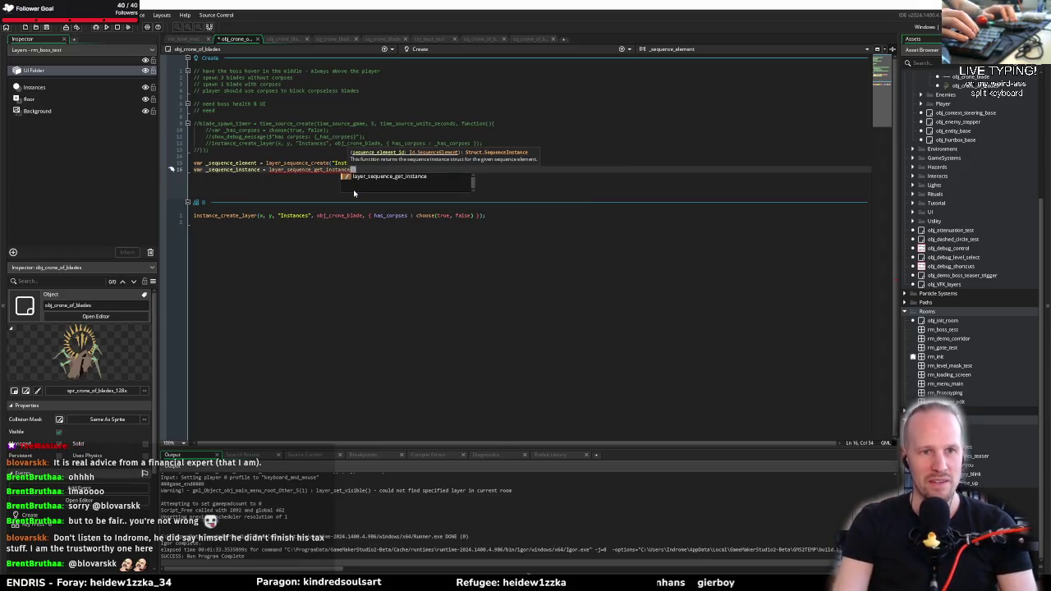
{"action": "type", "text": "(_sequence_element);"}
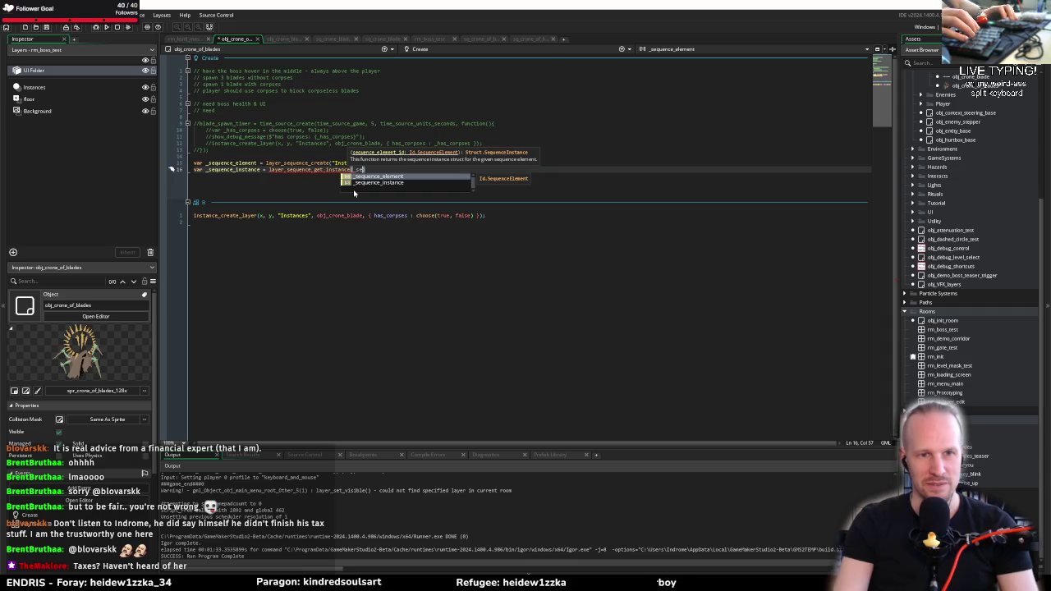
{"action": "key", "text": "Return"}
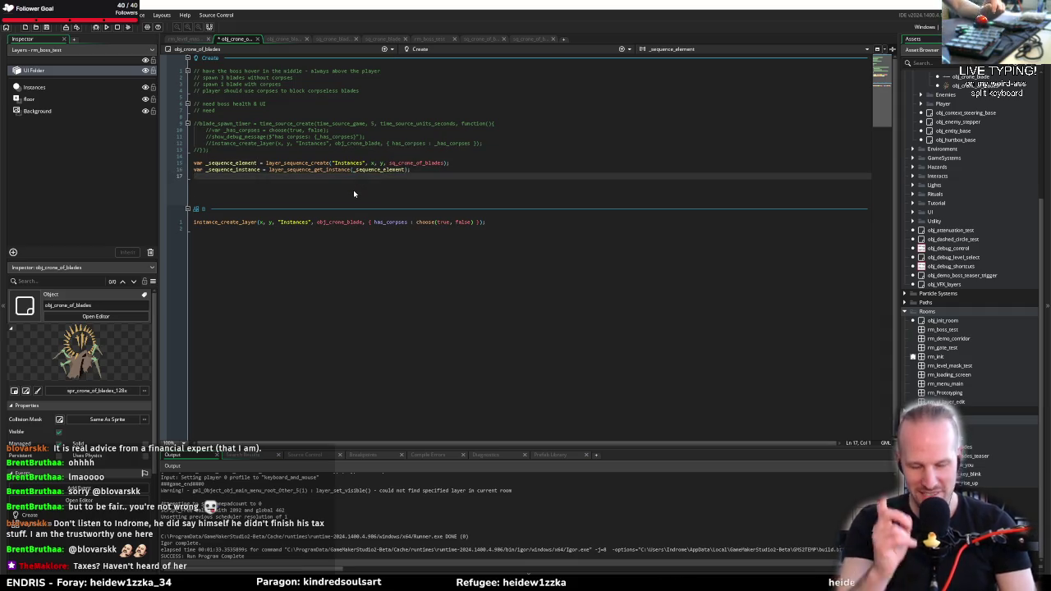
Begin line 17 as var _sequence_struct = and open the layer_sequence_get_instance manual page
{"action": "type", "text": "var _se"}
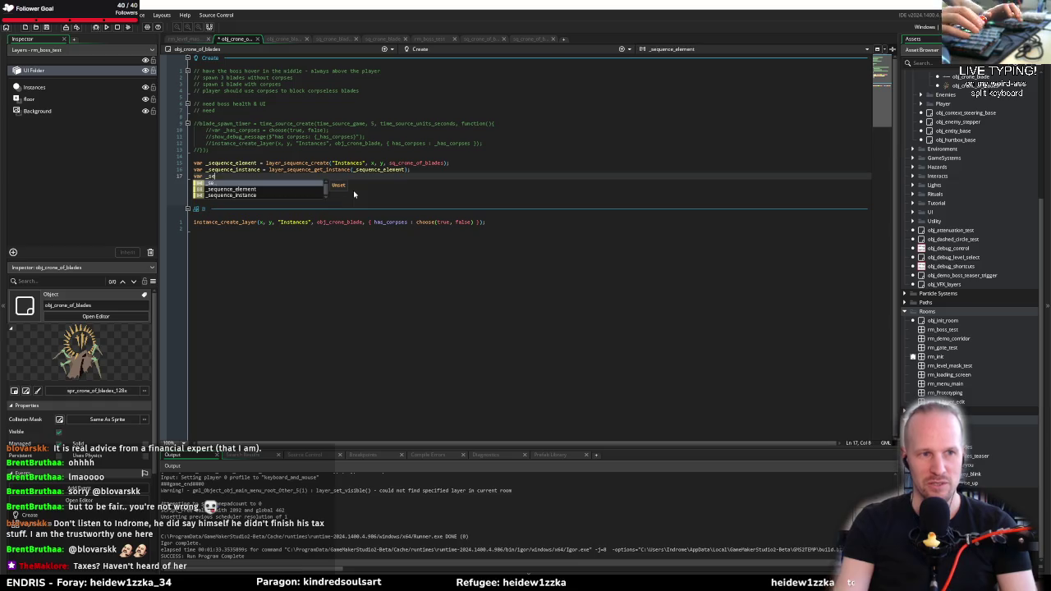
{"action": "type", "text": "quencestruct = "}
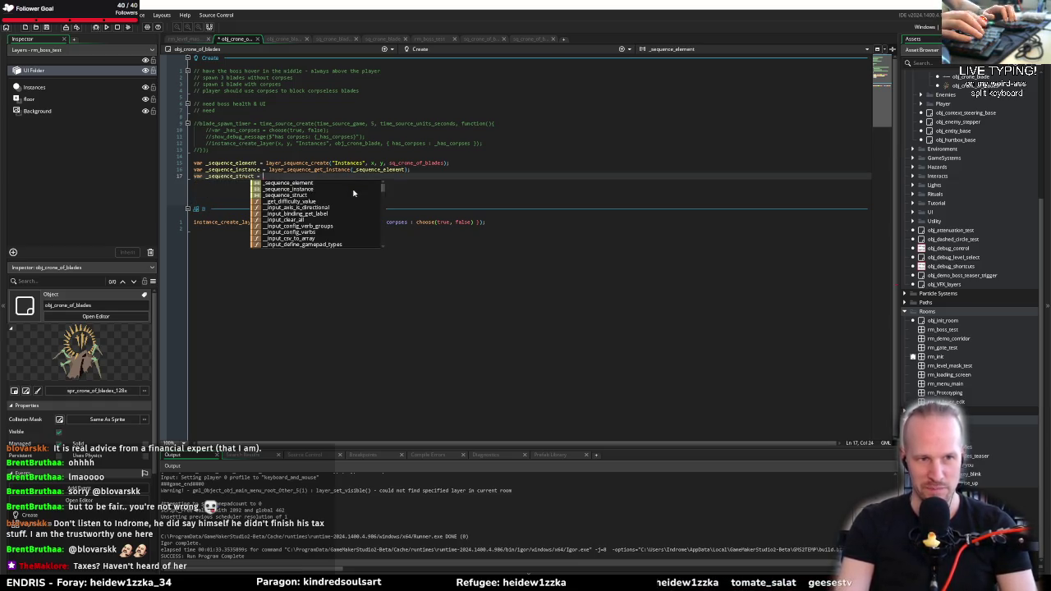
{"action": "type", "text": "sequenc"}
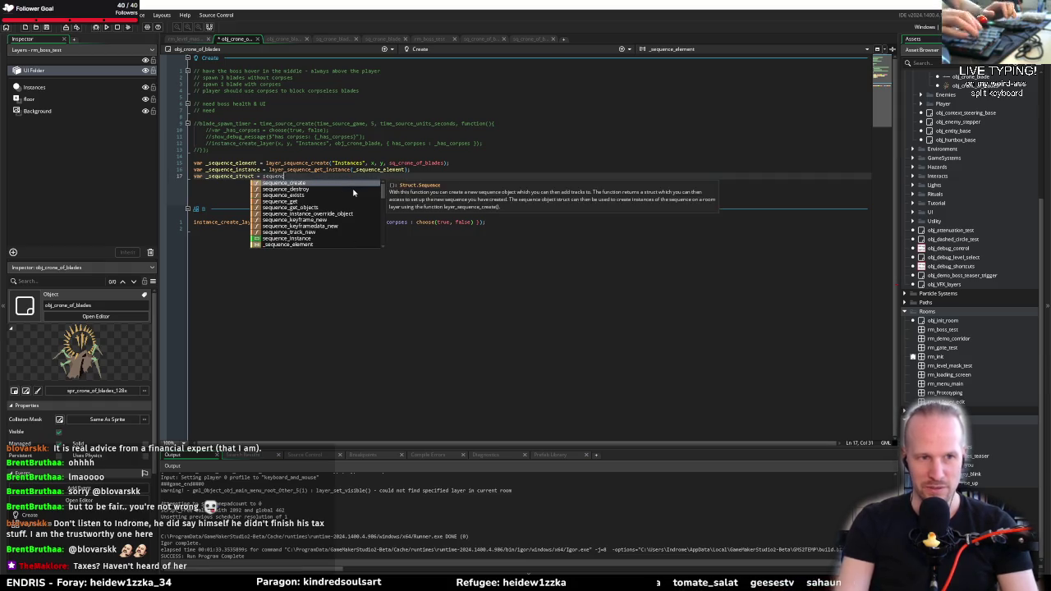
{"action": "type", "text": "e_get"}
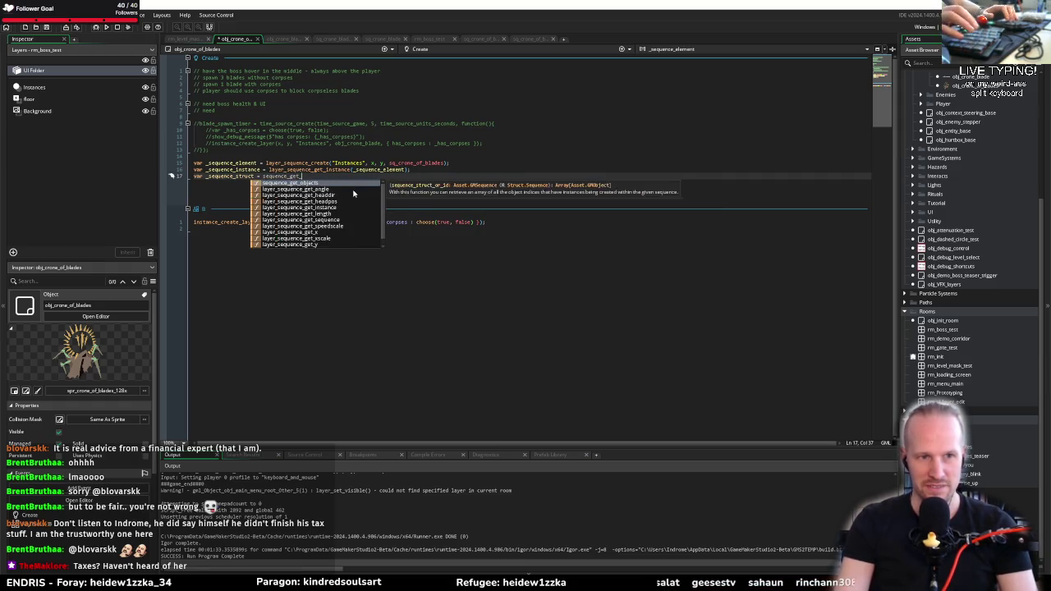
{"action": "type", "text": "_"}
{"action": "key", "text": "BackSpace"}
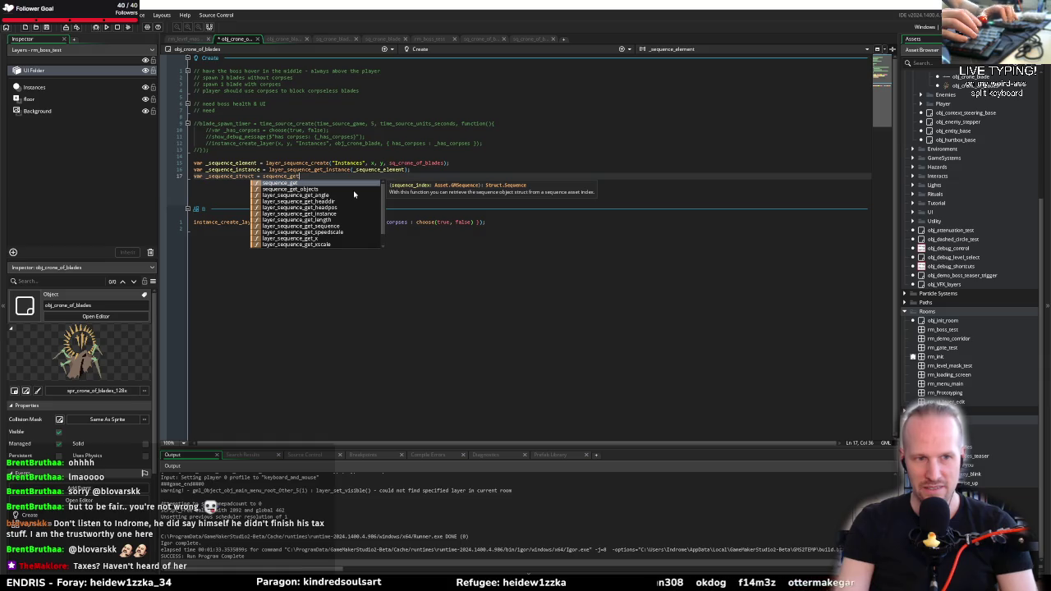
{"action": "key", "text": "Down"}
{"action": "key", "text": "Down"}
{"action": "key", "text": "Down"}
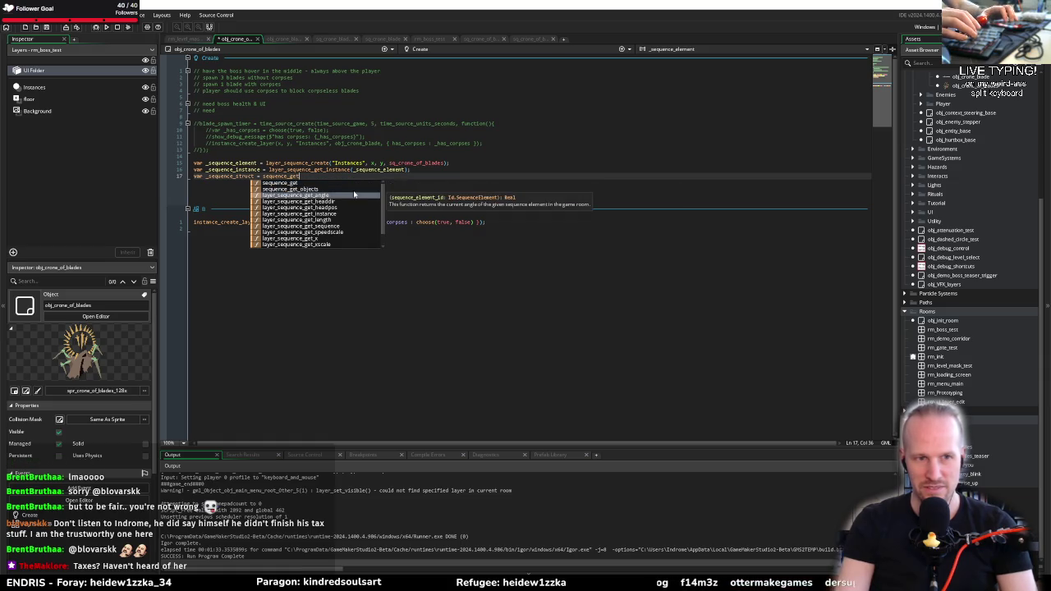
{"action": "key", "text": "Down"}
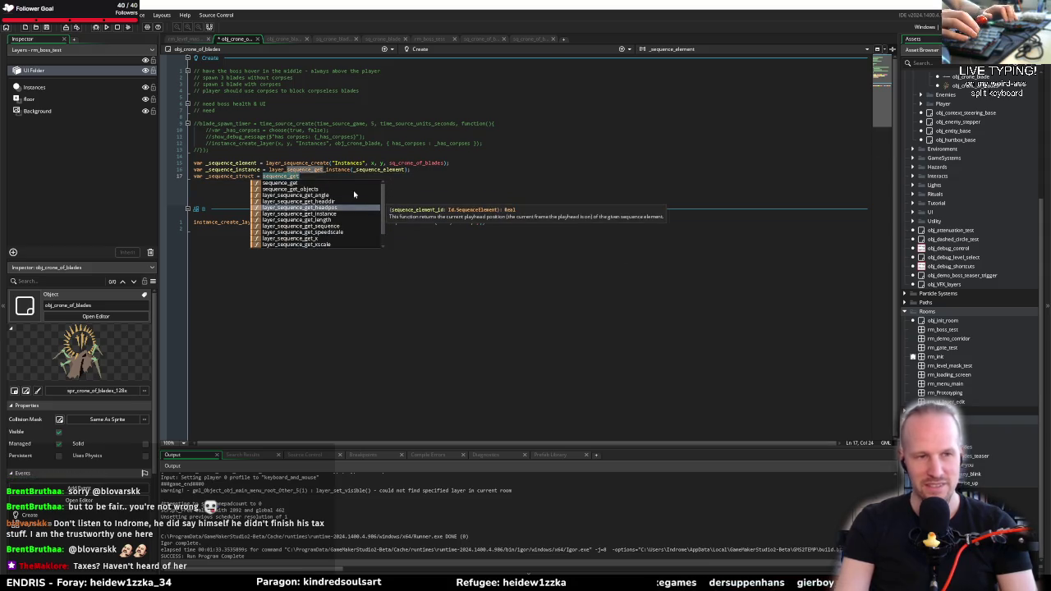
{"action": "type", "text": "layer_s"}
{"action": "type", "text": "equence"}
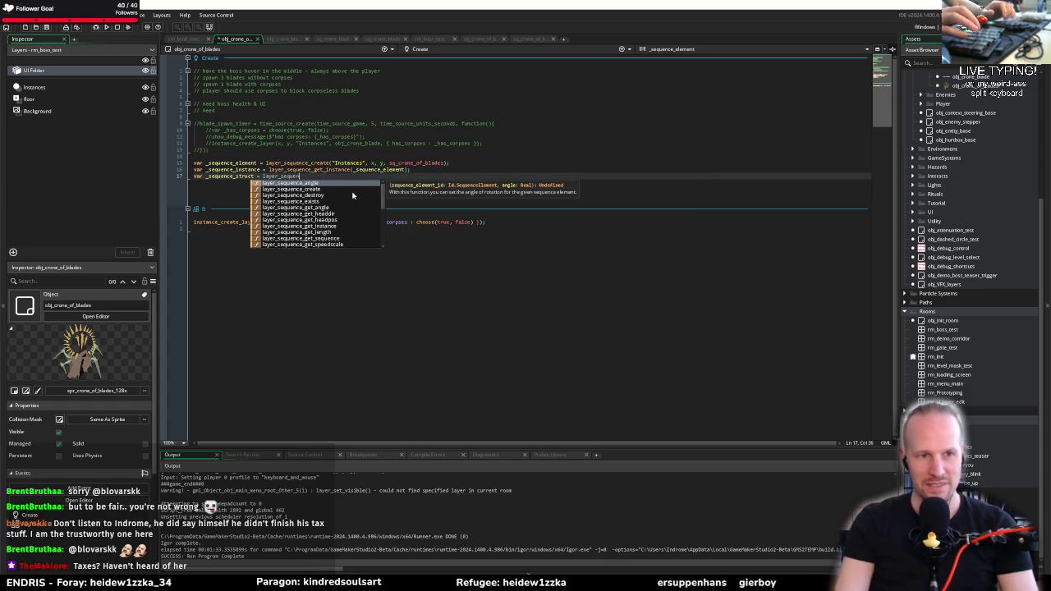
{"action": "key", "text": "Up"}
{"action": "key", "text": "Up"}
{"action": "key", "text": "Up"}
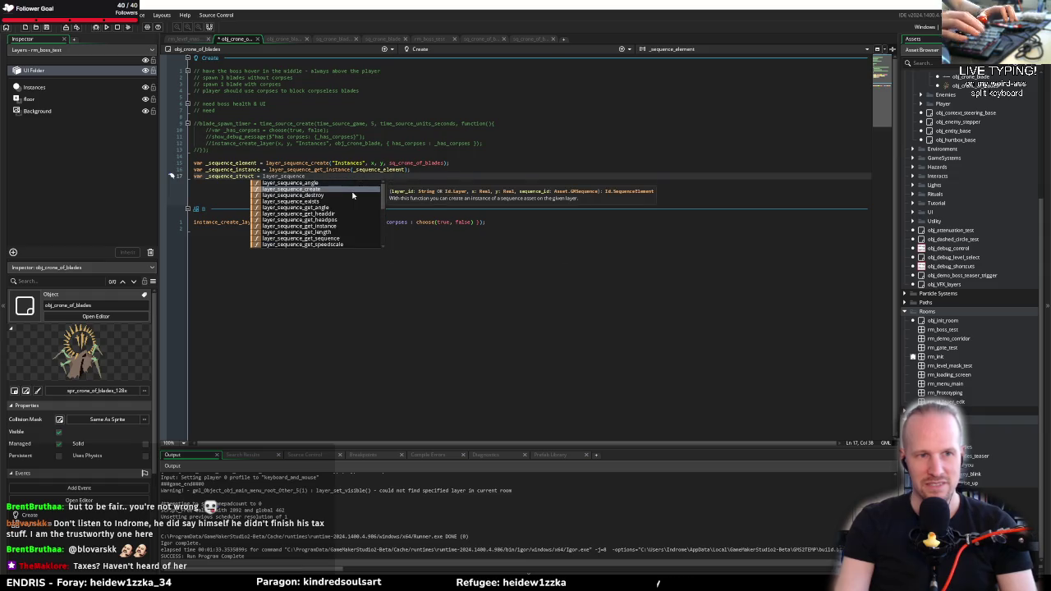
{"action": "key", "text": "ctrl+shift+Left"}
{"action": "key", "text": "BackSpace"}
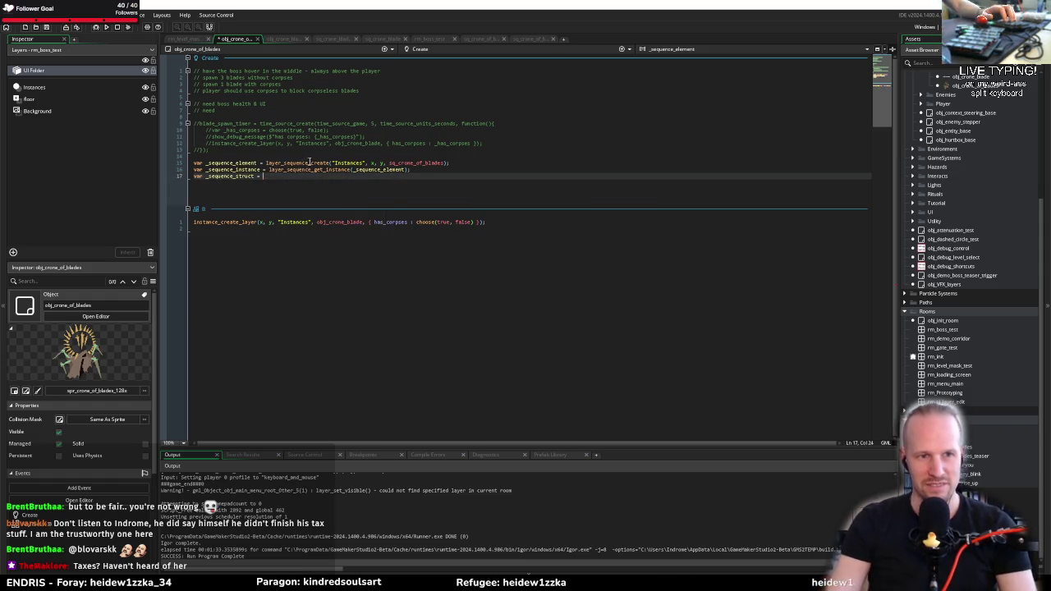
{"action": "middle_click", "coordinate": [306, 167]}
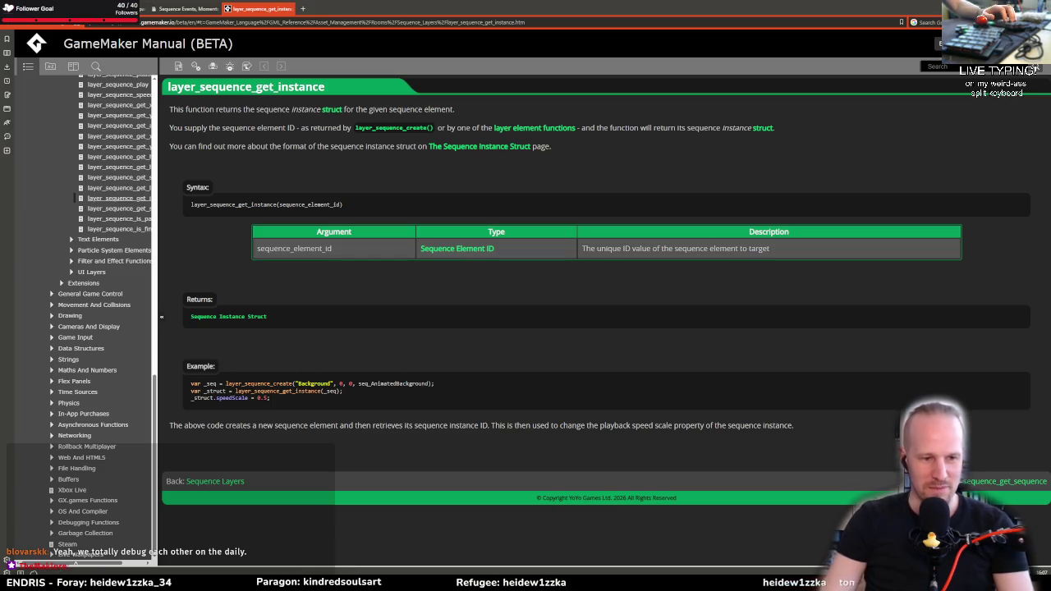
Return from the layer_sequence_get_instance manual page to the GameMaker code editor
{"action": "key", "text": "alt+Tab"}
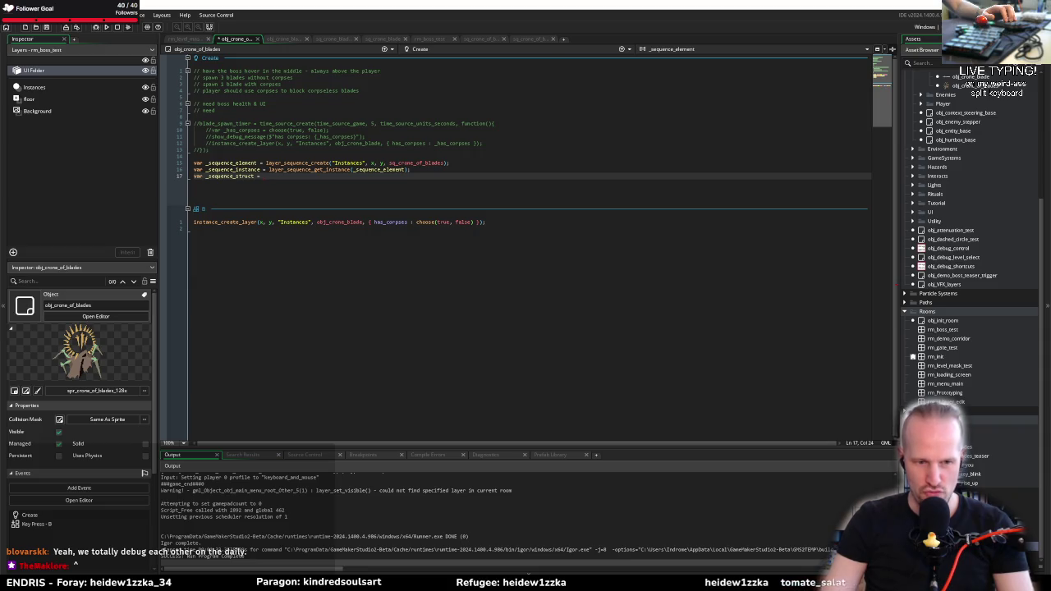
Read The Sequence Instance Struct manual page, select the example code, and return to GameMaker
{"action": "left_click", "coordinate": [351, 225]}
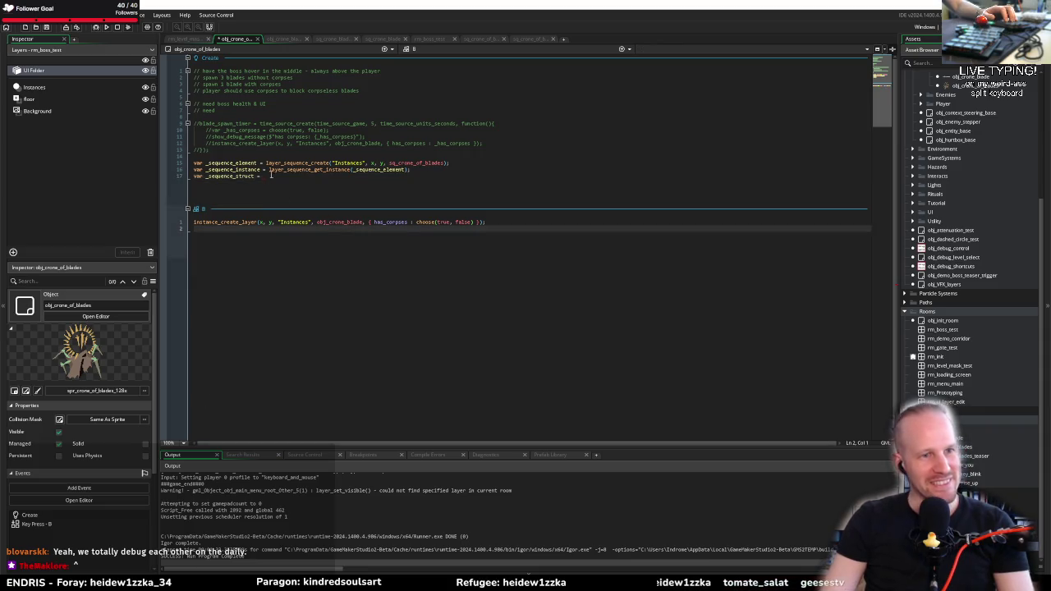
{"action": "left_click", "coordinate": [269, 177]}
{"action": "key", "text": "alt+Tab"}
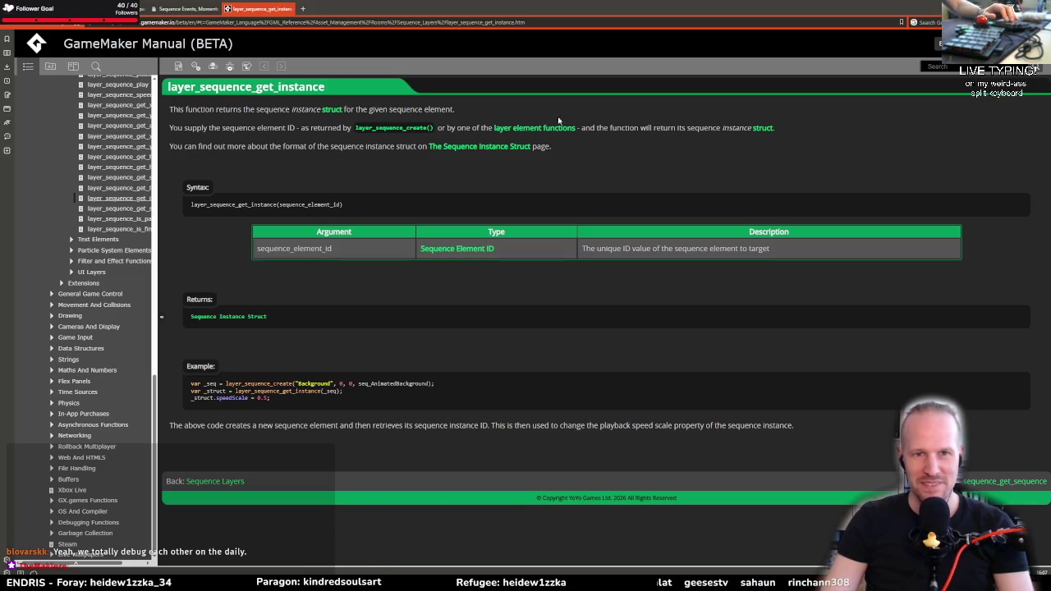
{"action": "left_click", "coordinate": [474, 148]}
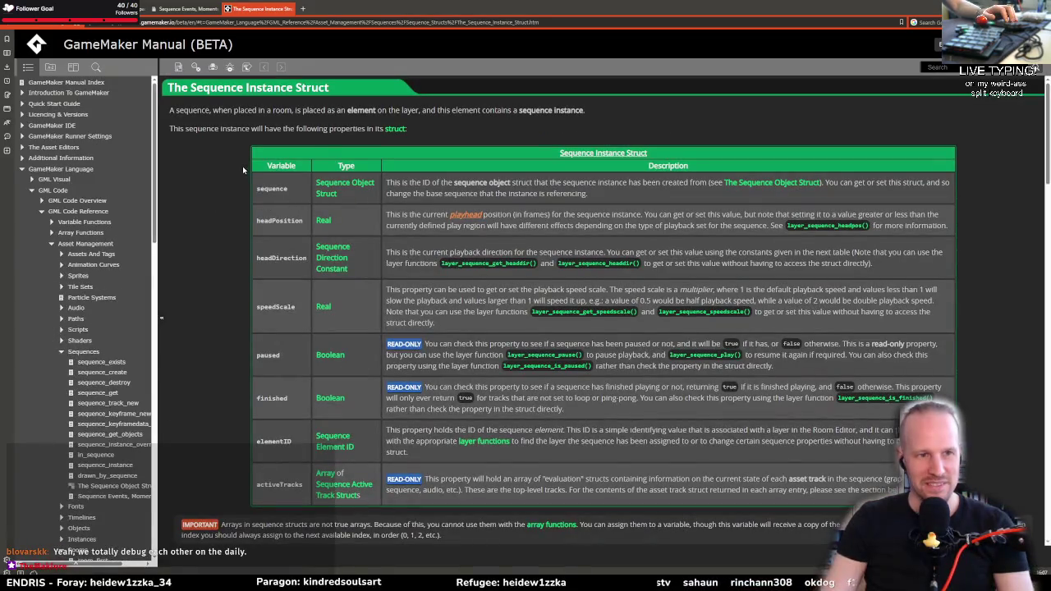
{"action": "scroll", "coordinate": [255, 311], "scroll_direction": "down", "scroll_amount": 5}
{"action": "key", "text": "alt+Left"}
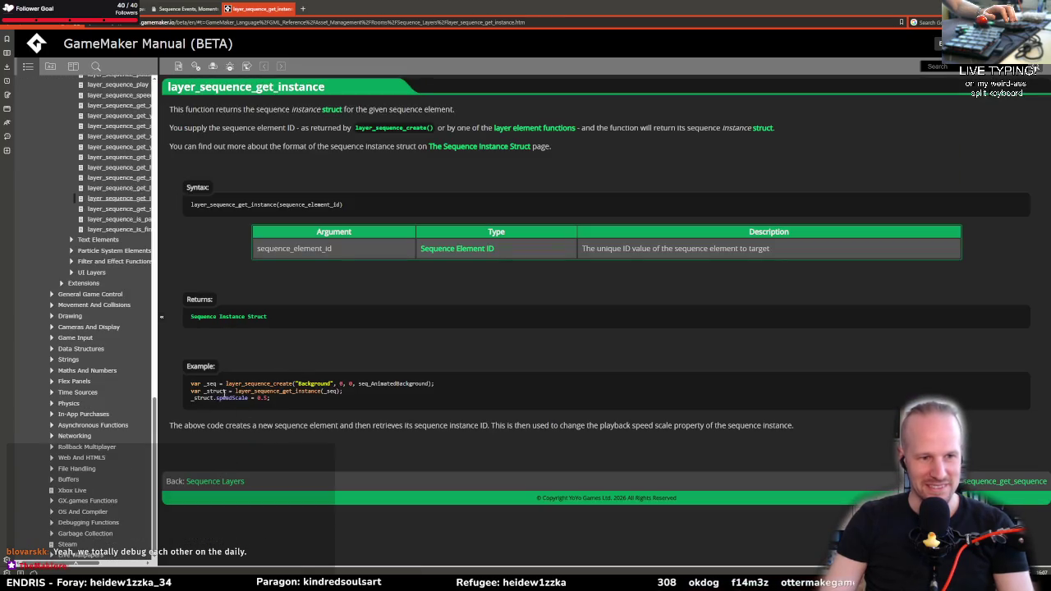
{"action": "left_click_drag", "start_coordinate": [233, 392], "coordinate": [310, 392]}
{"action": "key", "text": "alt+Tab"}
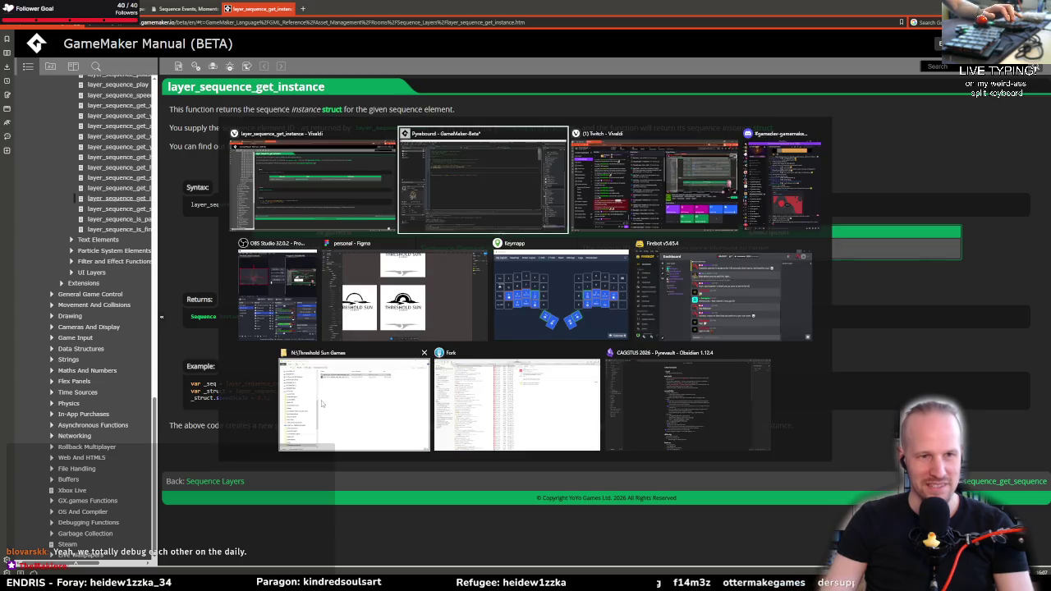
{"action": "mouse_move", "coordinate": [304, 173]}
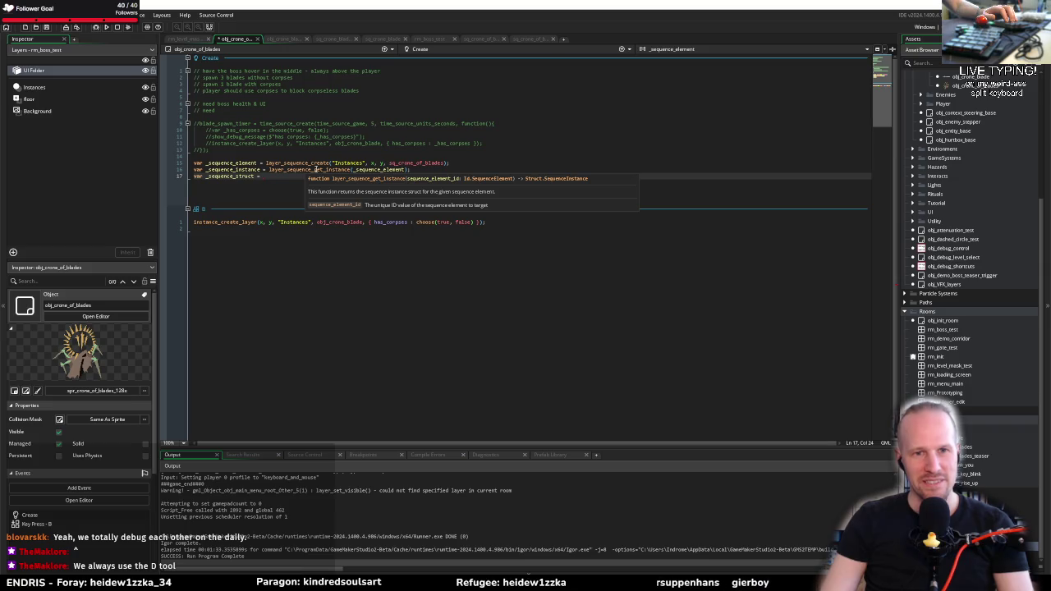
Remove the unfinished line 17 and rename _sequence_instance on line 16 to _sequence_struct
{"action": "left_click", "coordinate": [263, 169]}
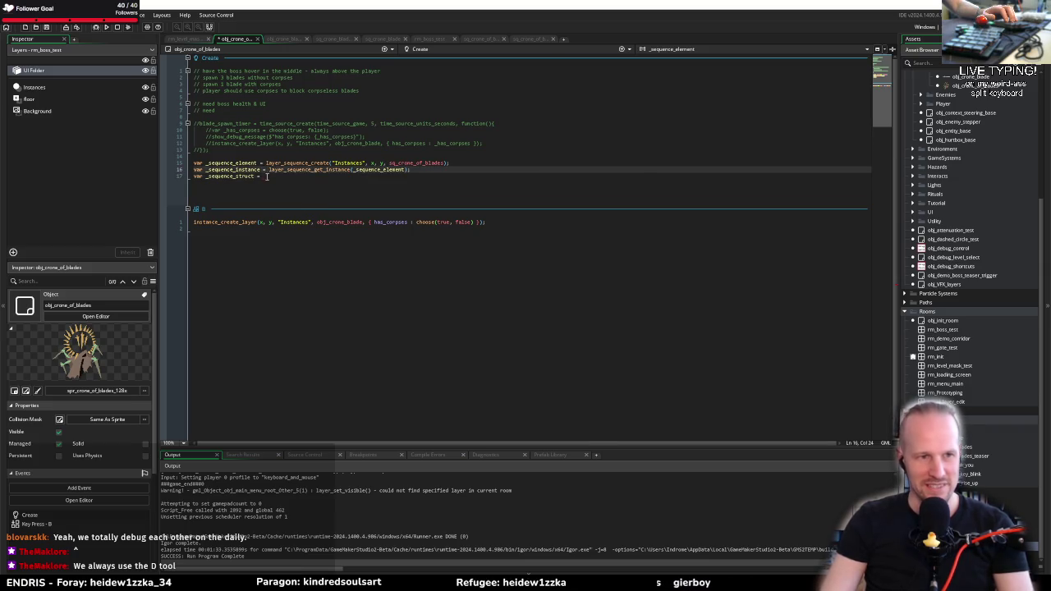
{"action": "key", "text": "ctrl+z"}
{"action": "key", "text": "Home"}
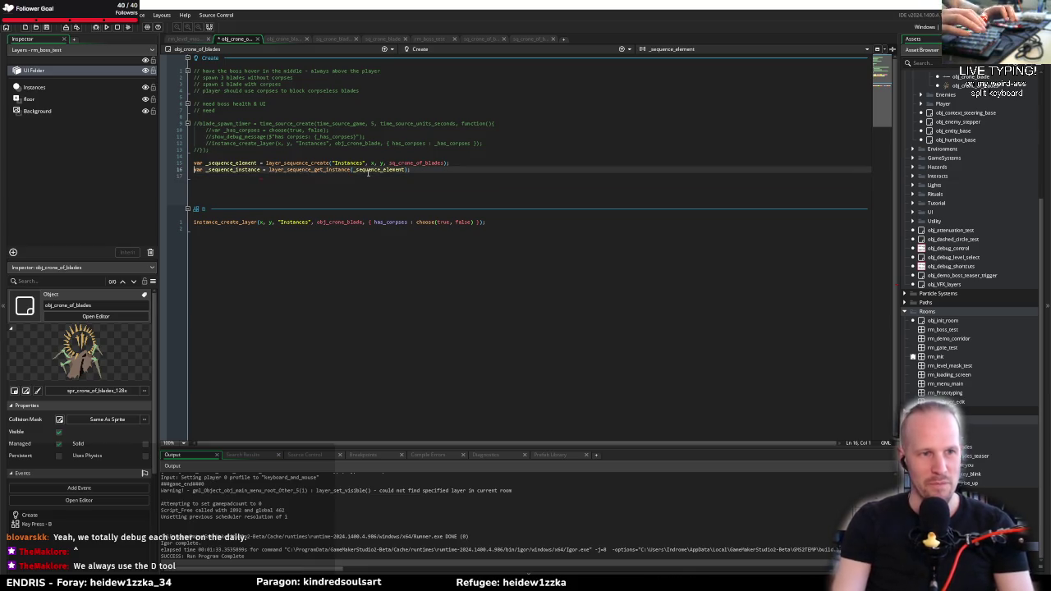
{"action": "key", "text": "ctrl+Right"}
{"action": "key", "text": "ctrl+Right"}
{"action": "key", "text": "ctrl+Right"}
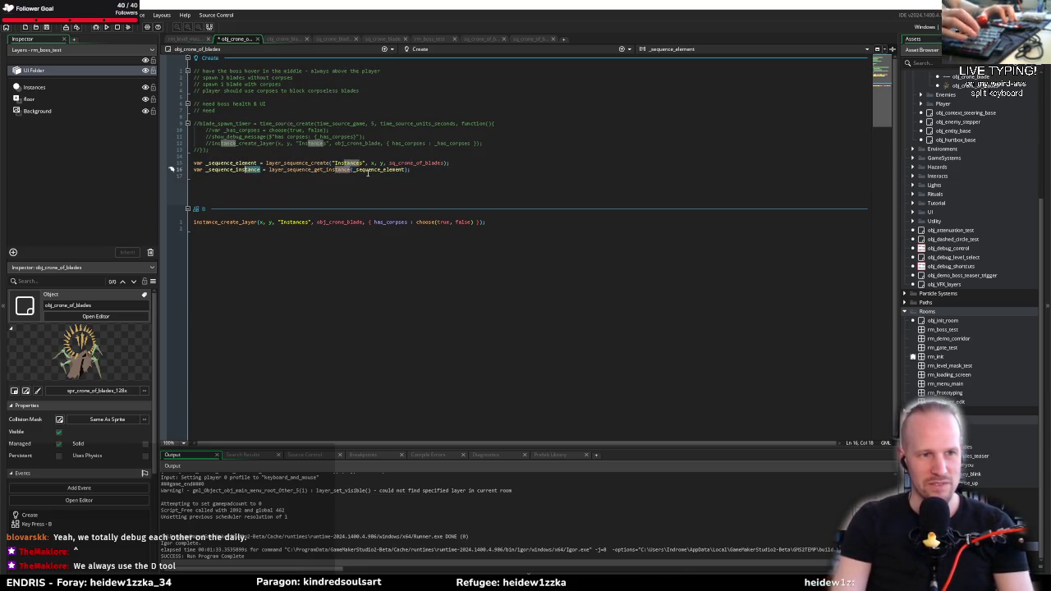
{"action": "key", "text": "BackSpace"}
{"action": "key", "text": "BackSpace"}
{"action": "key", "text": "BackSpace"}
{"action": "key", "text": "Delete"}
{"action": "key", "text": "Delete"}
{"action": "key", "text": "Delete"}
{"action": "type", "text": "struct"}
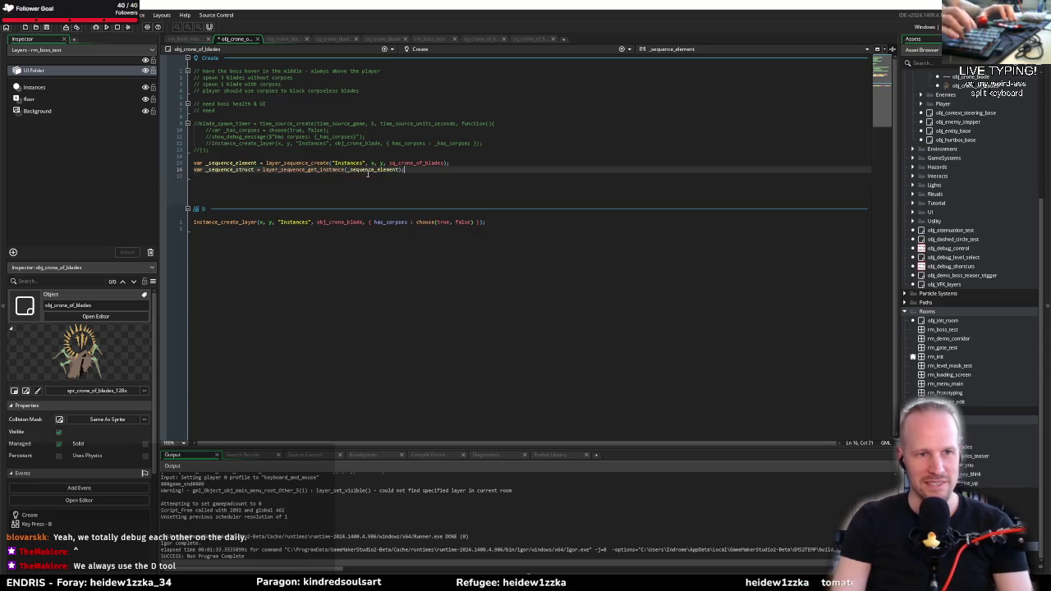
{"action": "key", "text": "End"}
Turn lines 15–16 into instance variables sequence_element and sequence_struct by dropping var and underscores
{"action": "double_click", "coordinate": [228, 164]}
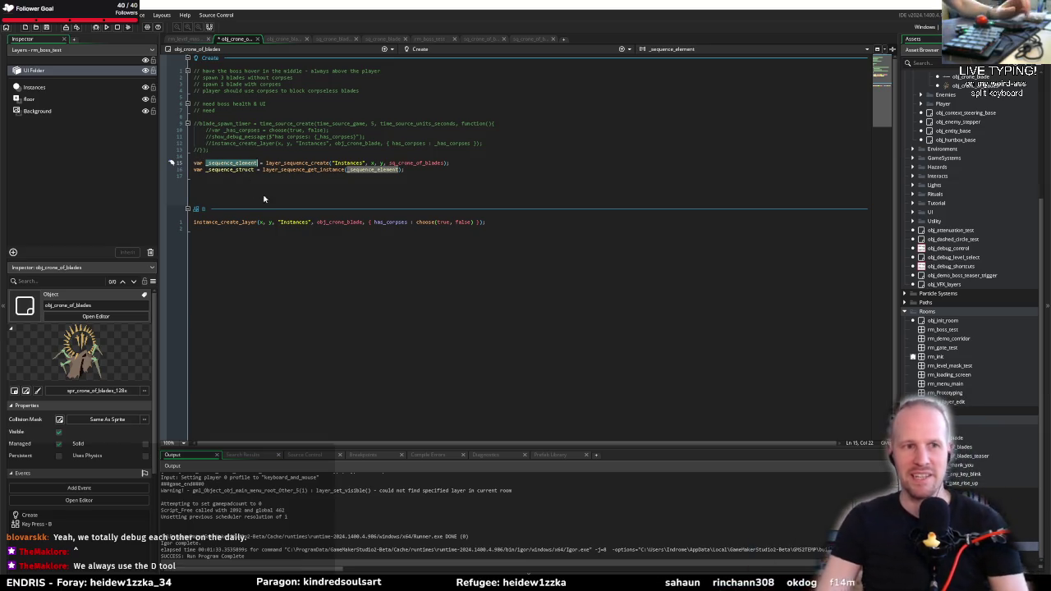
{"action": "double_click", "coordinate": [238, 169]}
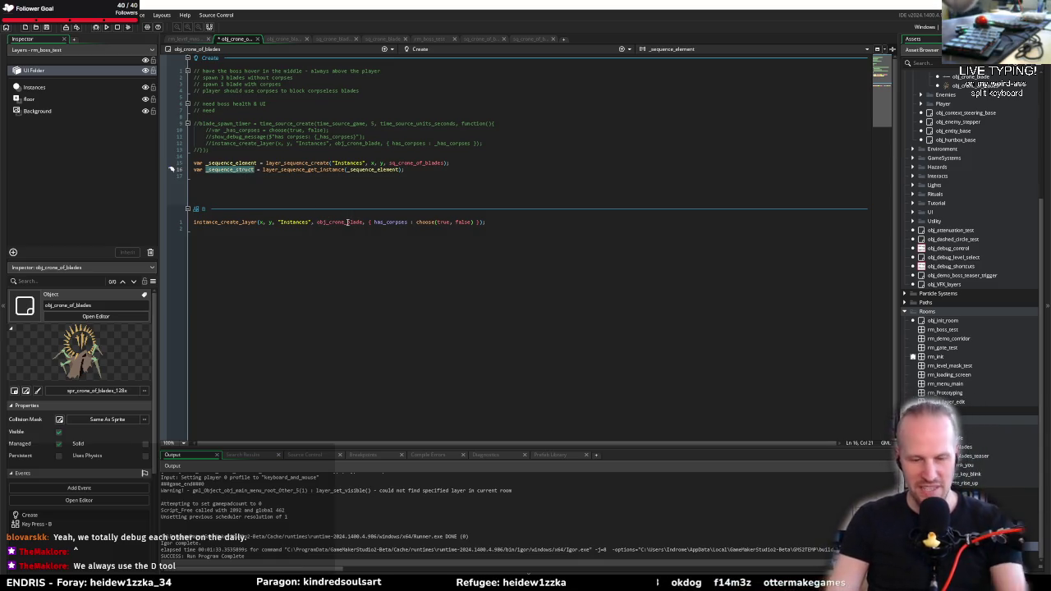
{"action": "mouse_move", "coordinate": [347, 222]}
{"action": "left_click", "coordinate": [451, 172]}
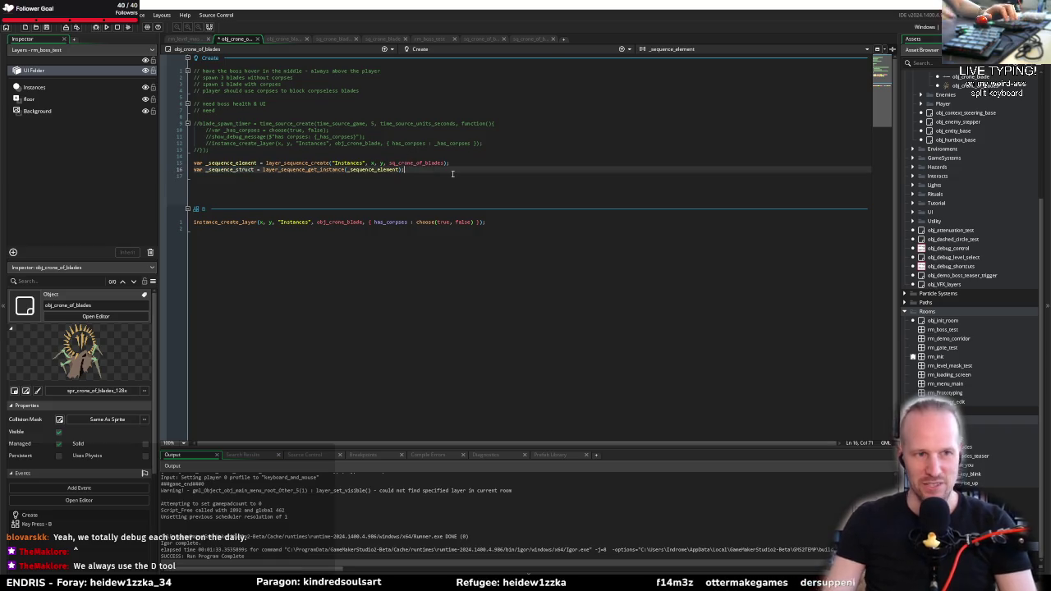
{"action": "key", "text": "ctrl+shift+Right"}
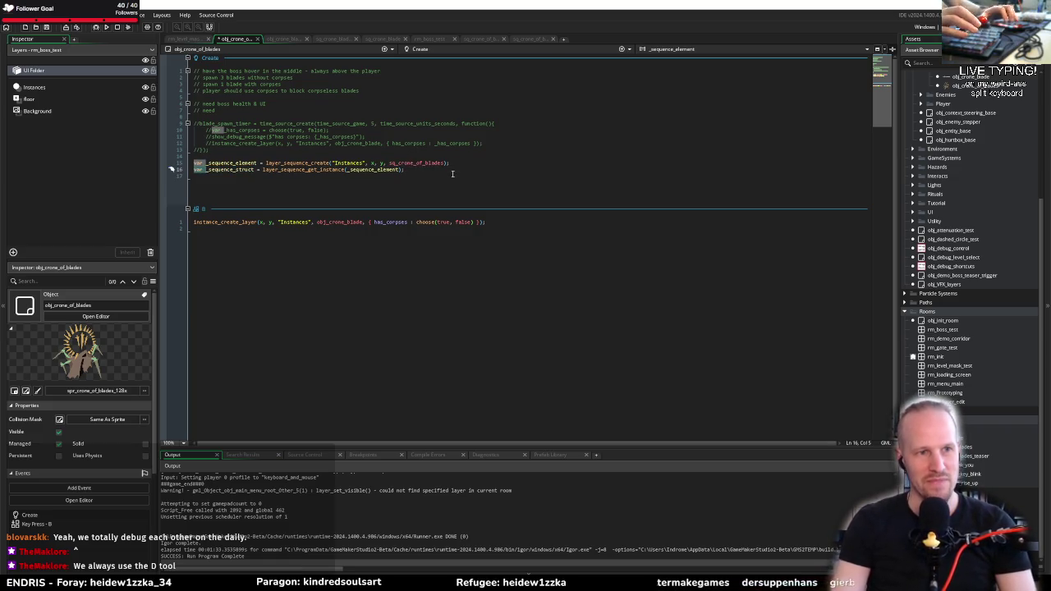
{"action": "key", "text": "BackSpace"}
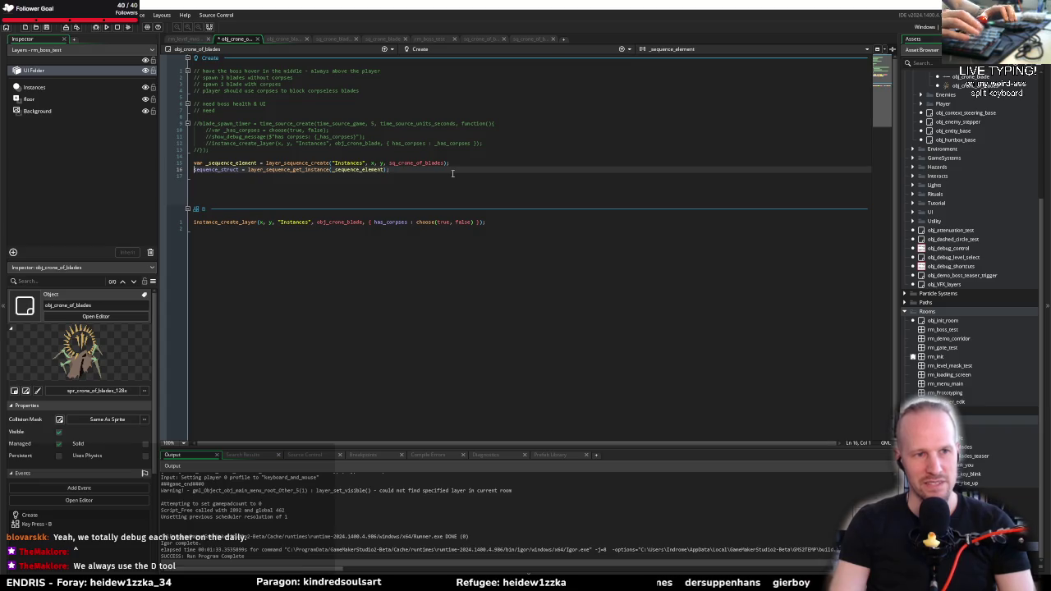
{"action": "key", "text": "Up"}
{"action": "key", "text": "ctrl+shift+Right"}
{"action": "key", "text": "BackSpace"}
{"action": "key", "text": "Delete"}
{"action": "key", "text": "Down"}
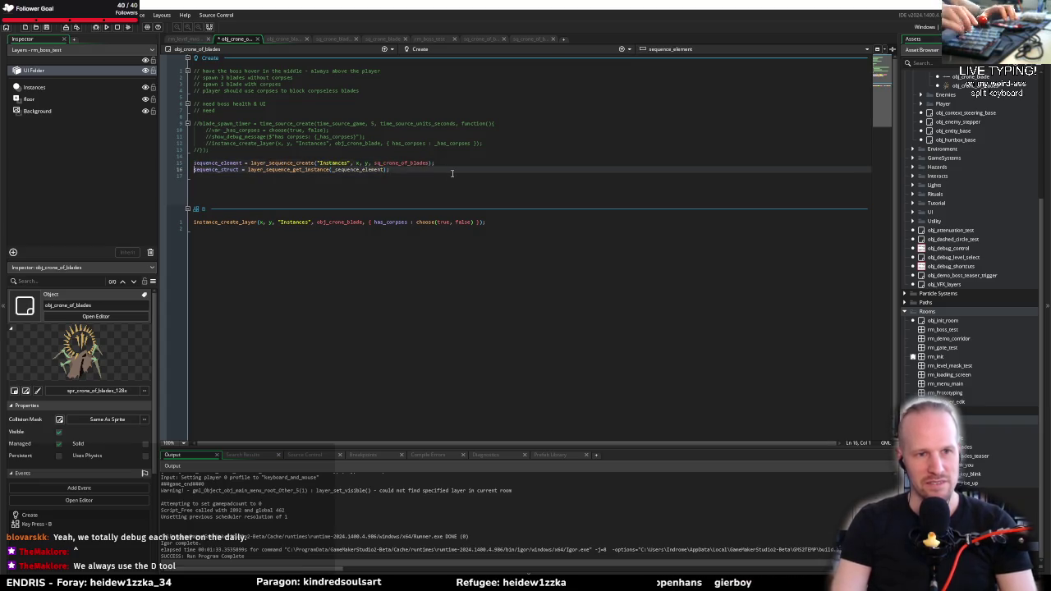
{"action": "key", "text": "ctrl+Left"}
{"action": "key", "text": "ctrl+Left"}
{"action": "key", "text": "Delete"}
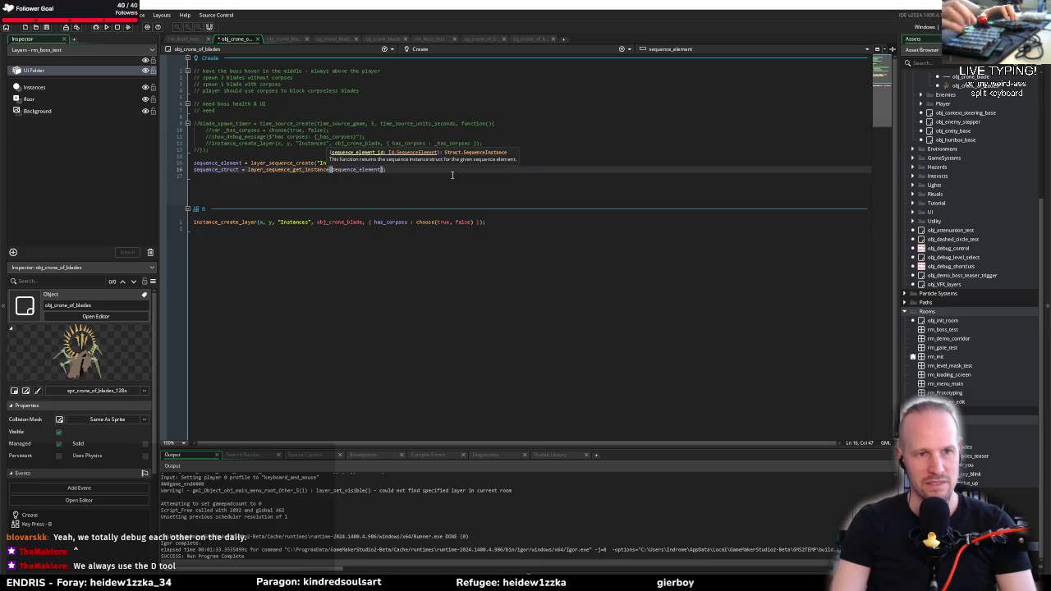
{"action": "key", "text": "End"}
Start line 17 with a sequence_instance_override_object call chosen from autocomplete
{"action": "key", "text": "Return"}
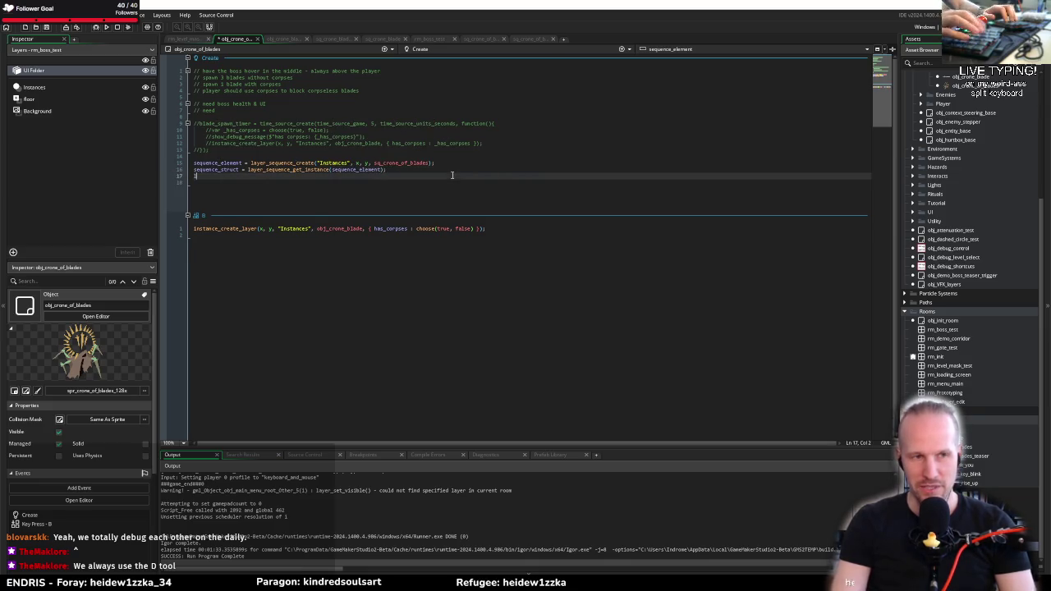
{"action": "type", "text": "ayer_sequenc"}
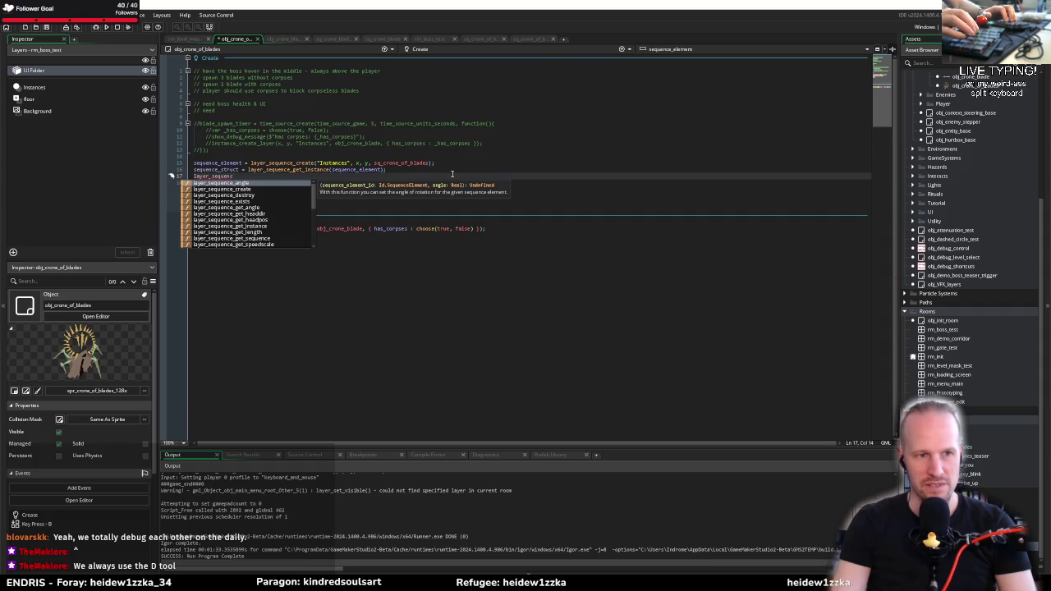
{"action": "type", "text": "_"}
{"action": "key", "text": "BackSpace"}
{"action": "type", "text": "e_"}
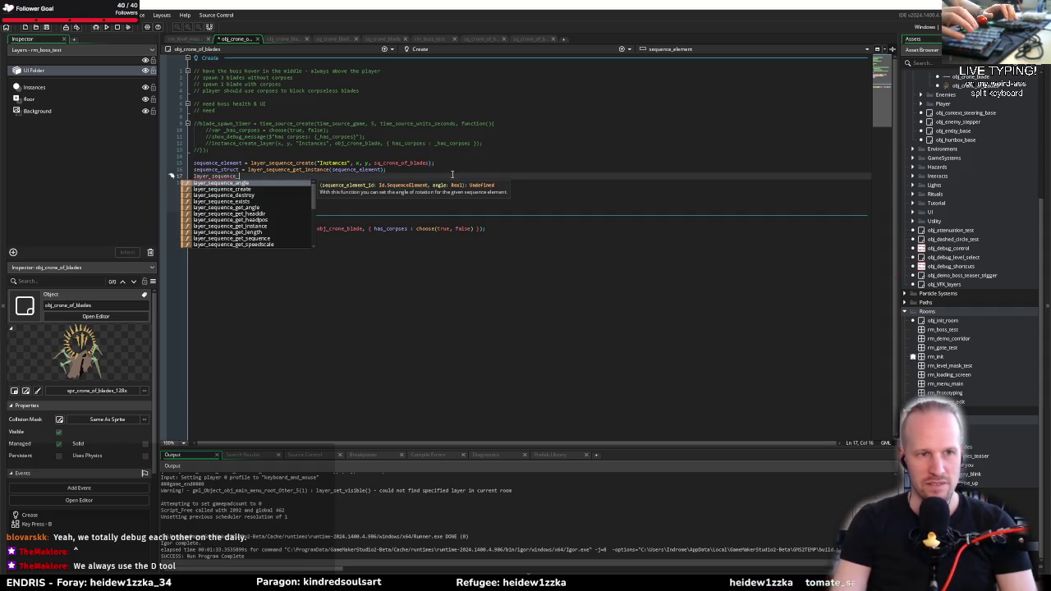
{"action": "type", "text": "re"}
{"action": "key", "text": "ctrl+BackSpace"}
{"action": "type", "text": "sequenc"}
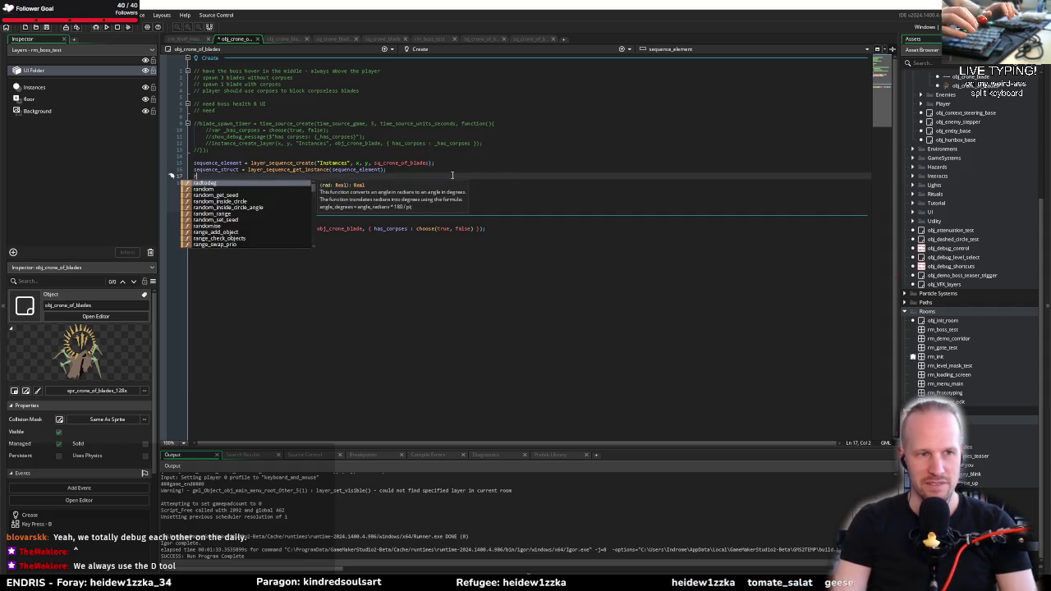
{"action": "type", "text": "e"}
{"action": "key", "text": "Down"}
{"action": "key", "text": "Down"}
{"action": "key", "text": "Down"}
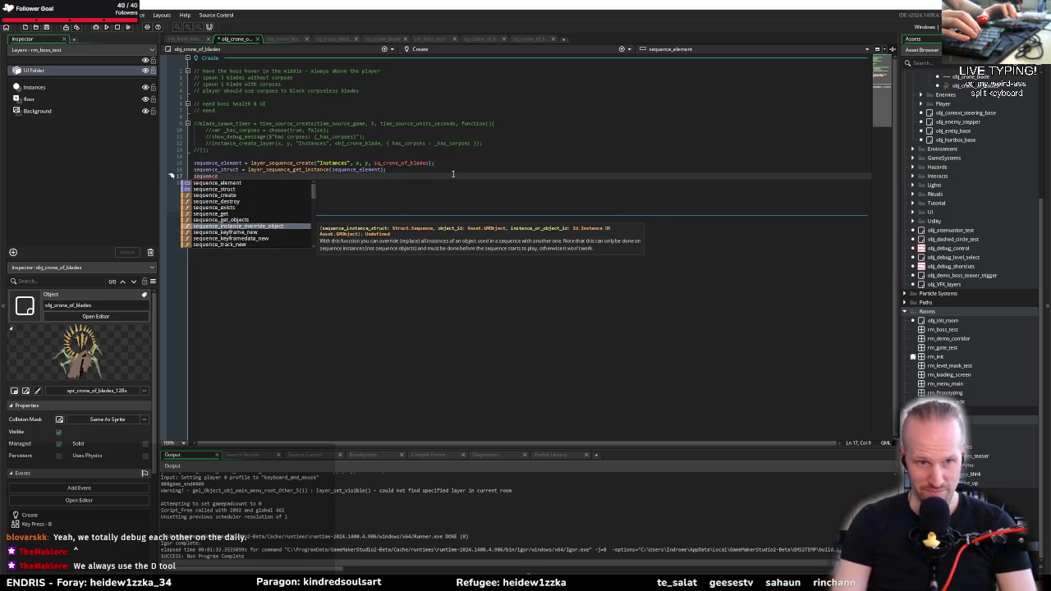
{"action": "key", "text": "Return"}
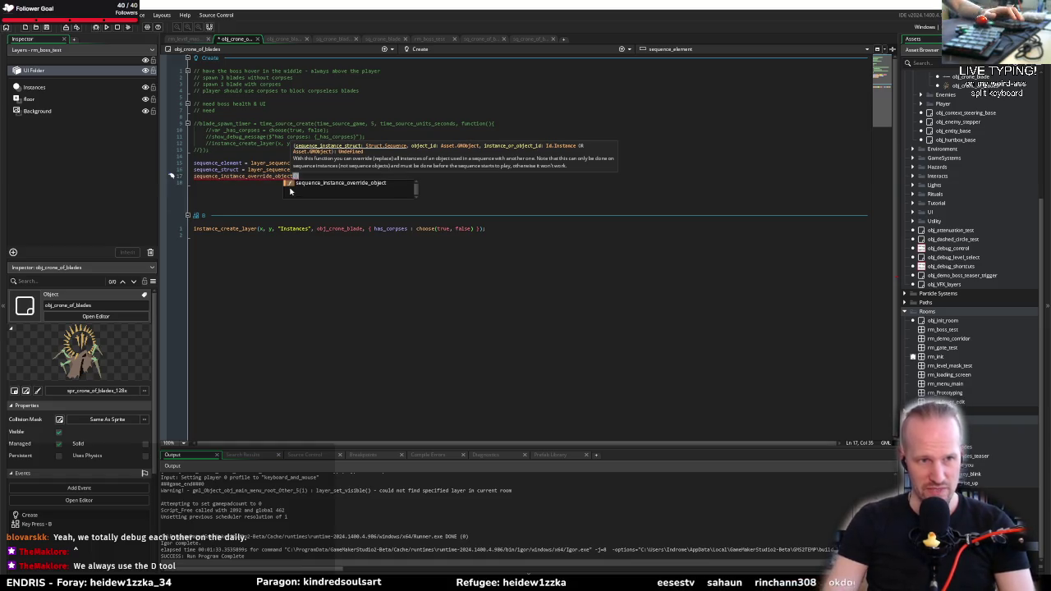
{"action": "middle_click", "coordinate": [263, 169]}
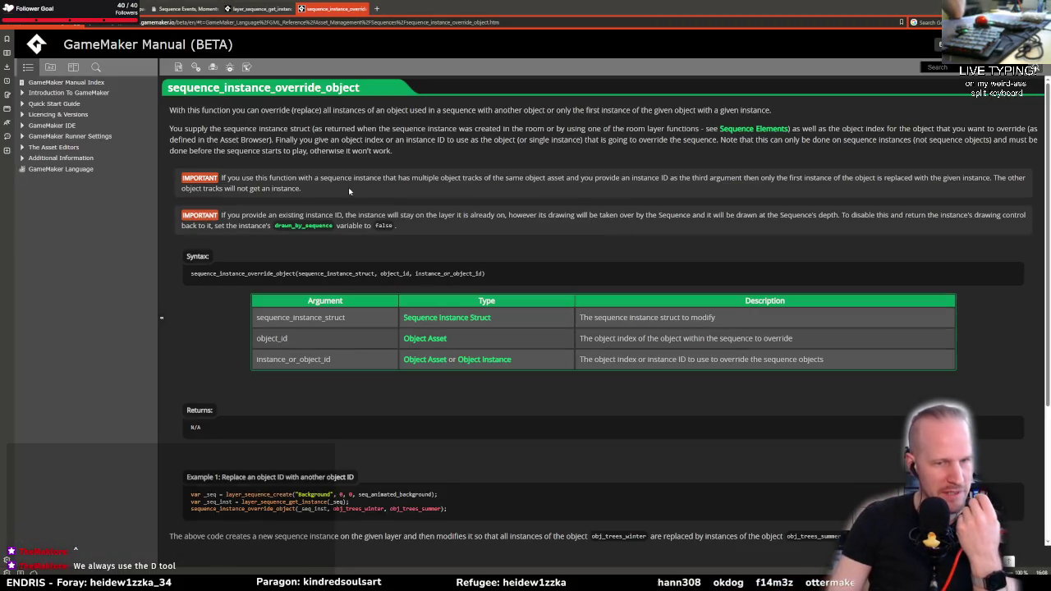
{"action": "scroll", "coordinate": [262, 348], "scroll_direction": "down", "scroll_amount": 4}
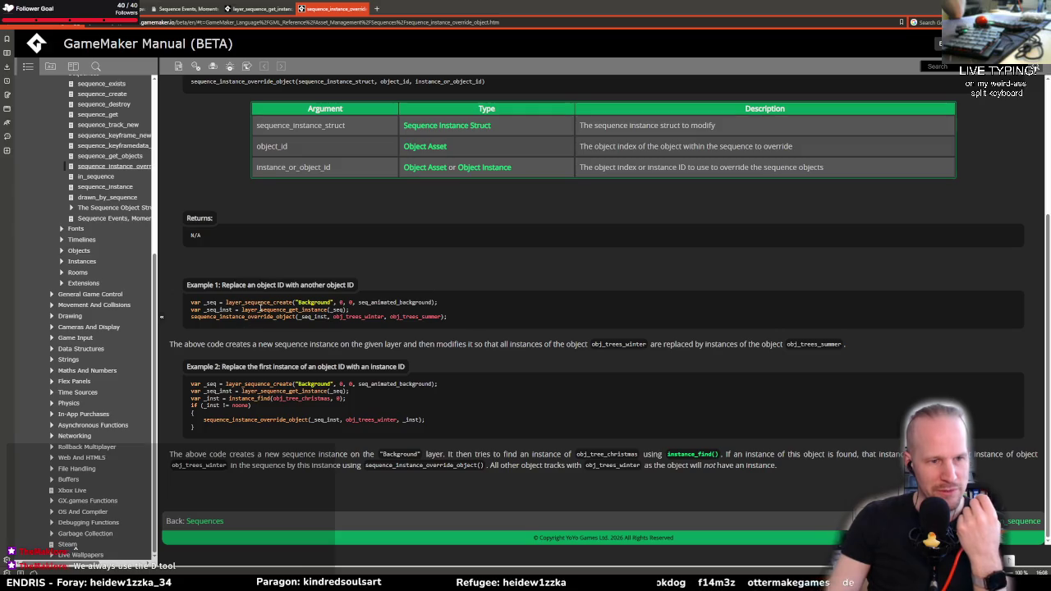
{"action": "double_click", "coordinate": [243, 302]}
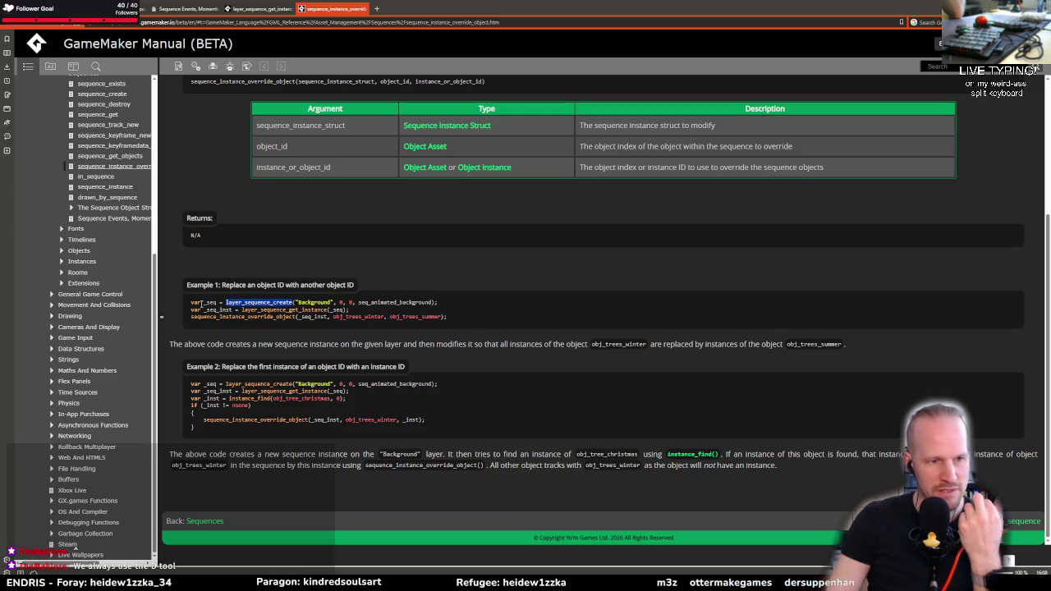
{"action": "double_click", "coordinate": [281, 310]}
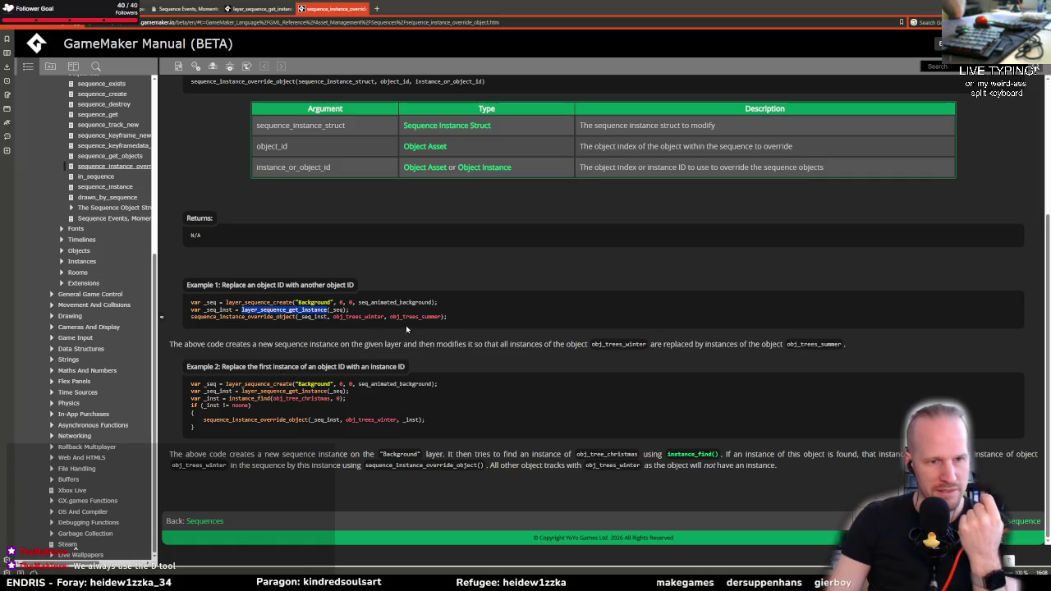
{"action": "double_click", "coordinate": [313, 316]}
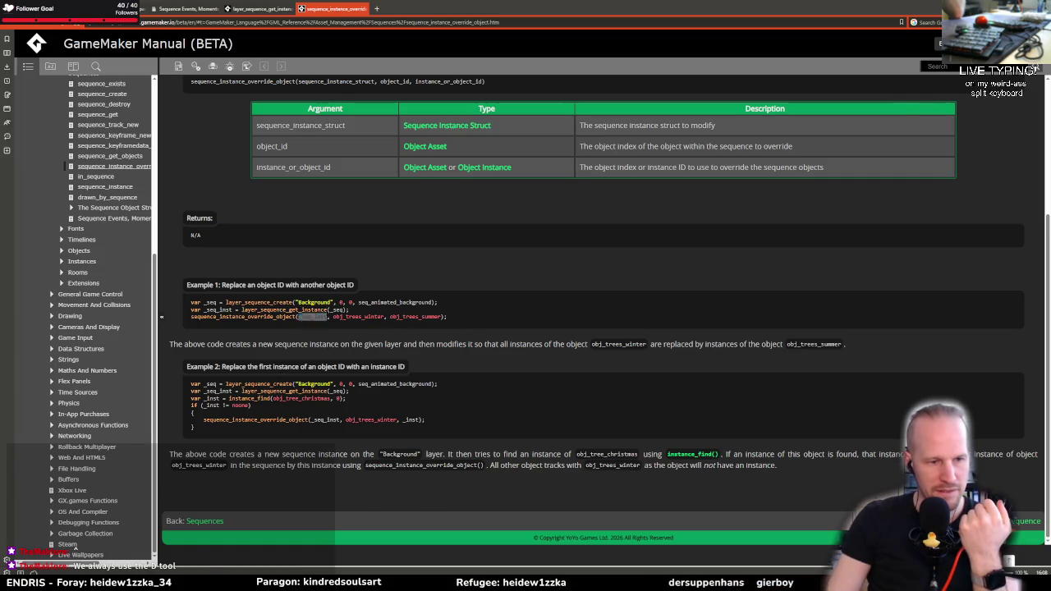
{"action": "key", "text": "alt+Tab"}
{"action": "left_click", "coordinate": [310, 176]}
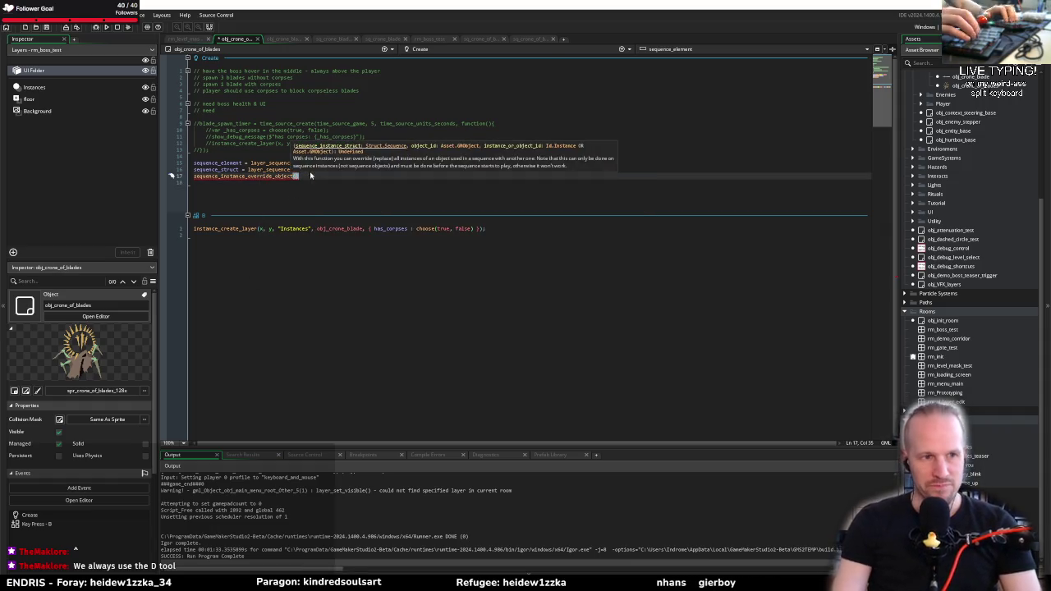
Fill line 17 as sequence_instance_override_object(sequence_struct, obj_crone_of_blades, id);
{"action": "type", "text": "sequ"}
{"action": "key", "text": "Return"}
{"action": "key", "text": "ctrl+BackSpace"}
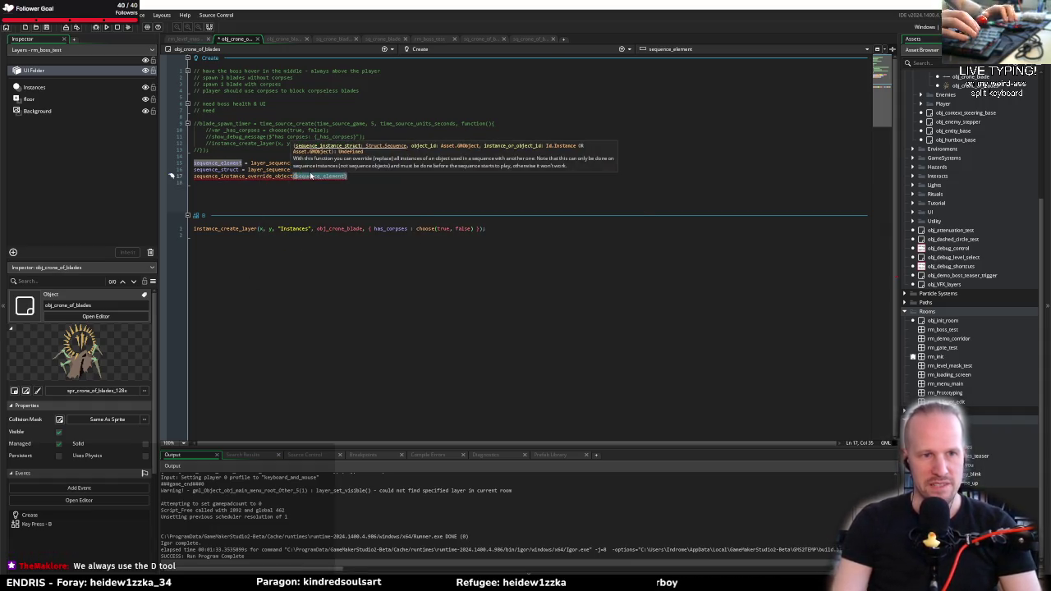
{"action": "type", "text": "sequence_struct,"}
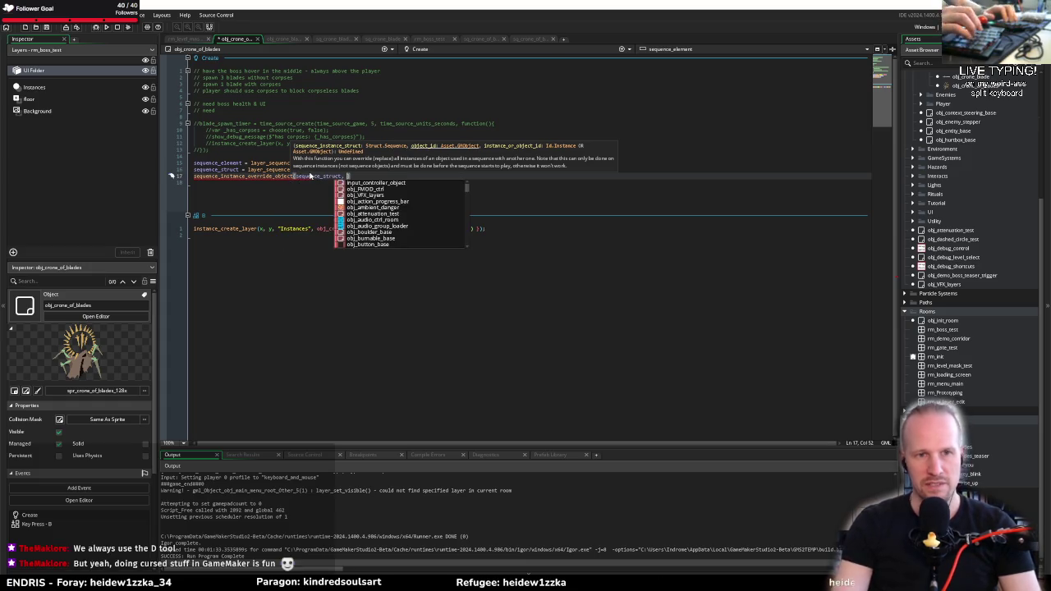
{"action": "type", "text": " obj_"}
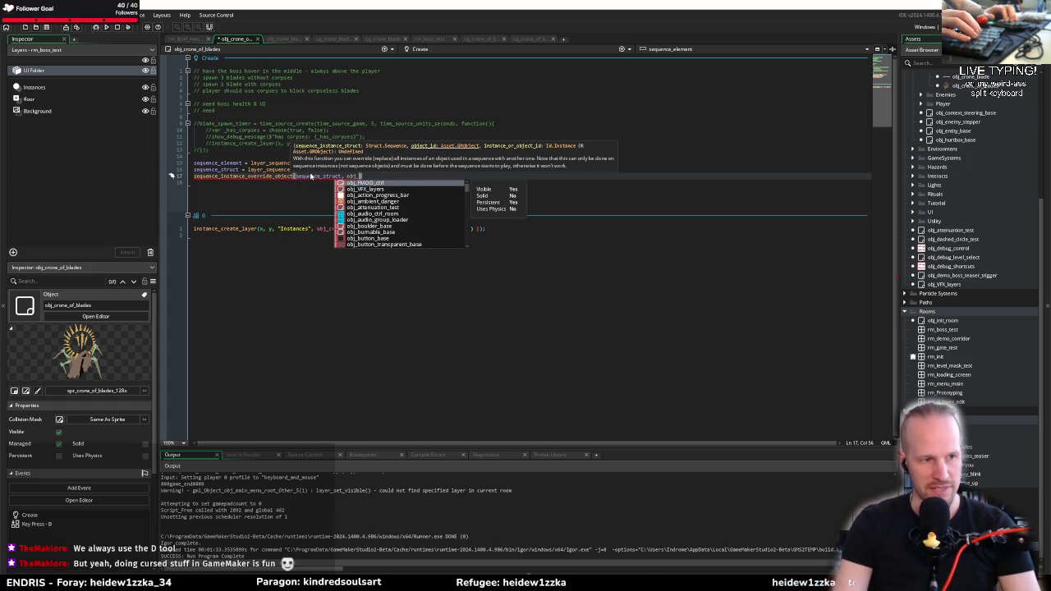
{"action": "type", "text": "crone_of_blades, "}
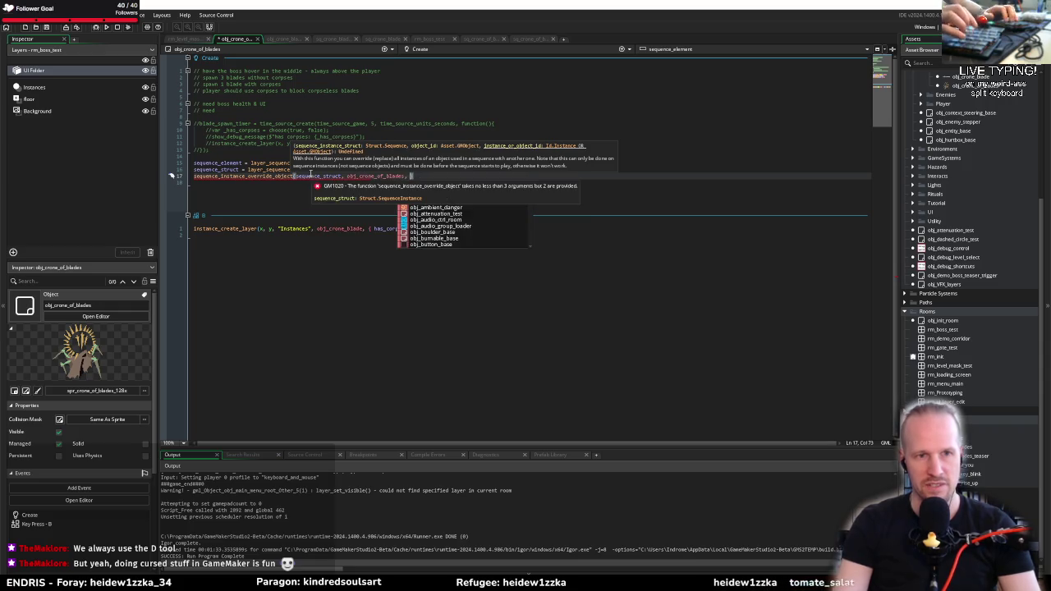
{"action": "type", "text": "id);"}
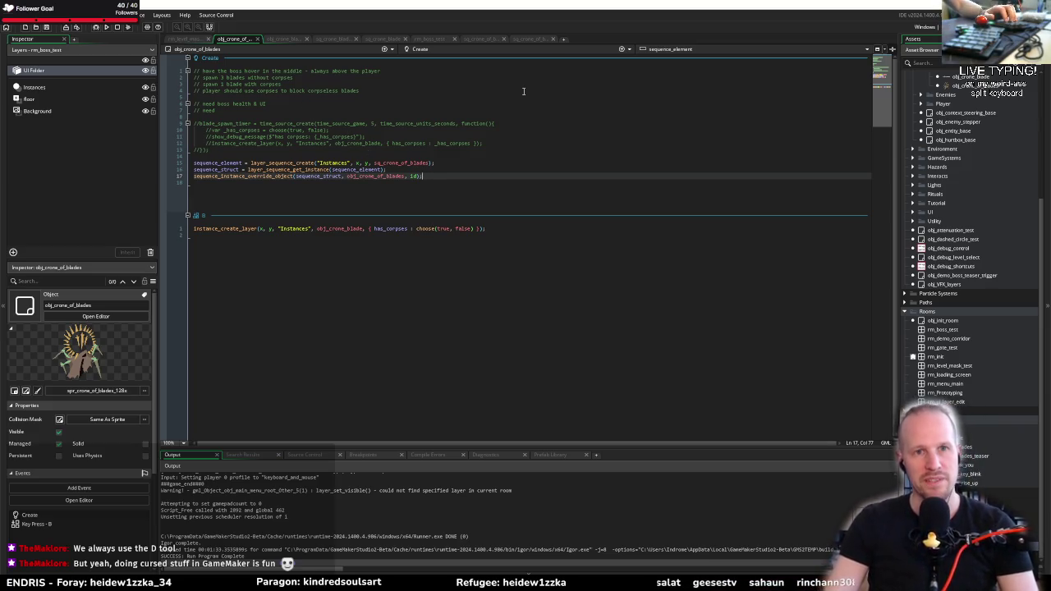
{"action": "left_click", "coordinate": [446, 170]}
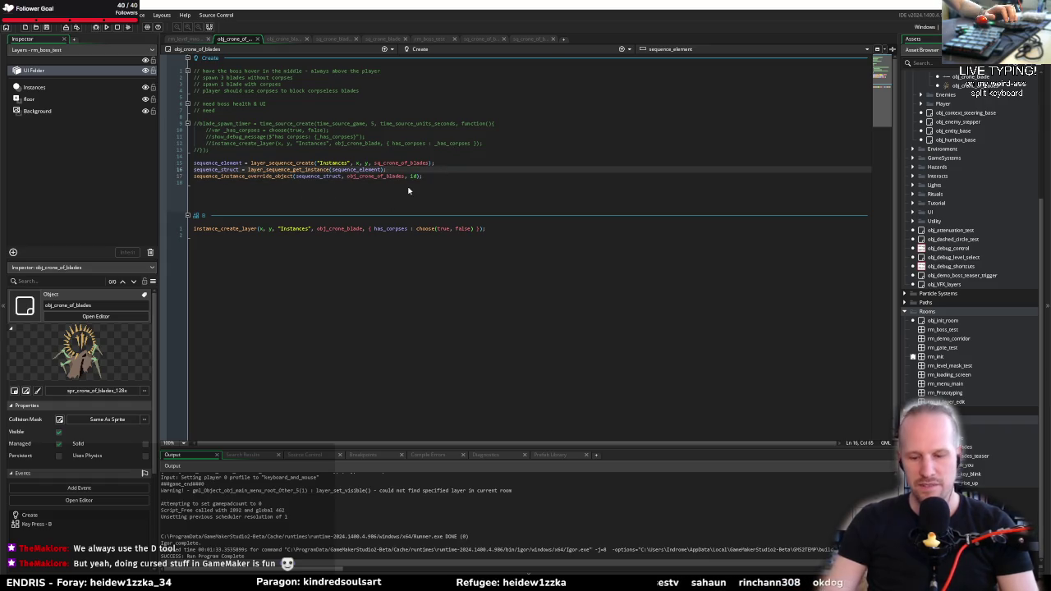
Add a blank line after the override call and begin typing layer_sequence_ on line 19
{"action": "key", "text": "Down"}
{"action": "key", "text": "End"}
{"action": "key", "text": "Return"}
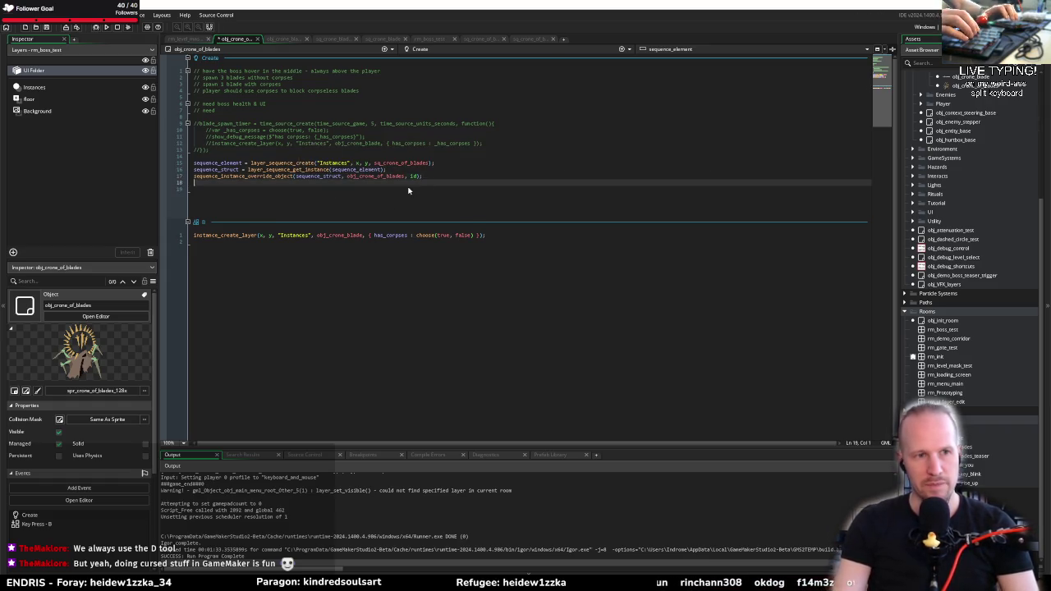
{"action": "key", "text": "Return"}
{"action": "type", "text": "sequence_"}
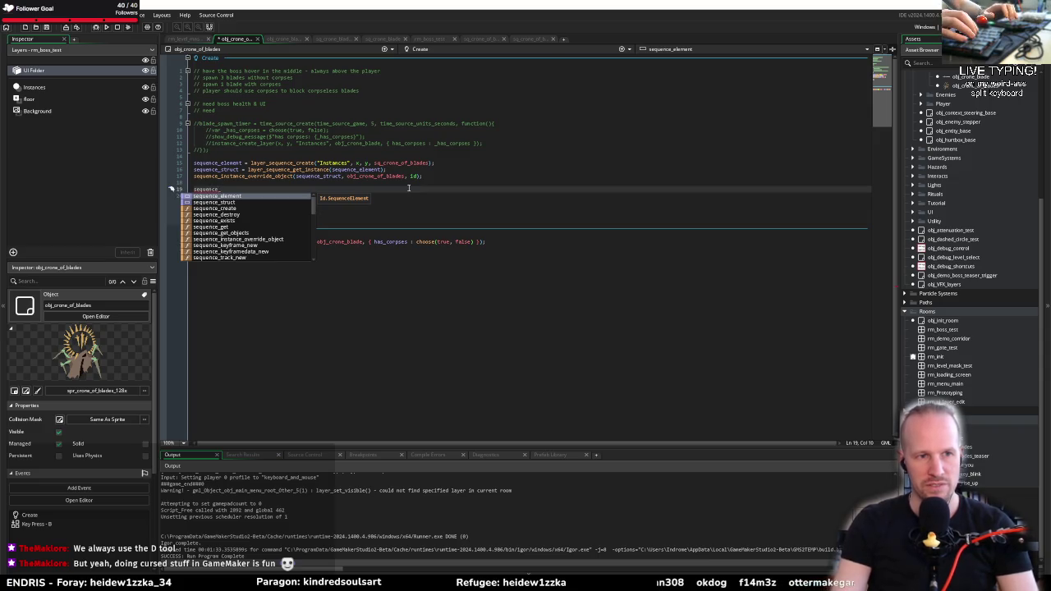
{"action": "key", "text": "BackSpace"}
{"action": "key", "text": "BackSpace"}
{"action": "key", "text": "BackSpace"}
{"action": "type", "text": "layer_"}
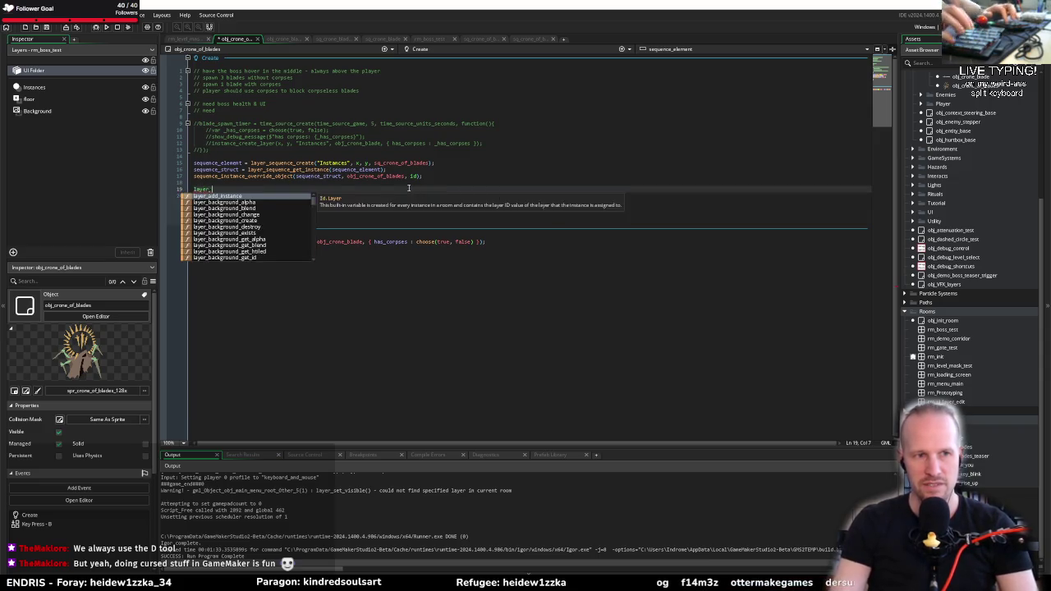
{"action": "type", "text": "seq"}
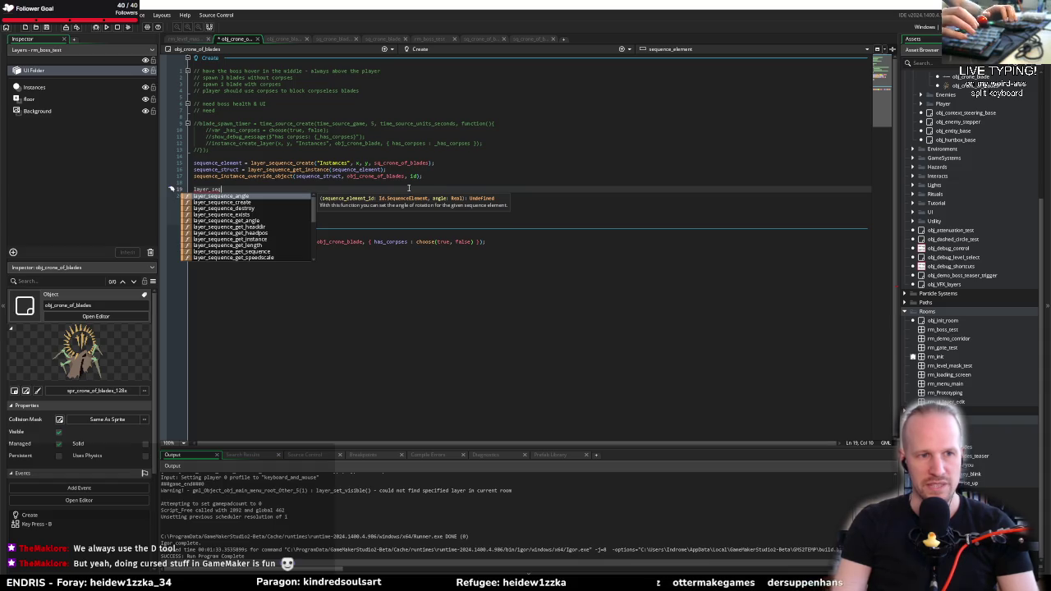
{"action": "key", "text": "BackSpace"}
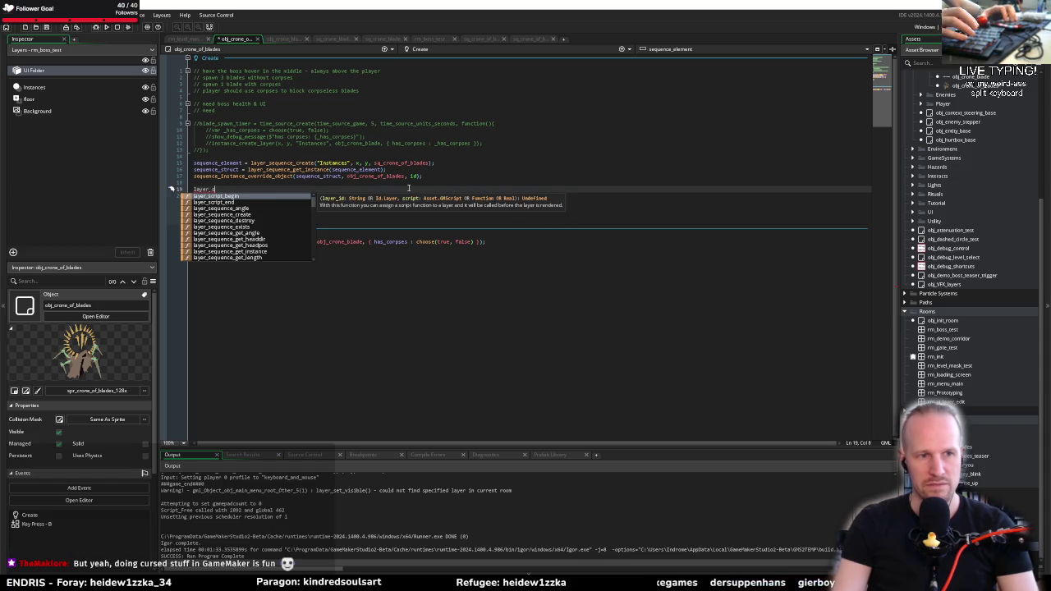
{"action": "type", "text": "equence_s"}
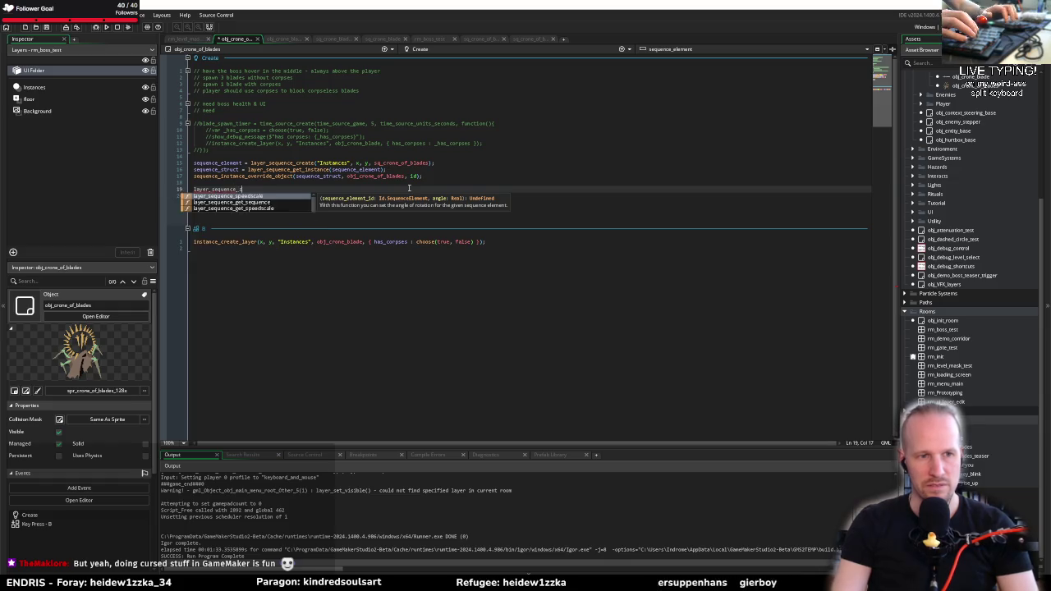
{"action": "type", "text": "be"}
{"action": "key", "text": "BackSpace"}
{"action": "key", "text": "BackSpace"}
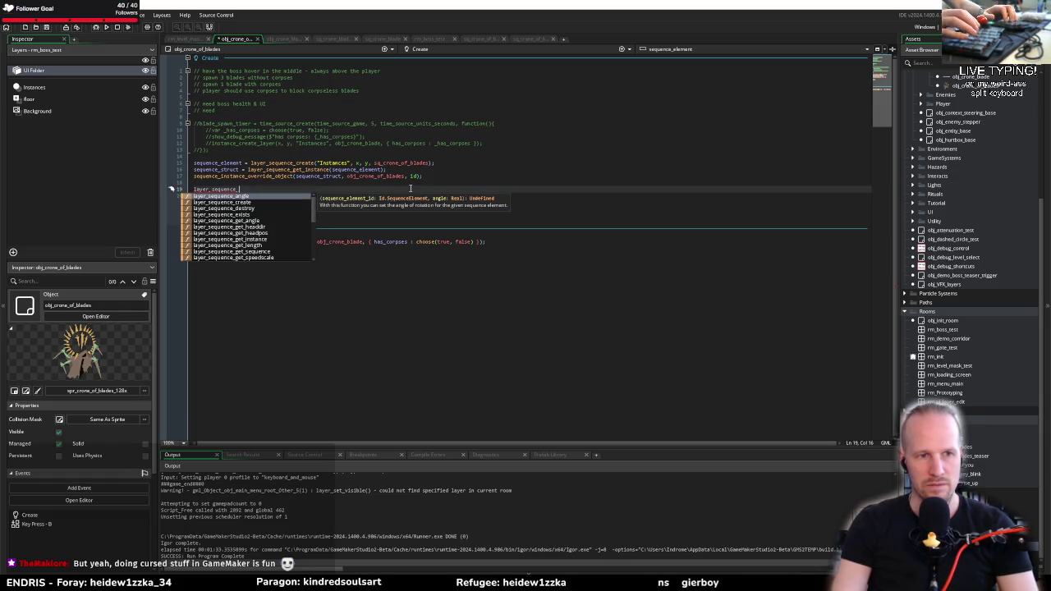
Complete line 19 as layer_sequence_play(sequence_element);
{"action": "scroll", "coordinate": [262, 215], "scroll_direction": "down", "scroll_amount": 4}
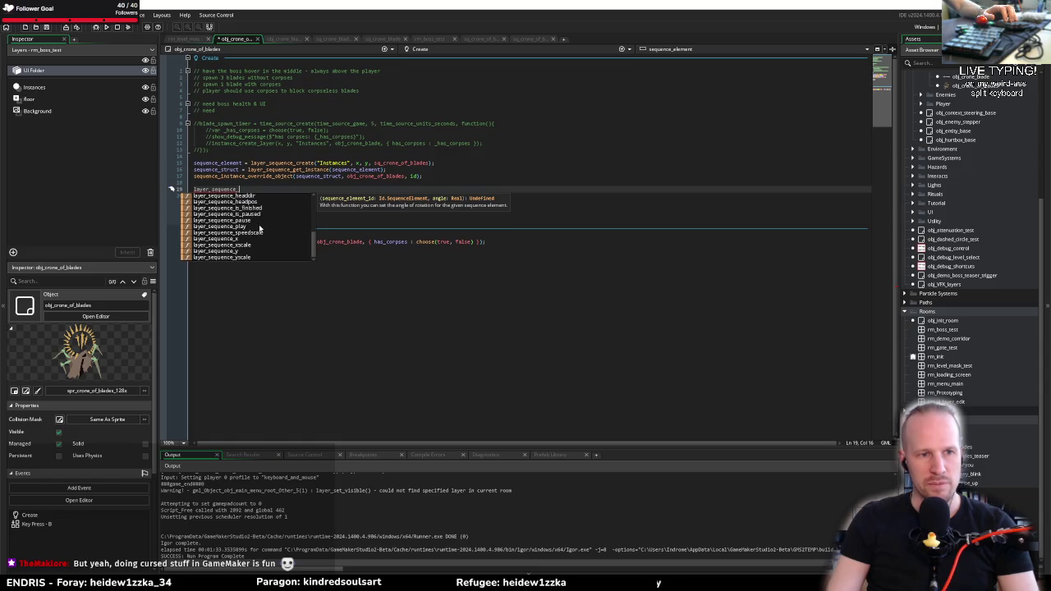
{"action": "scroll", "coordinate": [261, 231], "scroll_direction": "up", "scroll_amount": 1}
{"action": "type", "text": "play("}
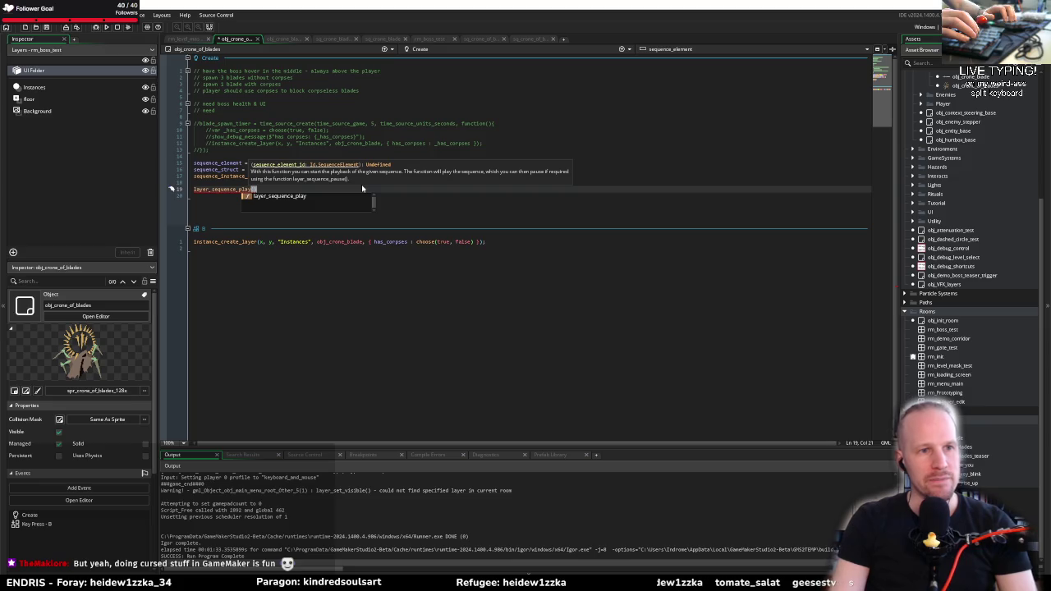
{"action": "type", "text": "sequ"}
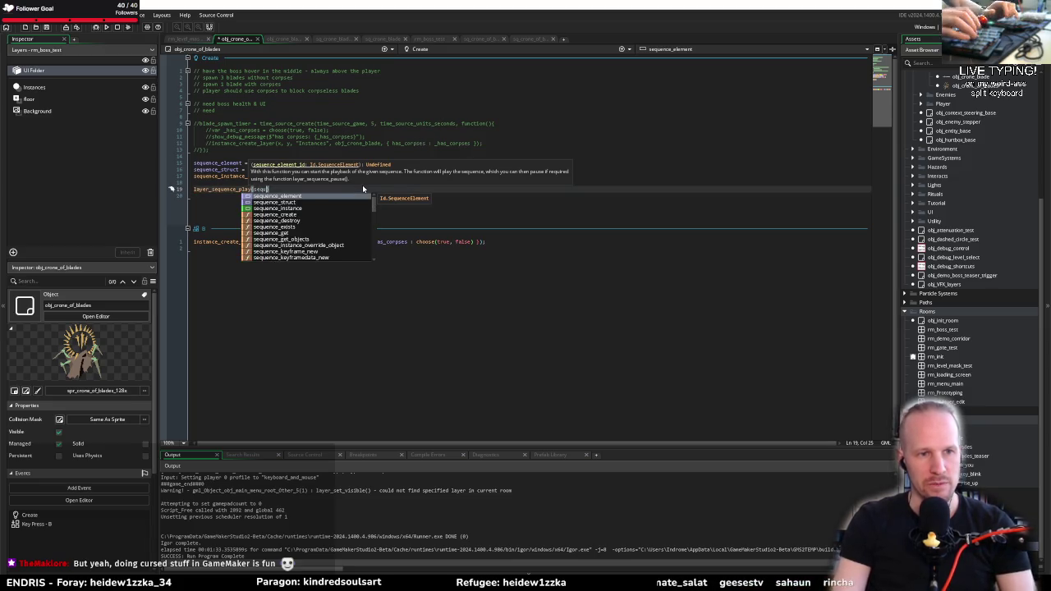
{"action": "key", "text": "Return"}
{"action": "type", "text": ");"}
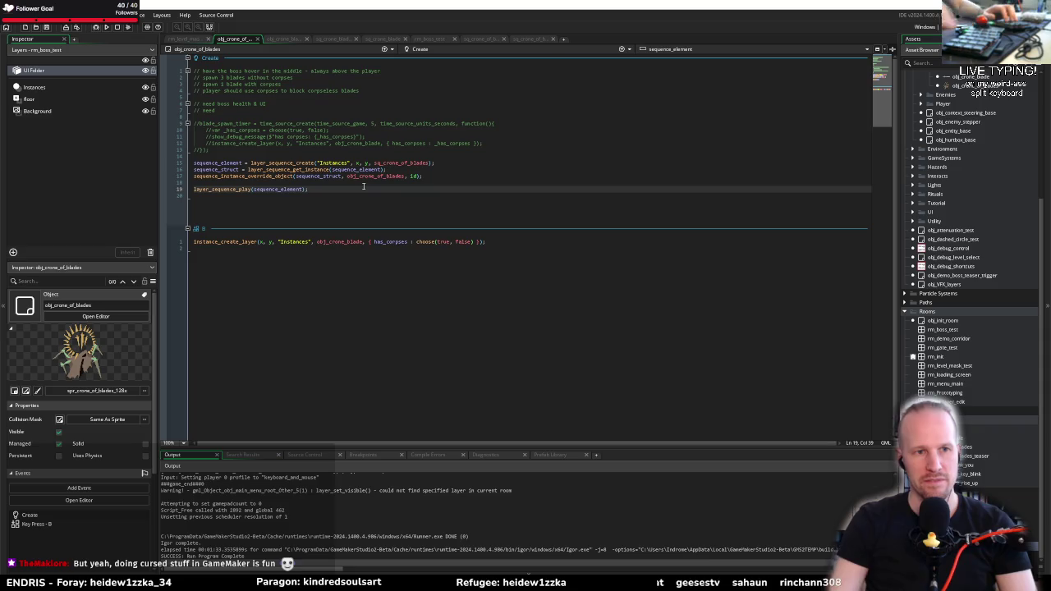
{"action": "left_click", "coordinate": [228, 215]}
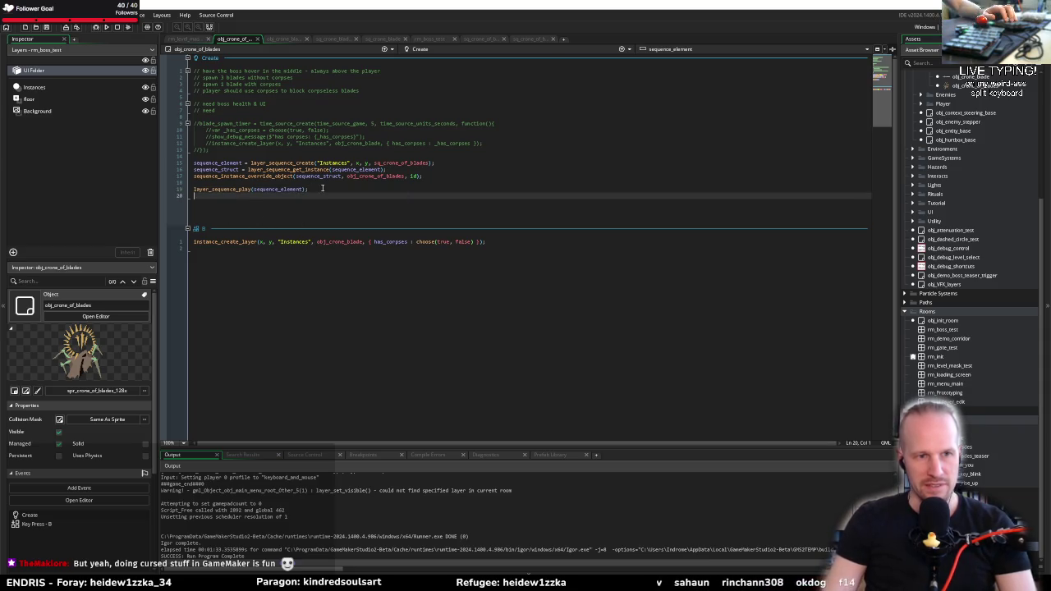
{"action": "left_click", "coordinate": [322, 188]}
{"action": "left_click", "coordinate": [206, 242]}
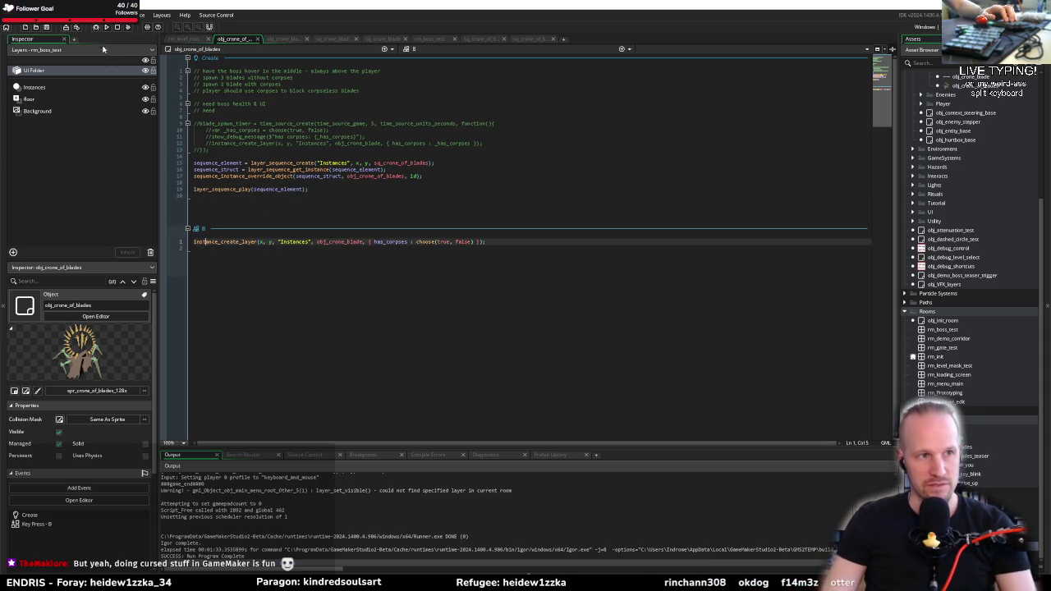
Build and run the game, surfacing the sq_crone_of_blades_Moment not-found error at keyframe 300
{"action": "key", "text": "F5"}
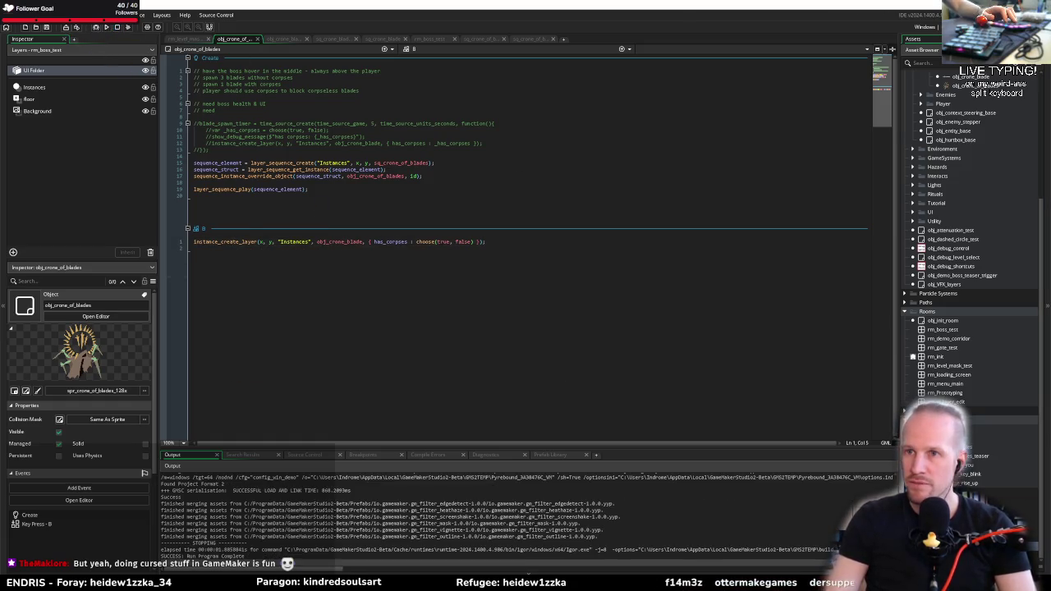
{"action": "left_click", "coordinate": [925, 26]}
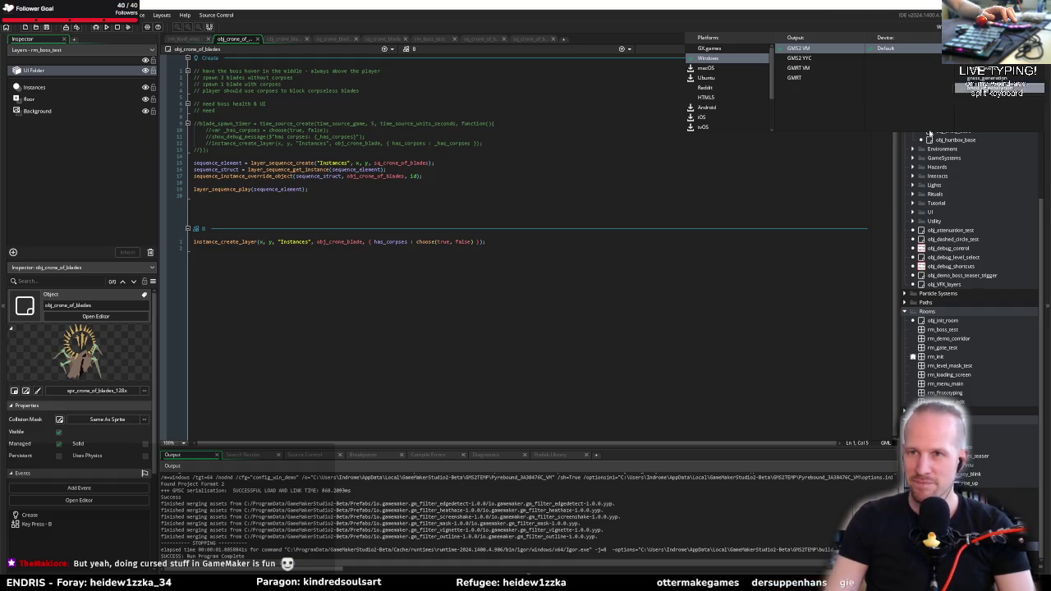
{"action": "left_click", "coordinate": [96, 27]}
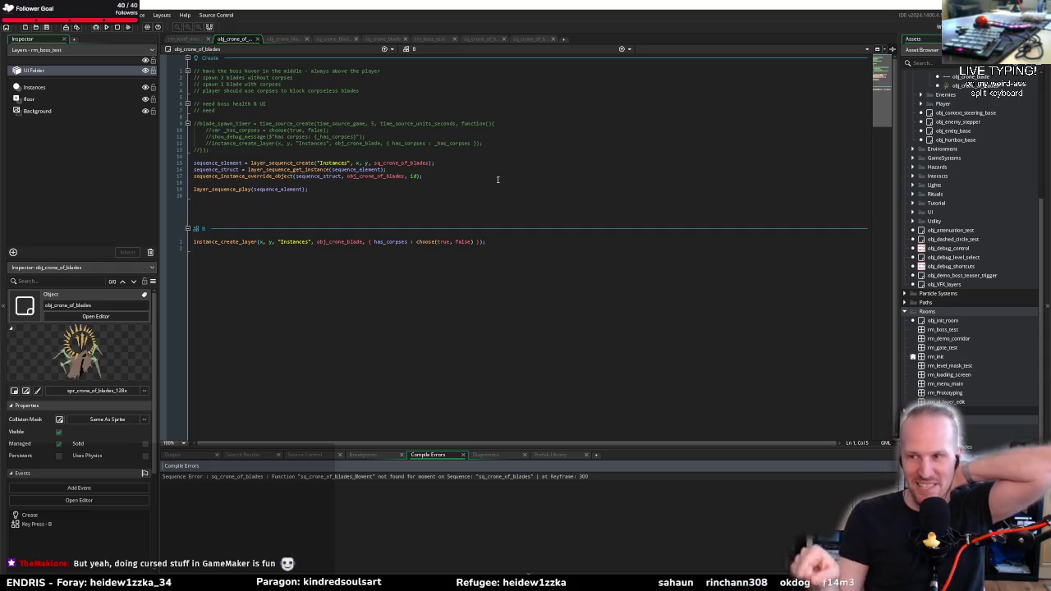
{"action": "left_click", "coordinate": [248, 169]}
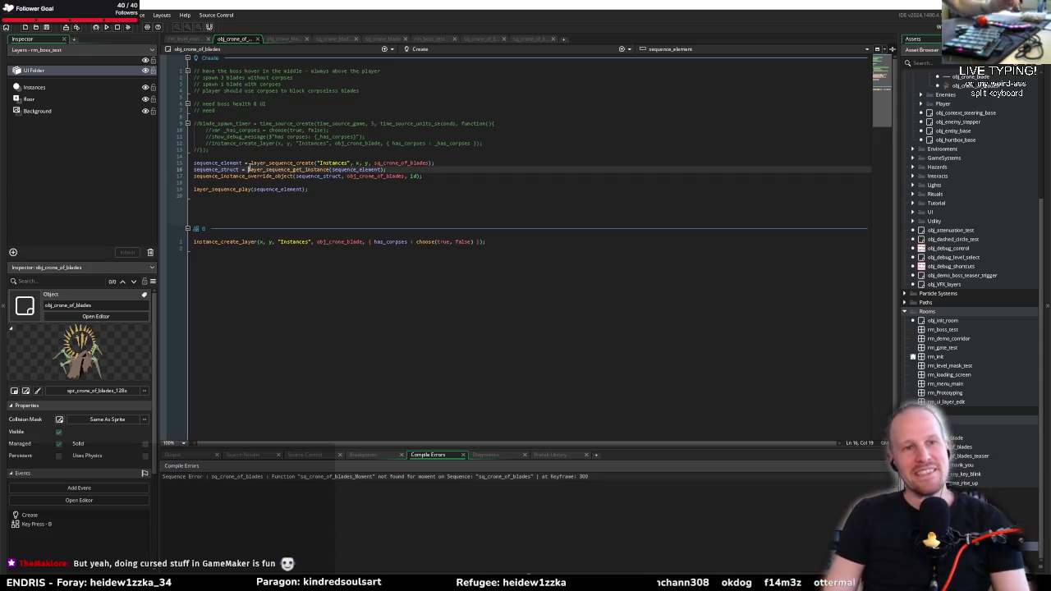
Change the keyframe-300 moment function to sq_crone_of_blades_spawn_blade and rerun the game
{"action": "double_click", "coordinate": [330, 476]}
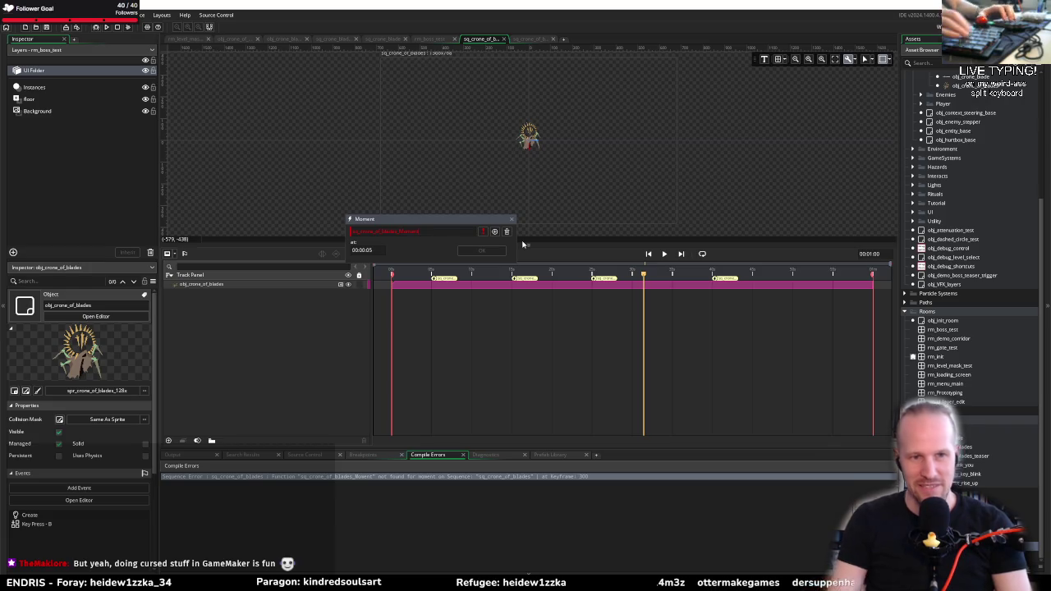
{"action": "key", "text": "shift+Left"}
{"action": "key", "text": "shift+Left"}
{"action": "key", "text": "shift+Left"}
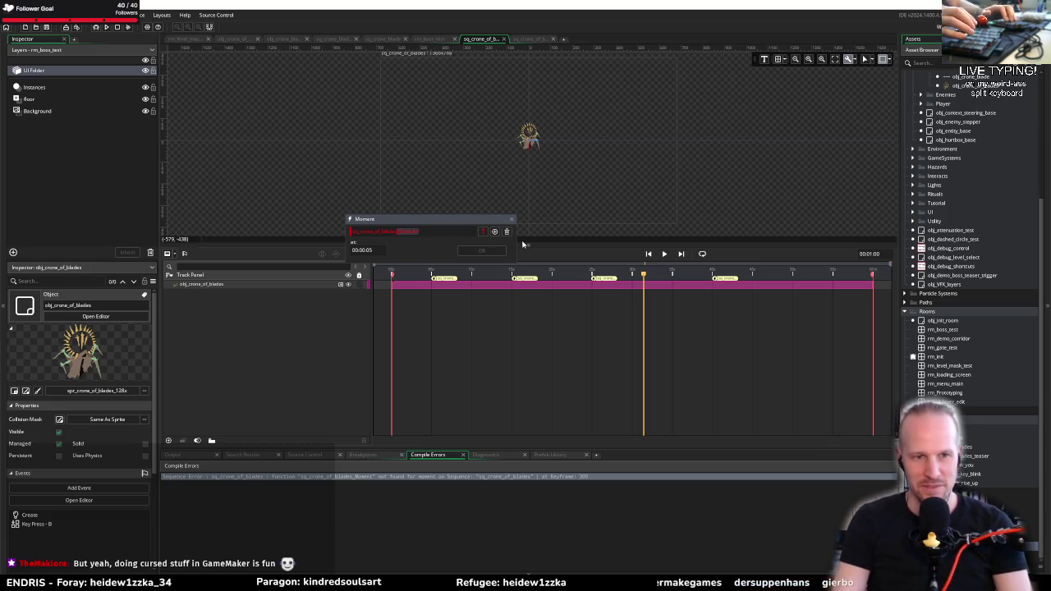
{"action": "key", "text": "BackSpace"}
{"action": "key", "text": "Down"}
{"action": "key", "text": "Down"}
{"action": "key", "text": "Down"}
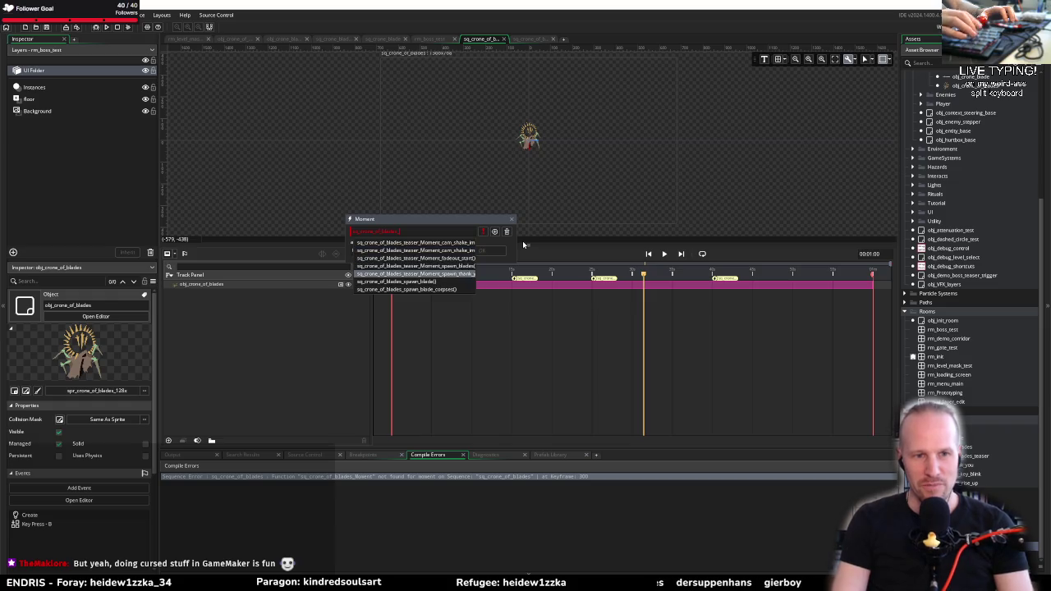
{"action": "key", "text": "Return"}
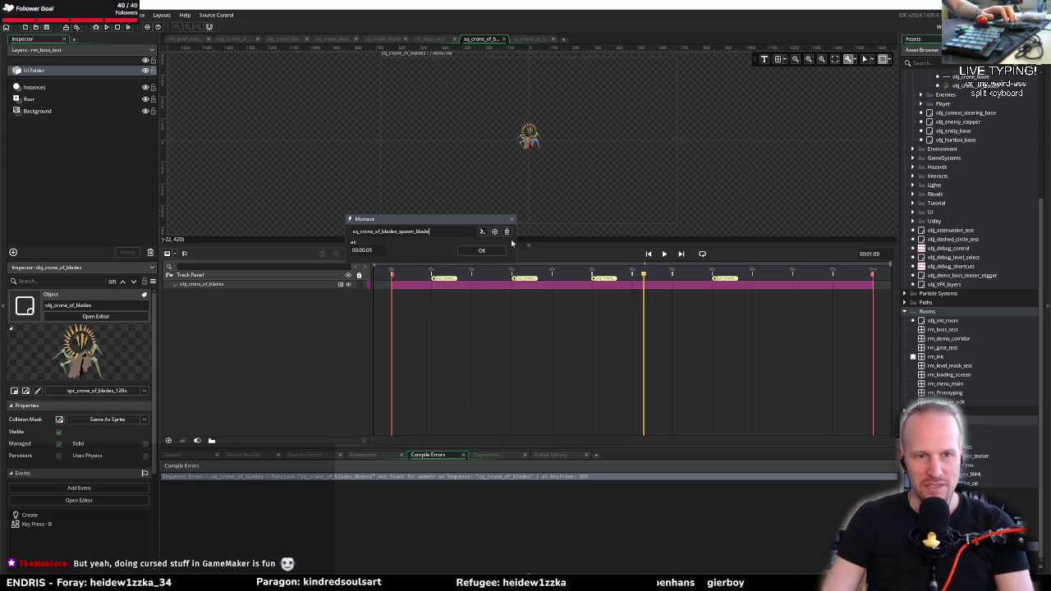
{"action": "left_click", "coordinate": [474, 252]}
{"action": "left_click", "coordinate": [97, 28]}
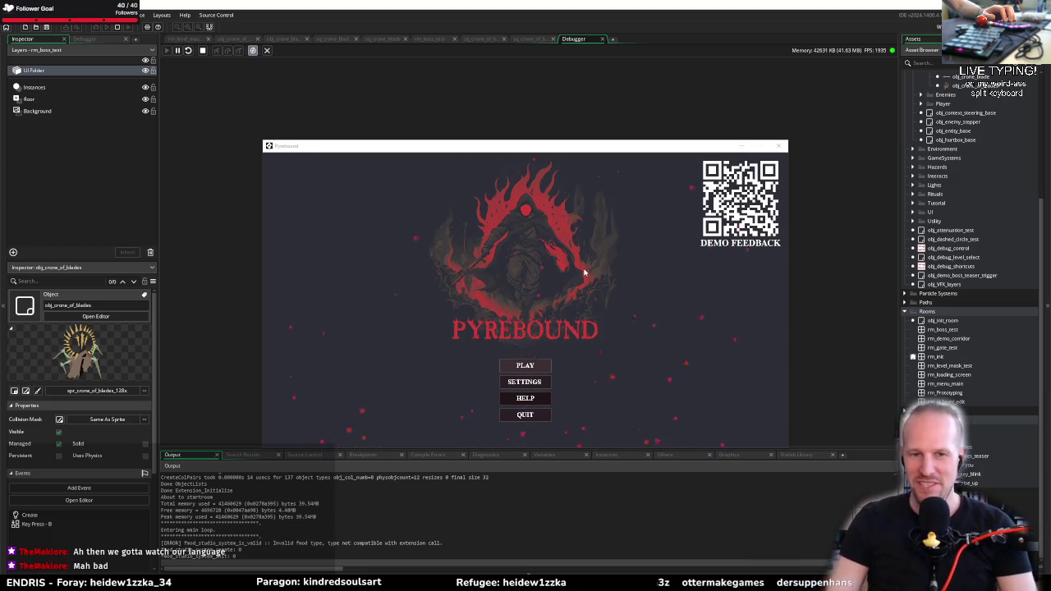
Start Pyrebound with PLAY, choose a room from the debug list, and toggle pause twice
{"action": "left_click", "coordinate": [543, 367]}
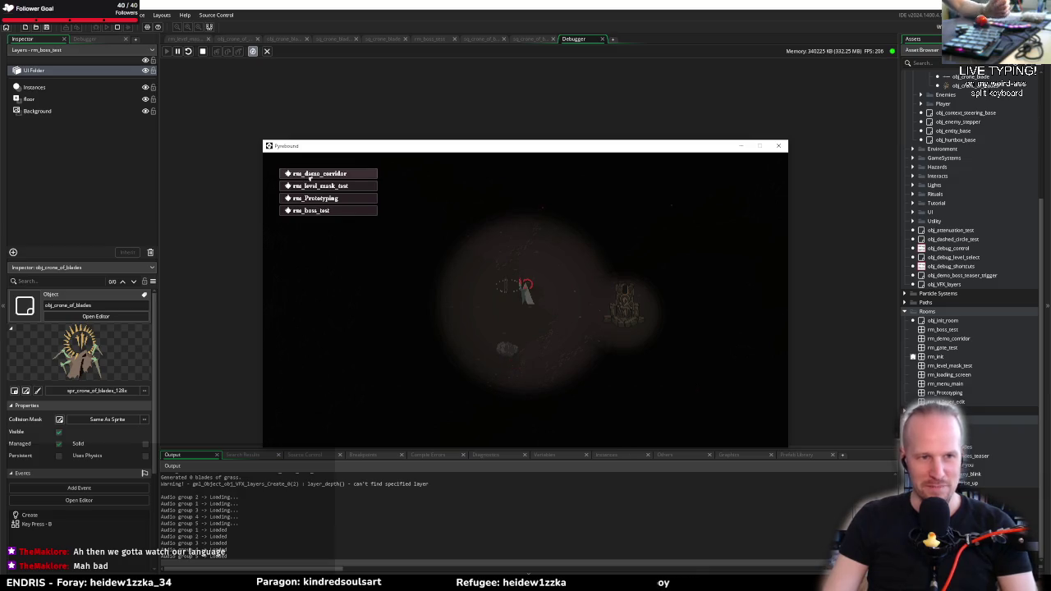
{"action": "left_click", "coordinate": [309, 178]}
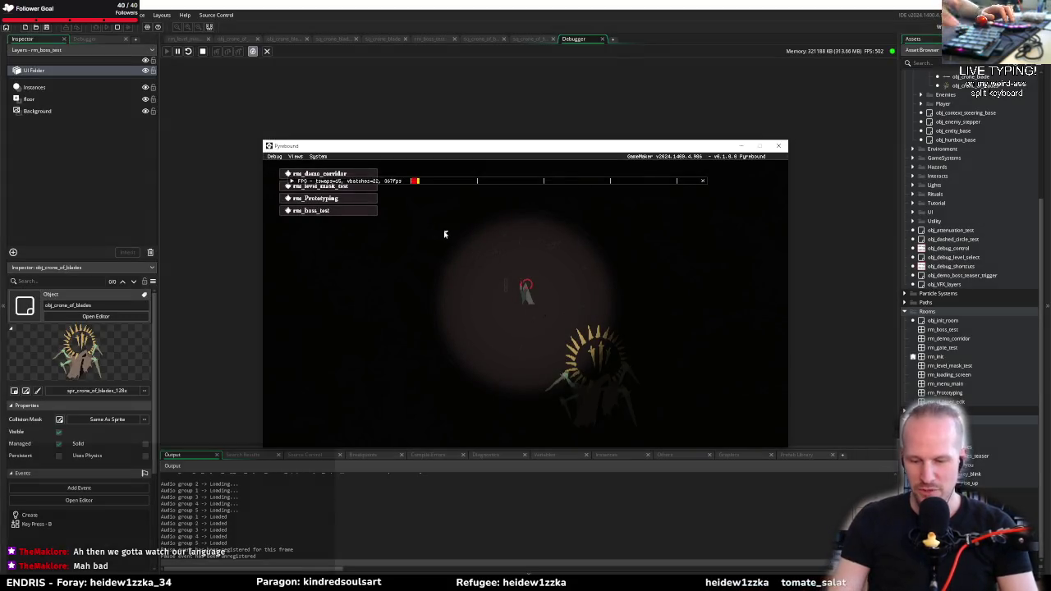
{"action": "key", "text": "Escape"}
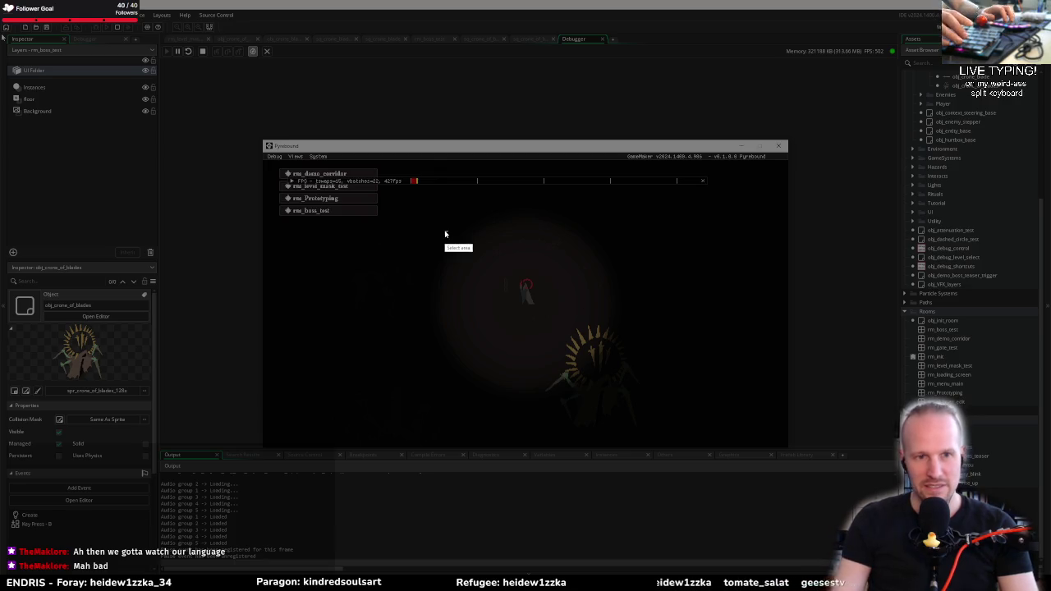
{"action": "key", "text": "Escape"}
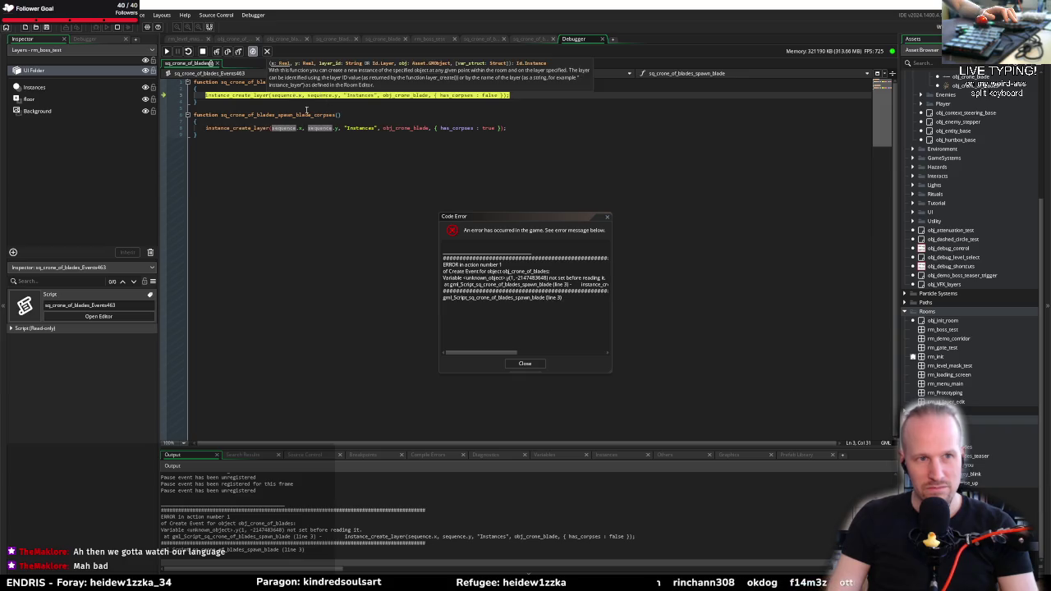
Close the code error dialog and go back to the obj_crone_of_blades Create event via the sequence and room tabs
{"action": "left_click", "coordinate": [525, 363]}
{"action": "key", "text": "Down"}
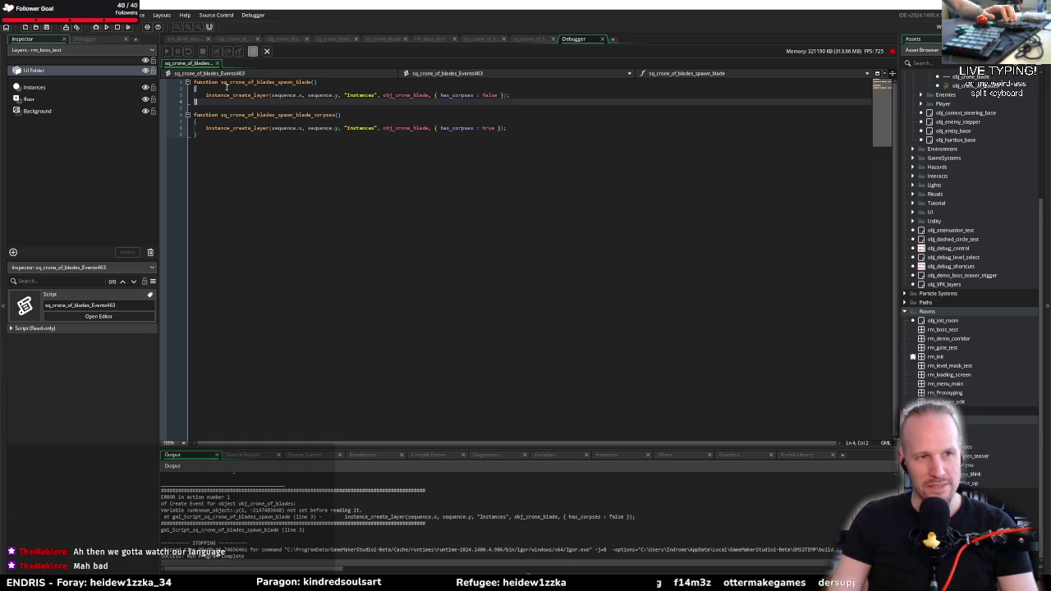
{"action": "key", "text": "Up"}
{"action": "key", "text": "Up"}
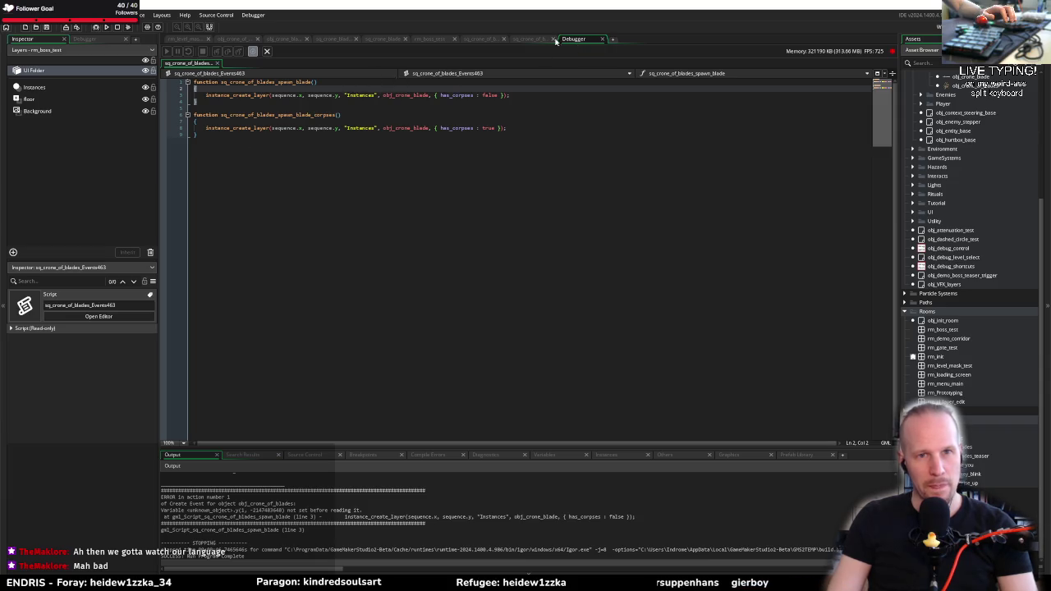
{"action": "left_click", "coordinate": [475, 40]}
{"action": "left_click", "coordinate": [433, 41]}
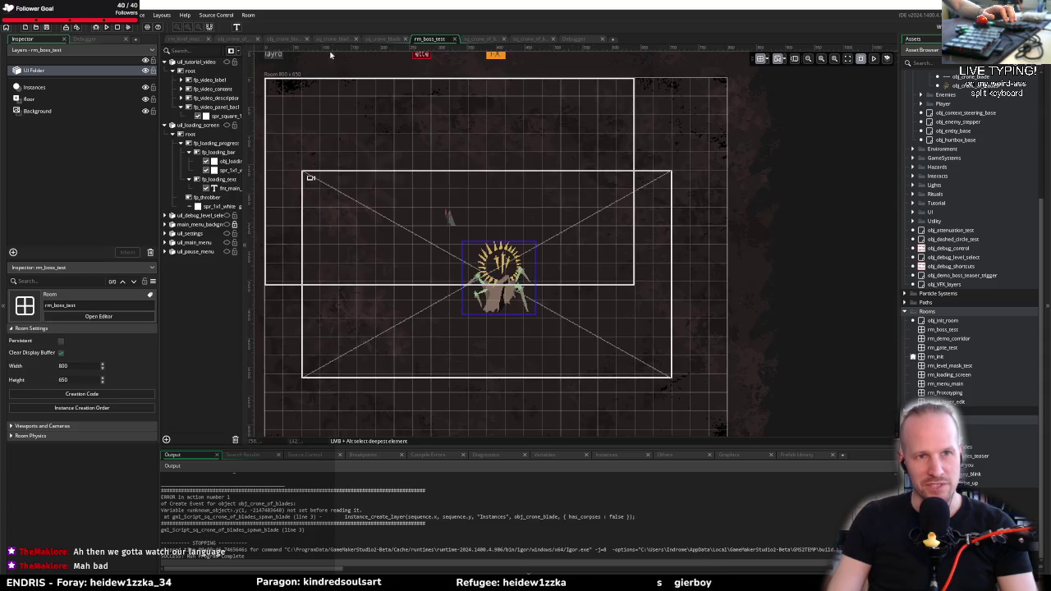
{"action": "left_click", "coordinate": [234, 40]}
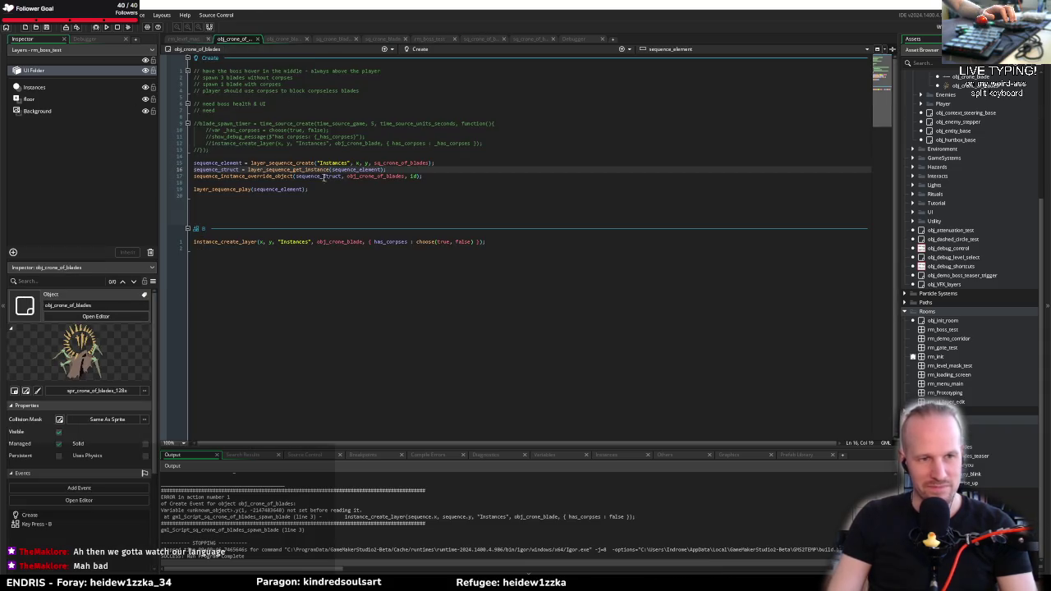
Add struct_set(sequence_struct, "boss_instance", id); on a new line after the override call
{"action": "left_click", "coordinate": [445, 175]}
{"action": "key", "text": "Return"}
{"action": "key", "text": "Return"}
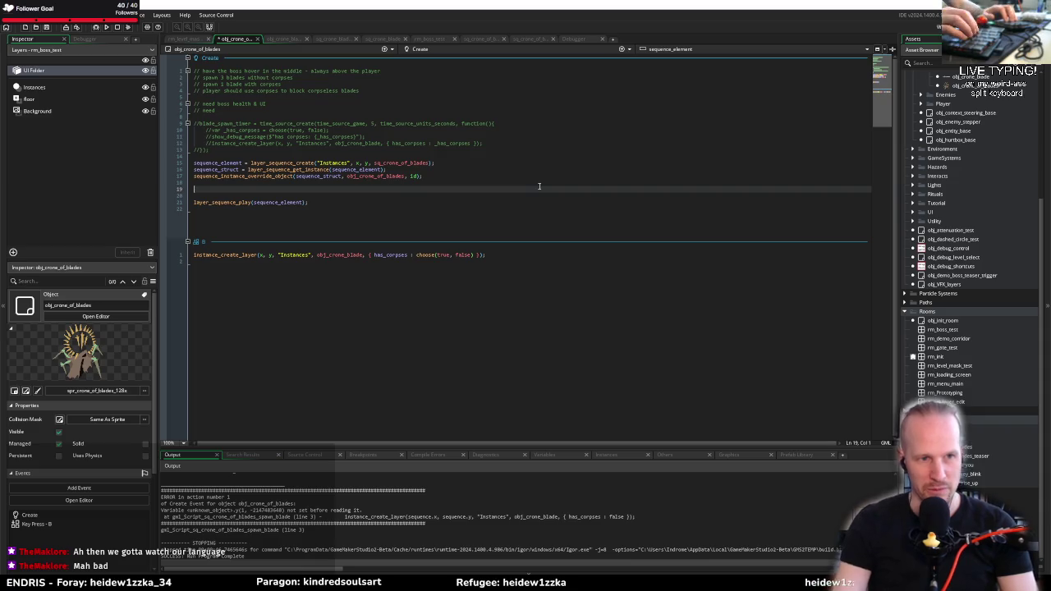
{"action": "type", "text": "struct_"}
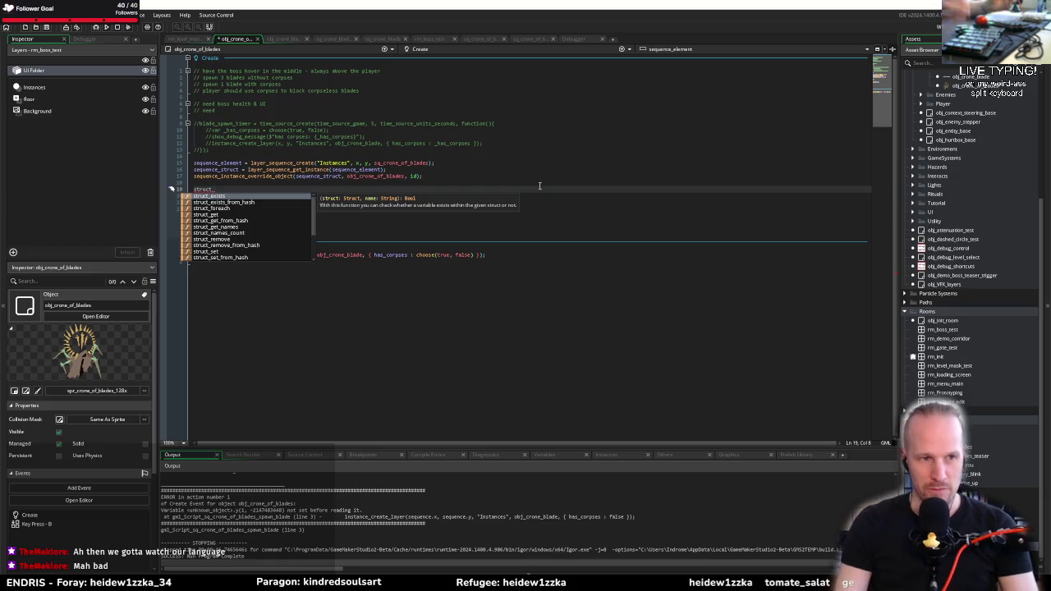
{"action": "type", "text": "set"}
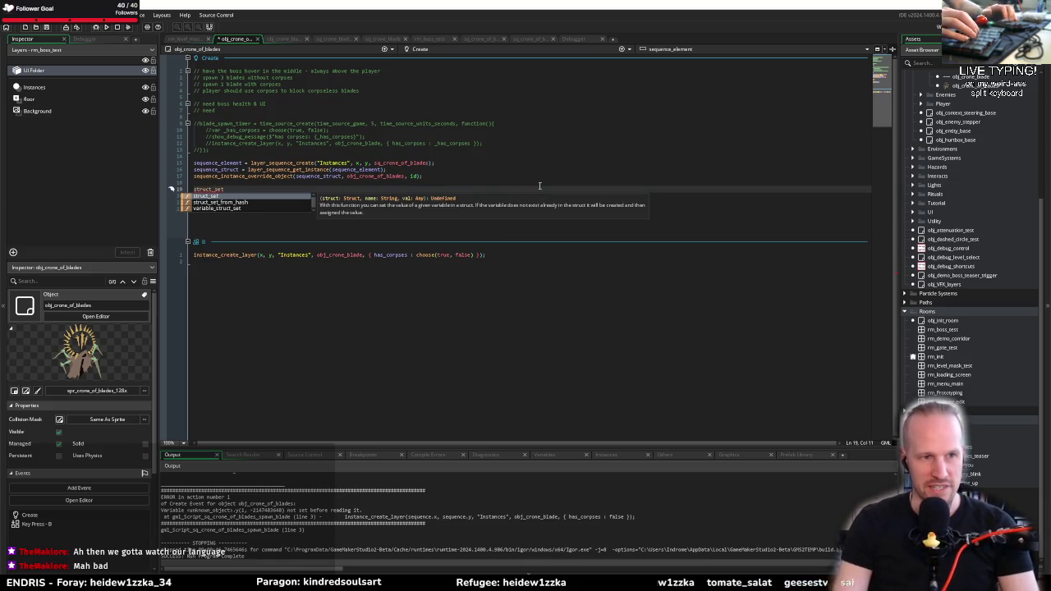
{"action": "type", "text": "(sequence_struct, "}
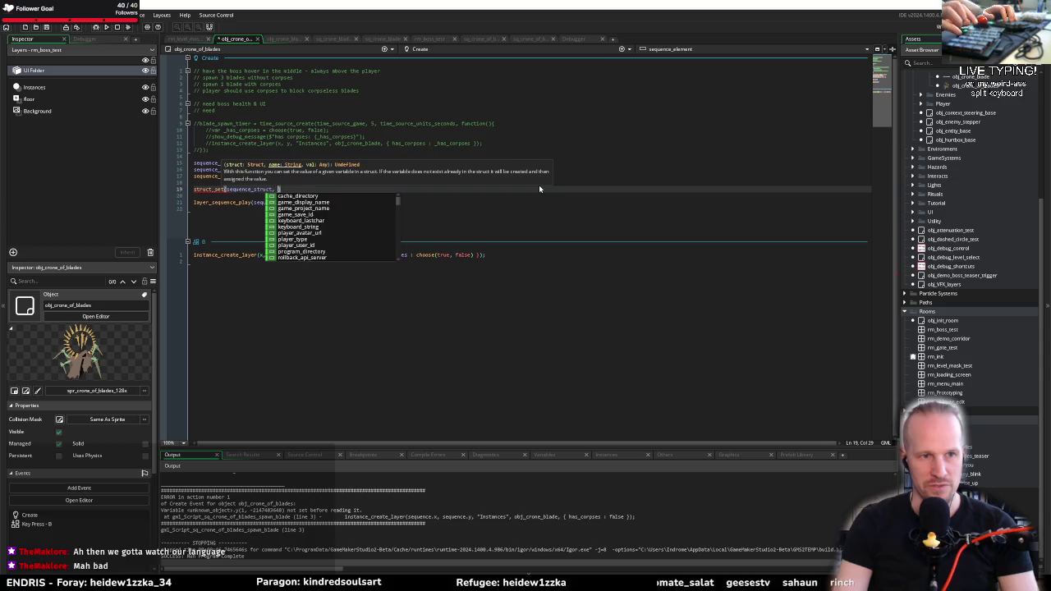
{"action": "type", "text": "\""}
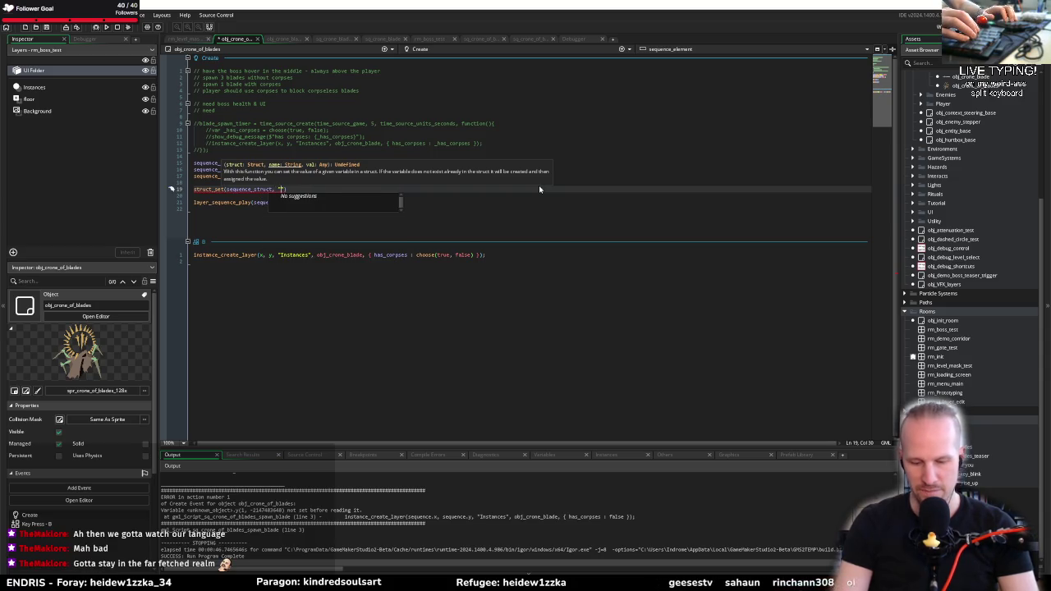
{"action": "type", "text": "boss"}
{"action": "key", "text": "ctrl+shift+Left"}
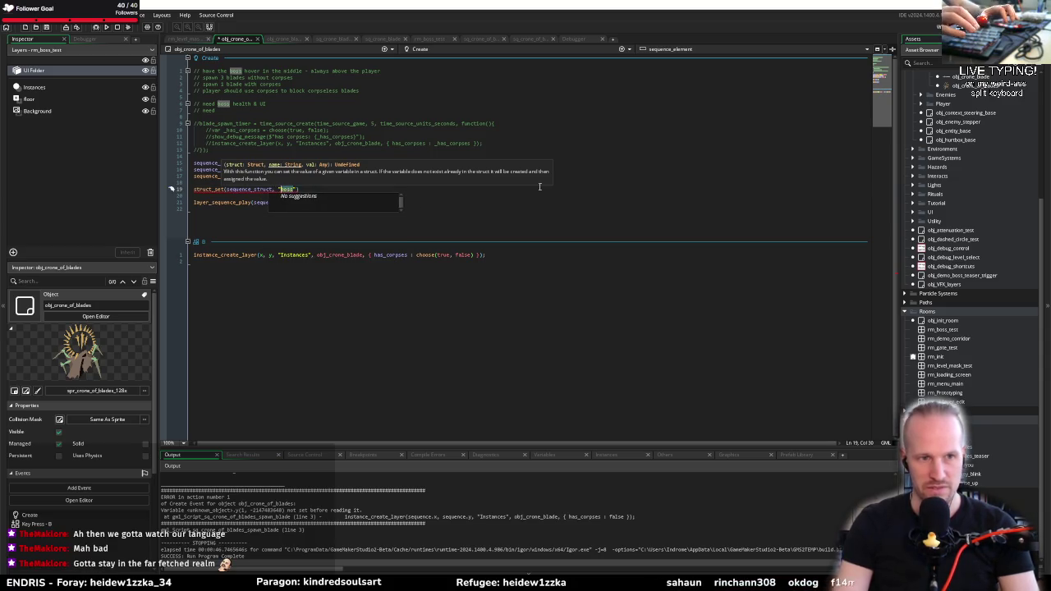
{"action": "key", "text": "Right"}
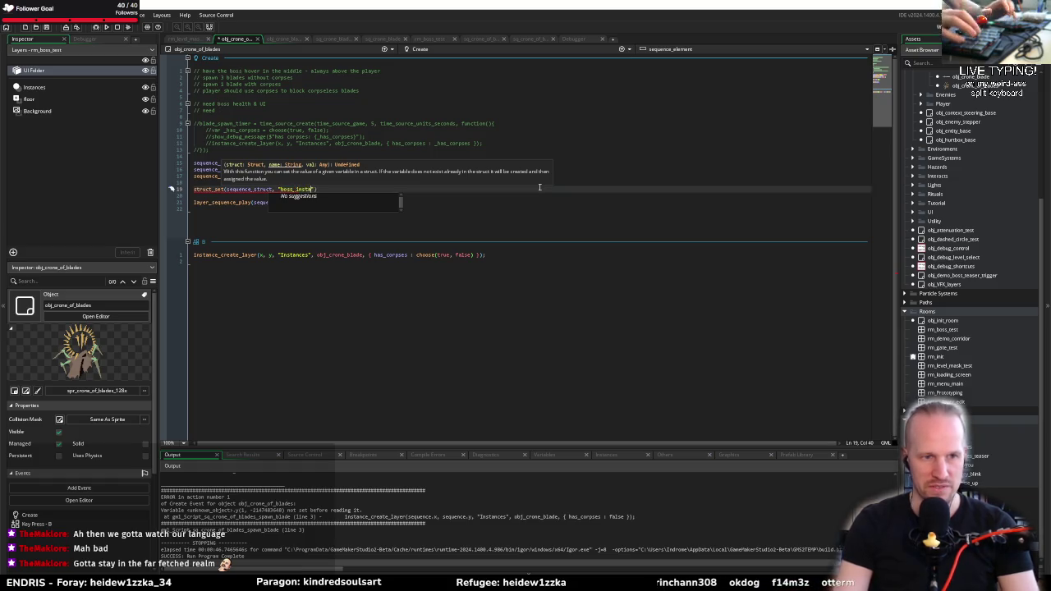
{"action": "type", "text": "nce\", id);"}
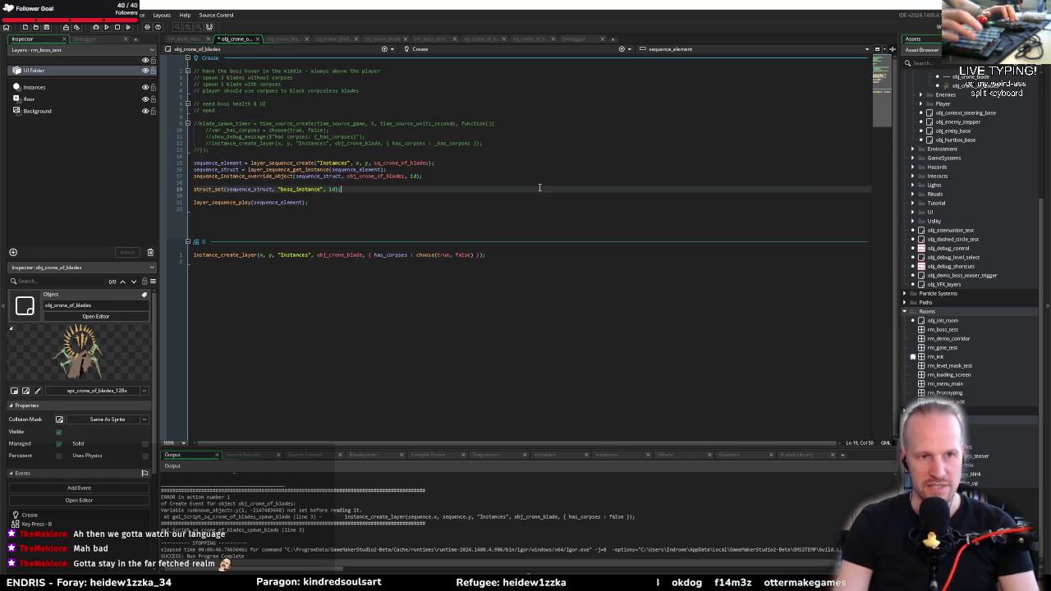
Save the Create event and switch to the sq_crone_of_blades_Events463 script
{"action": "key", "text": "ctrl+s"}
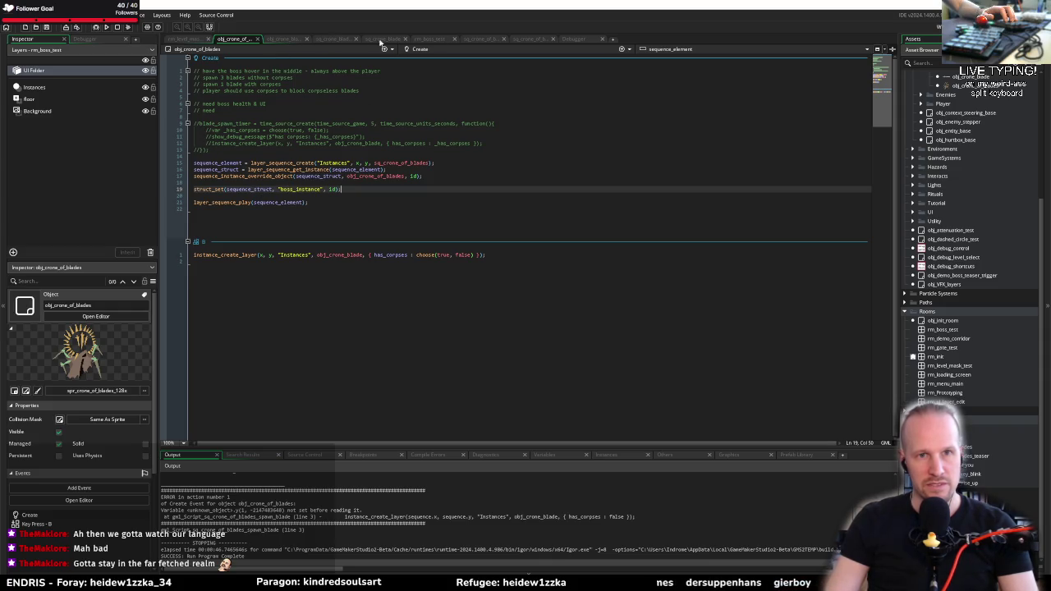
{"action": "left_click", "coordinate": [527, 39]}
{"action": "key", "text": "Down"}
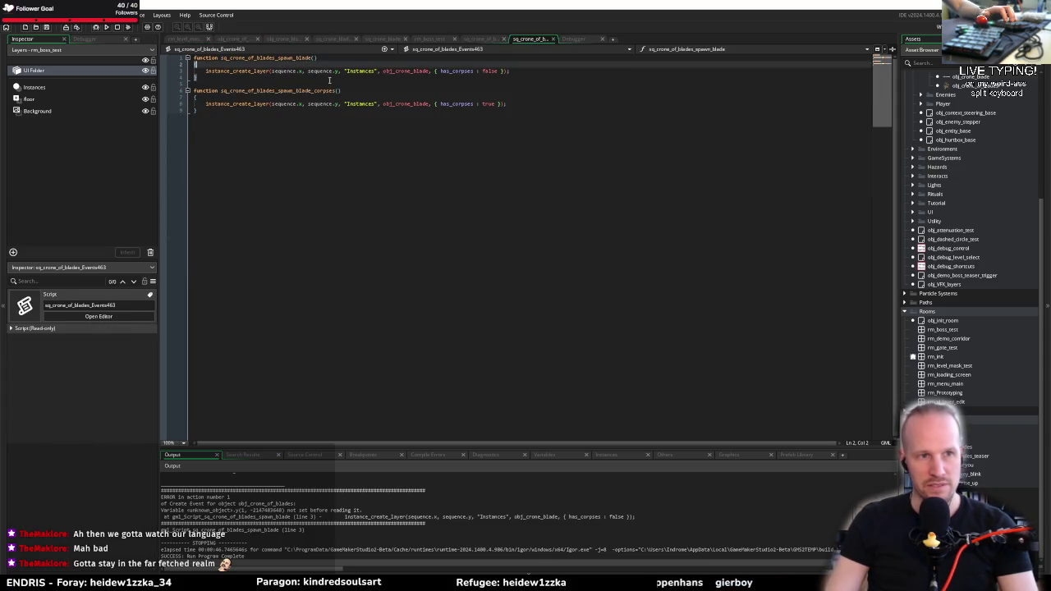
In spawn_blade's instance_create_layer call, replace sequence.x and sequence.y with boss_instance.x and boss_instance.y
{"action": "key", "text": "Return"}
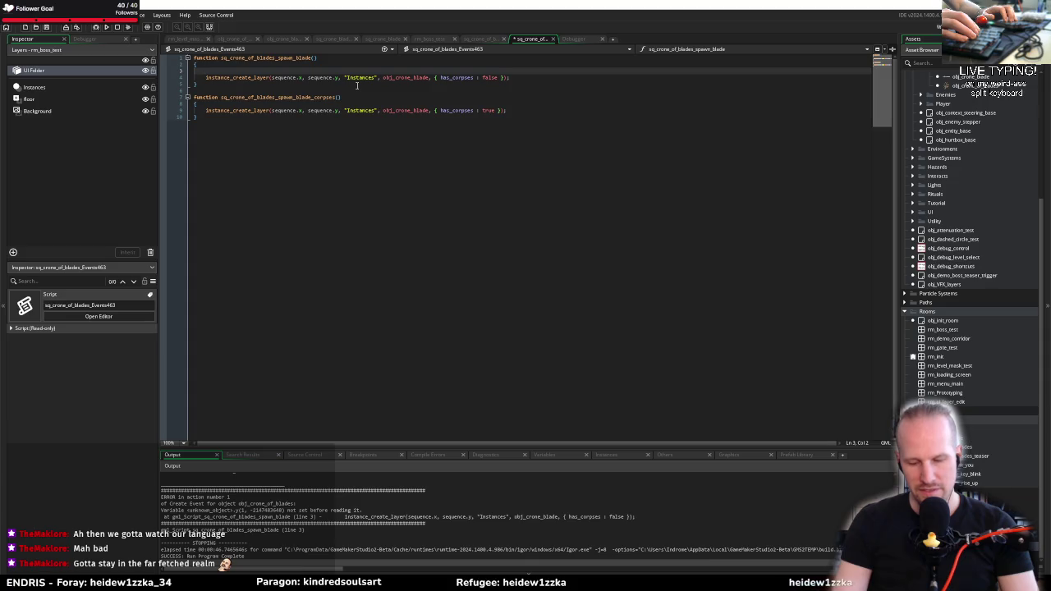
{"action": "type", "text": "boss_instan"}
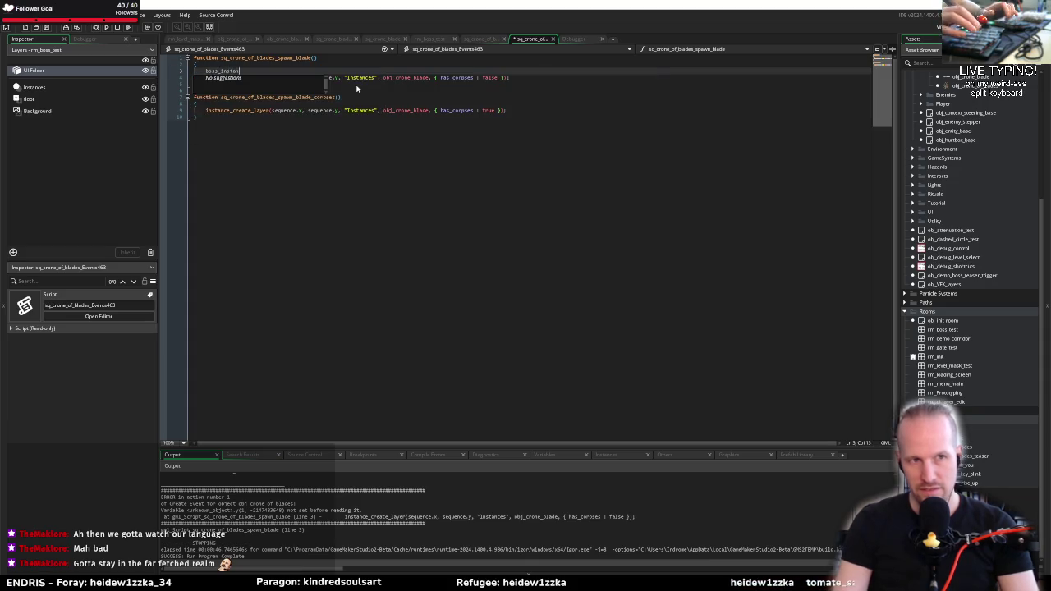
{"action": "type", "text": "ce.x"}
{"action": "key", "text": "shift+Home"}
{"action": "key", "text": "ctrl+c"}
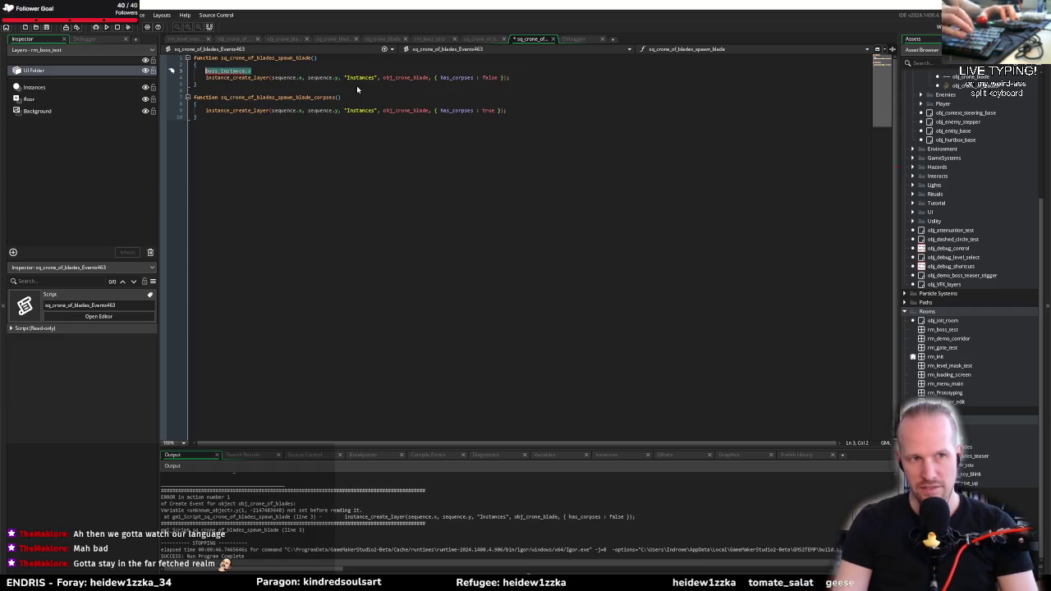
{"action": "key", "text": "BackSpace"}
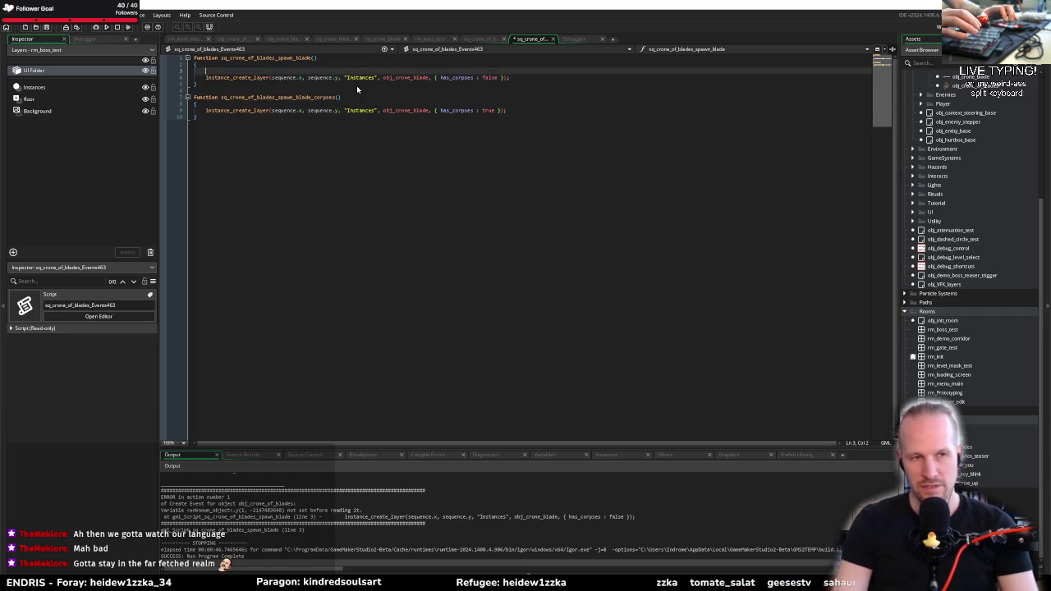
{"action": "key", "text": "BackSpace"}
{"action": "key", "text": "BackSpace"}
{"action": "key", "text": "Return"}
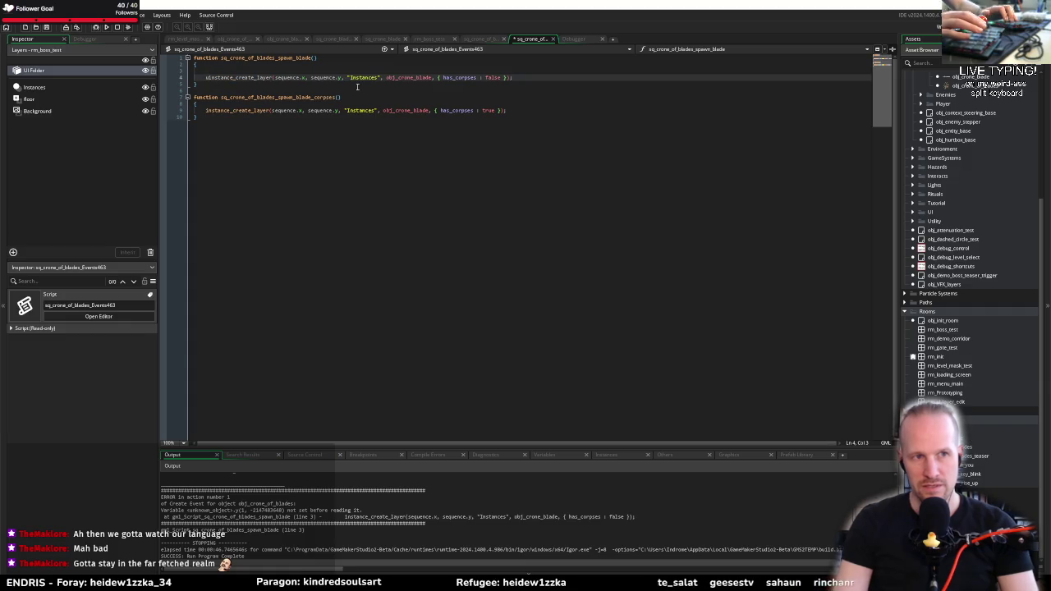
{"action": "key", "text": "ctrl+z"}
{"action": "key", "text": "Right"}
{"action": "key", "text": "ctrl+shift+Right"}
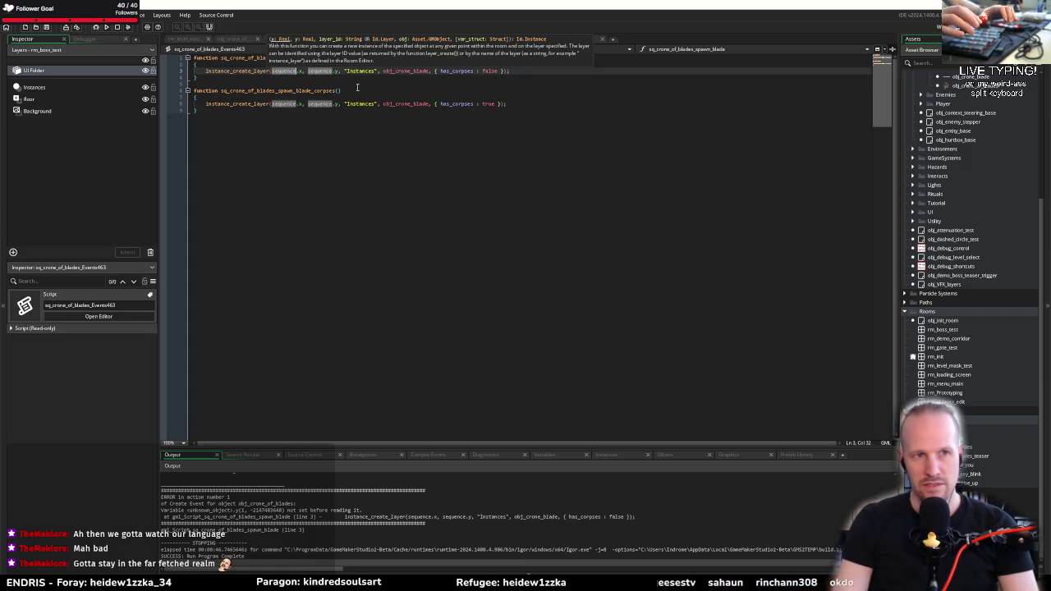
{"action": "type", "text": "boss_instance."}
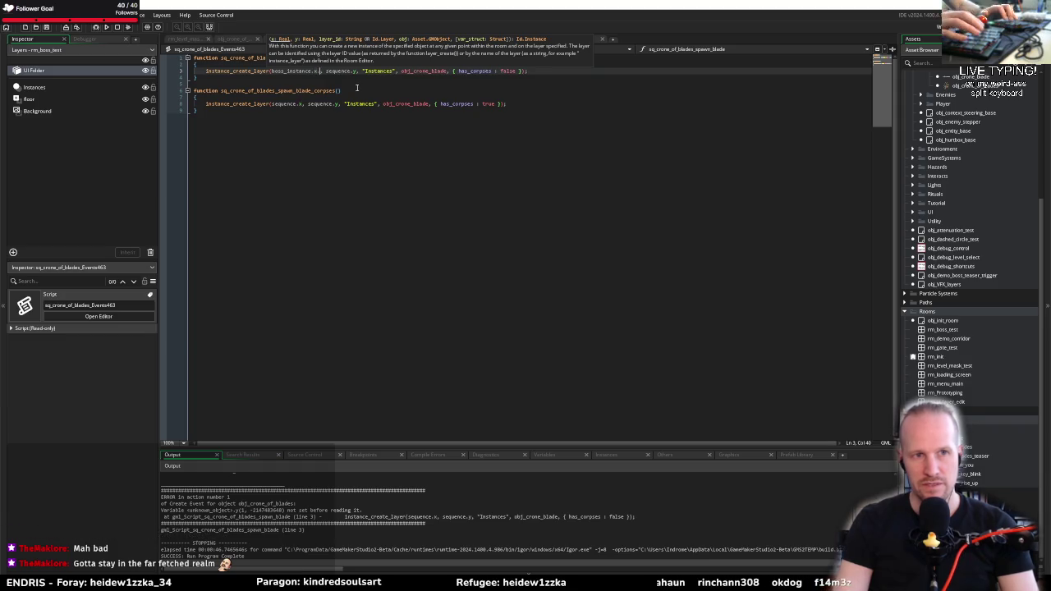
{"action": "type", "text": "x"}
{"action": "key", "text": "ctrl+Right"}
{"action": "key", "text": "ctrl+shift+Right"}
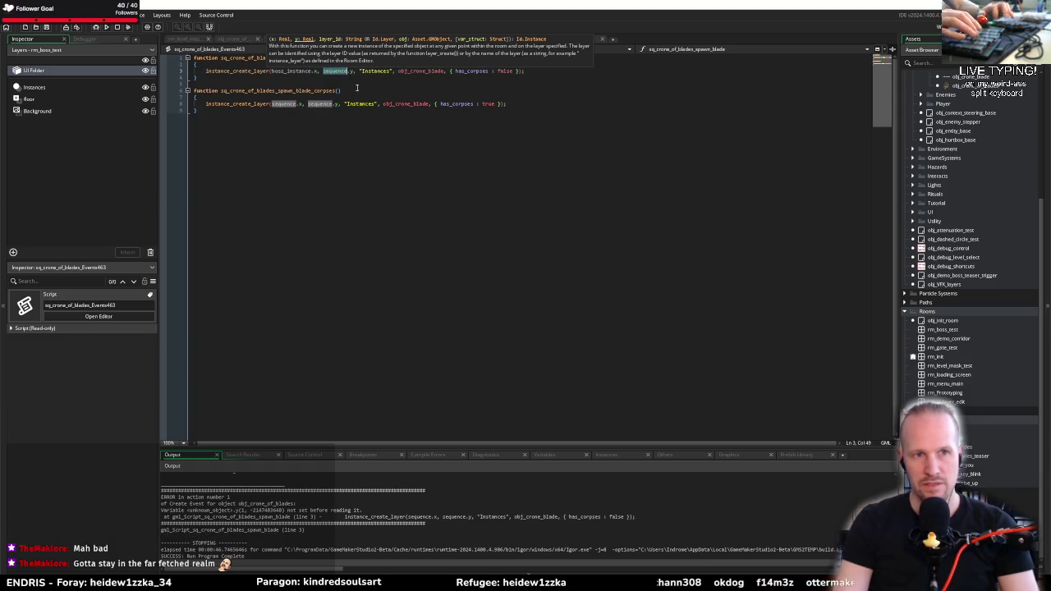
{"action": "type", "text": "boss_instance"}
Swap line 8's sequence references for boss_instance in the corpses function, then start a debug run
{"action": "left_click", "coordinate": [283, 104]}
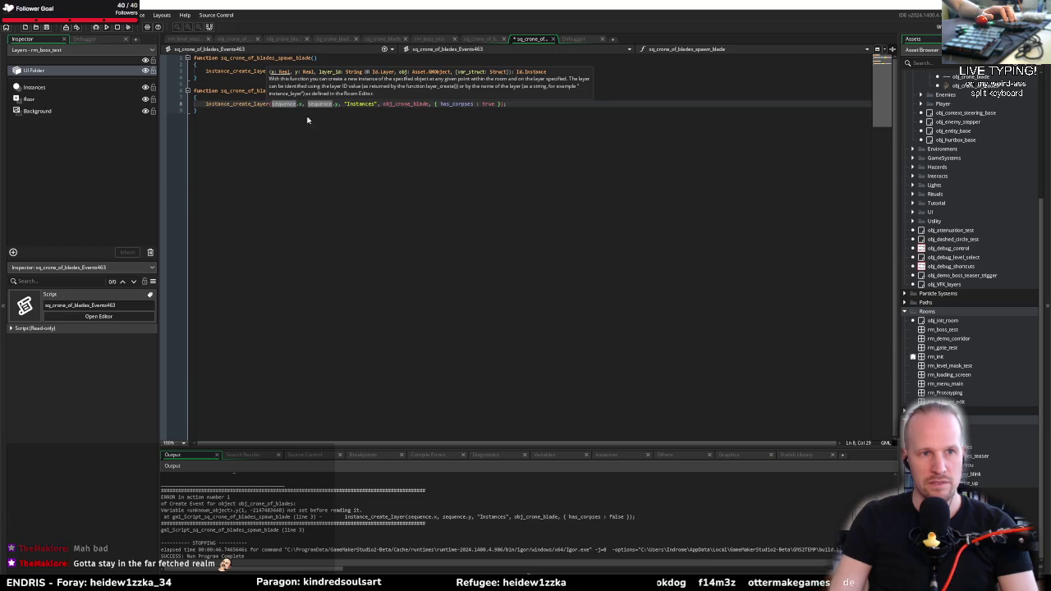
{"action": "key", "text": "ctrl+v"}
{"action": "double_click", "coordinate": [336, 104]}
{"action": "key", "text": "ctrl+v"}
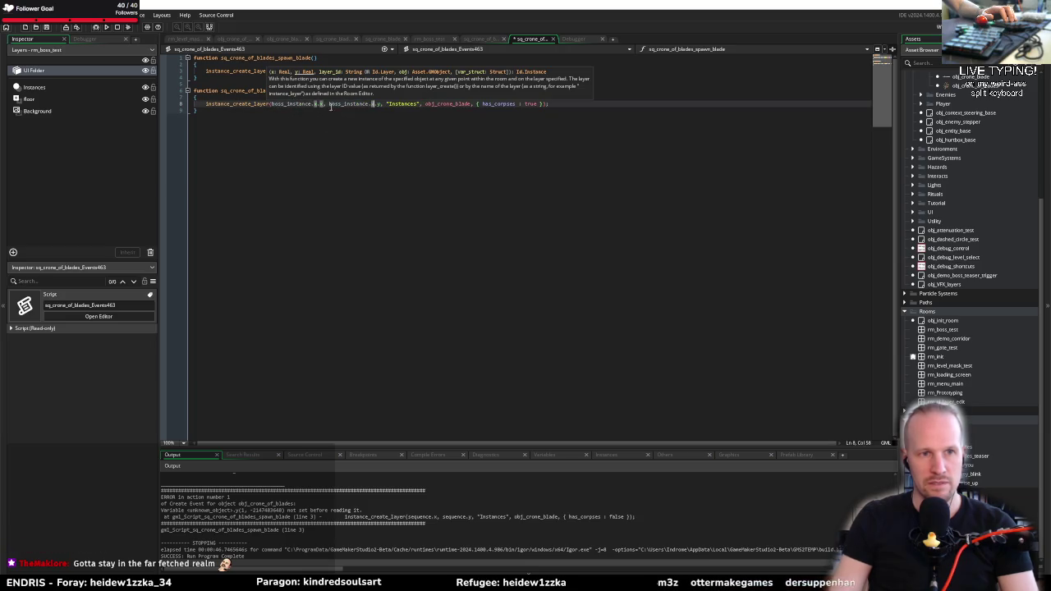
{"action": "key", "text": "BackSpace"}
{"action": "key", "text": "BackSpace"}
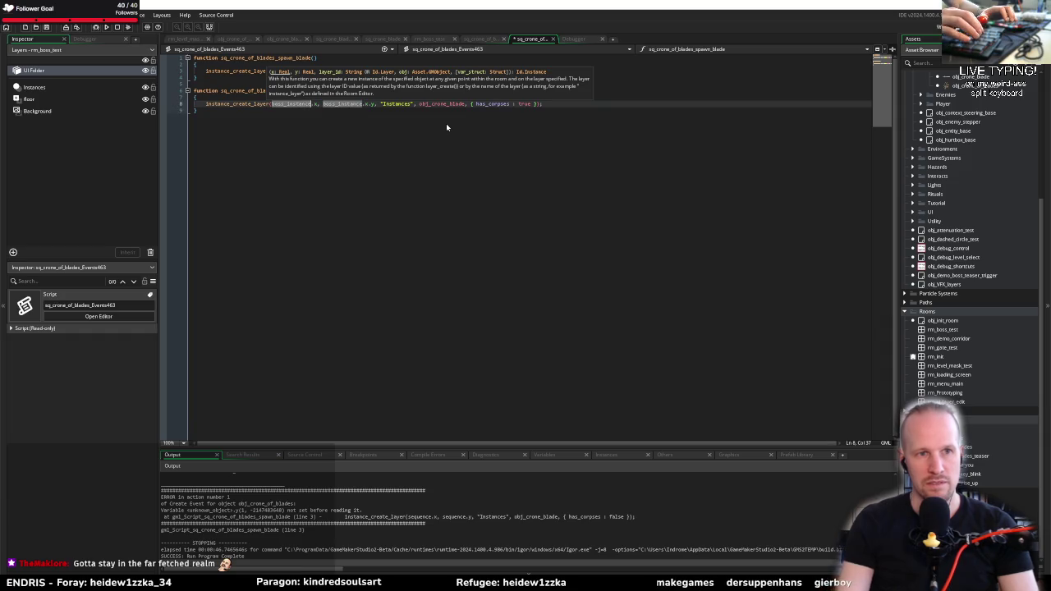
{"action": "left_click", "coordinate": [368, 104]}
{"action": "key", "text": "BackSpace"}
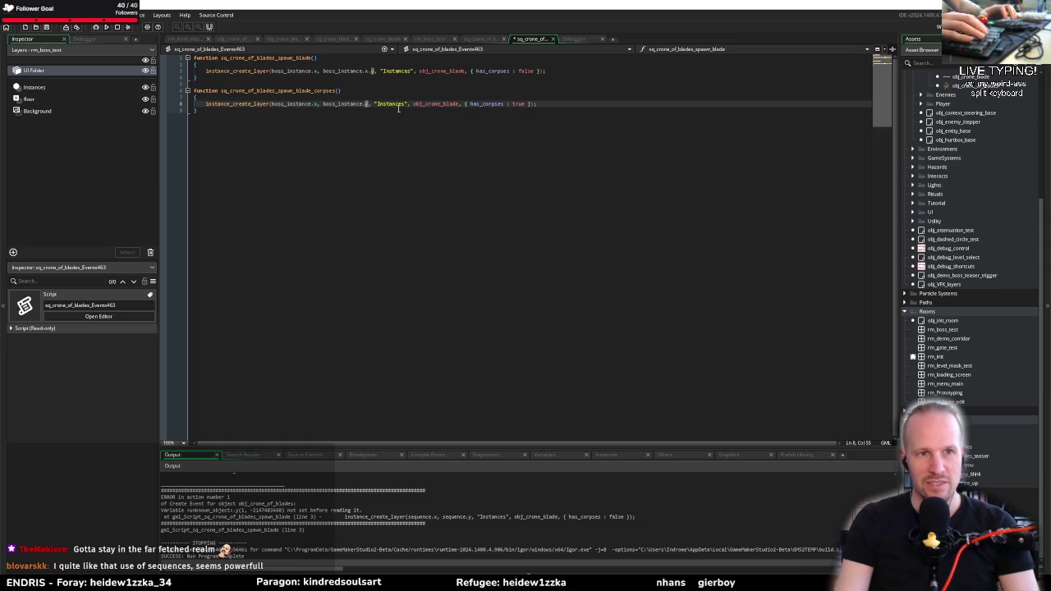
{"action": "key", "text": "Up"}
{"action": "key", "text": "Up"}
{"action": "key", "text": "Up"}
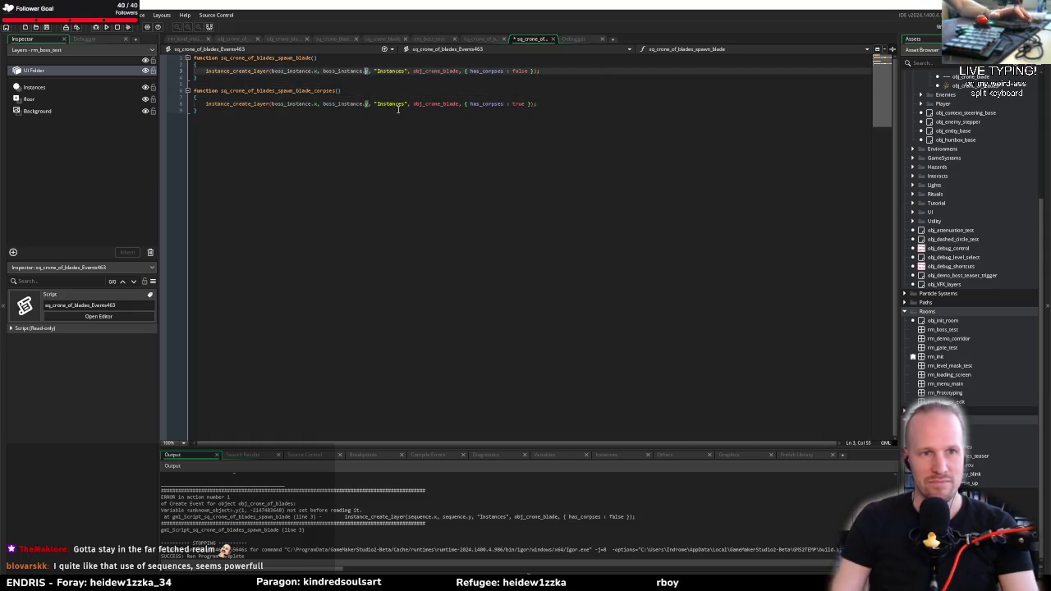
{"action": "left_click", "coordinate": [506, 215]}
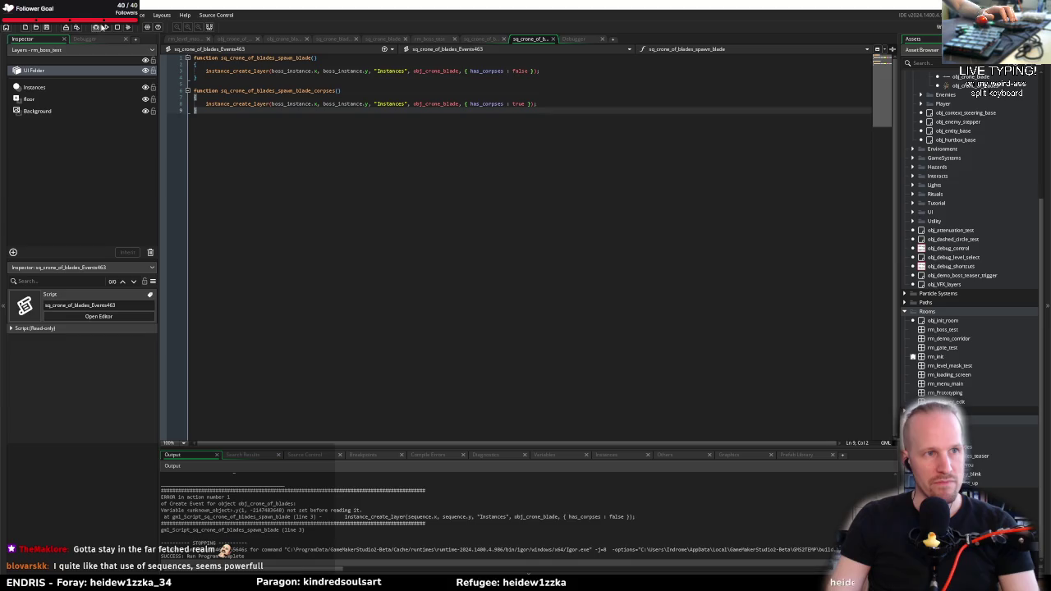
{"action": "left_click", "coordinate": [96, 27]}
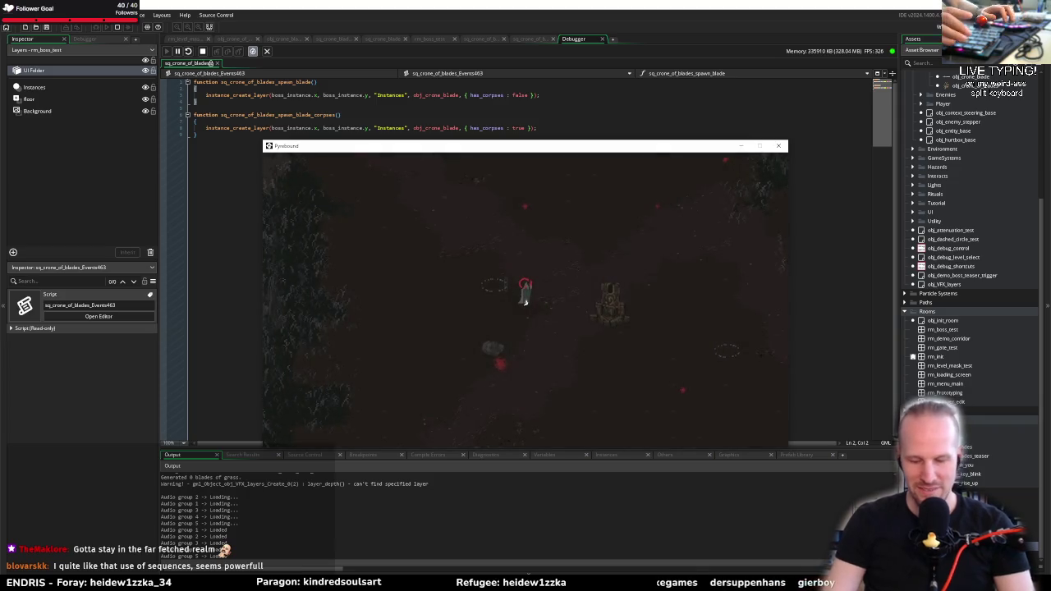
Jump to rm_boss_test from the F1 debug room list, walk left, then close the game
{"action": "key", "text": "F1"}
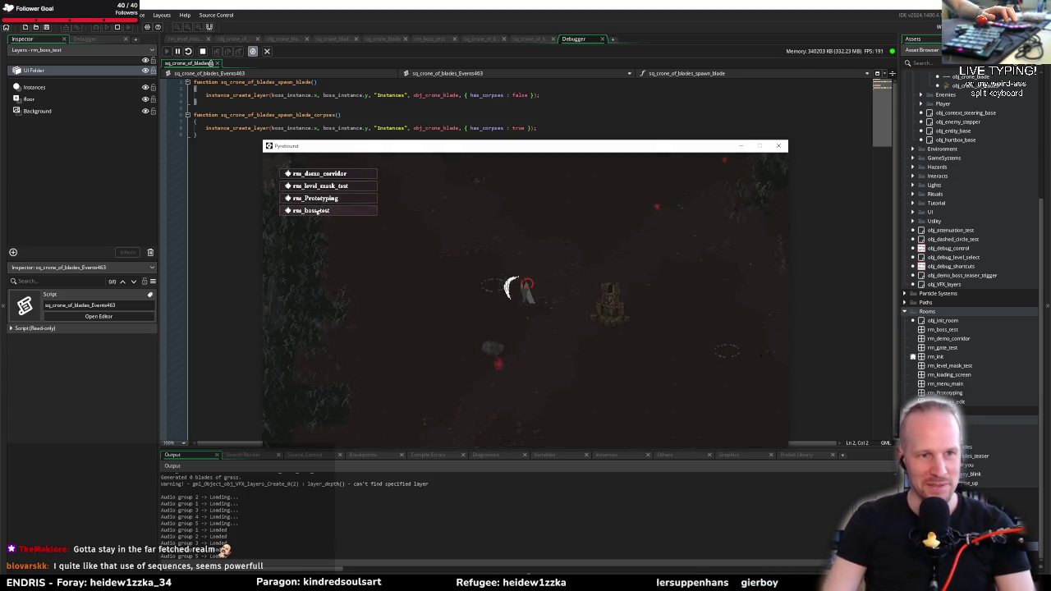
{"action": "left_click", "coordinate": [316, 210]}
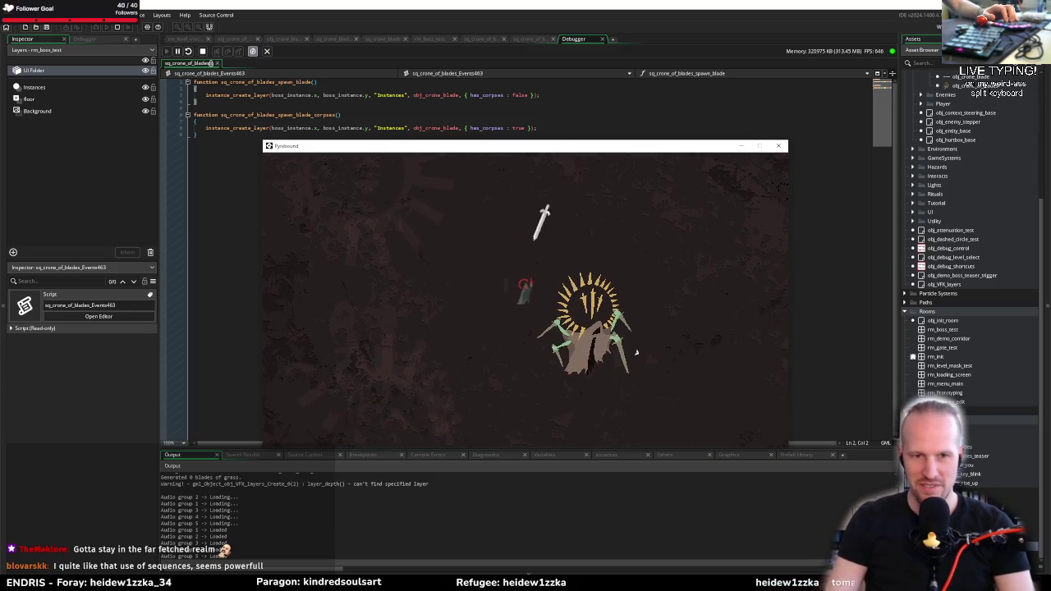
{"action": "key", "text": "a"}
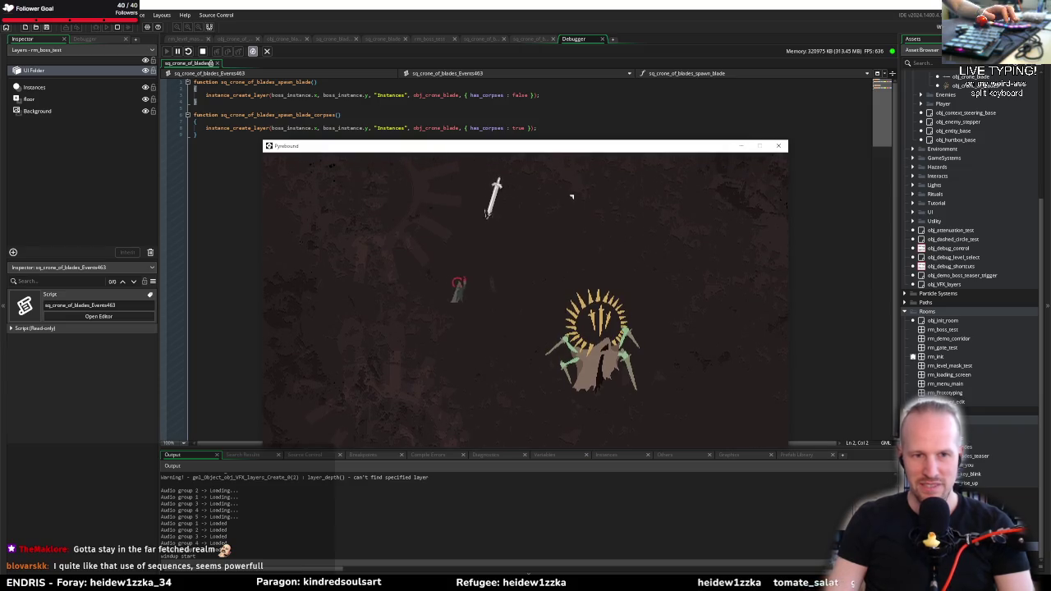
{"action": "left_click", "coordinate": [778, 146]}
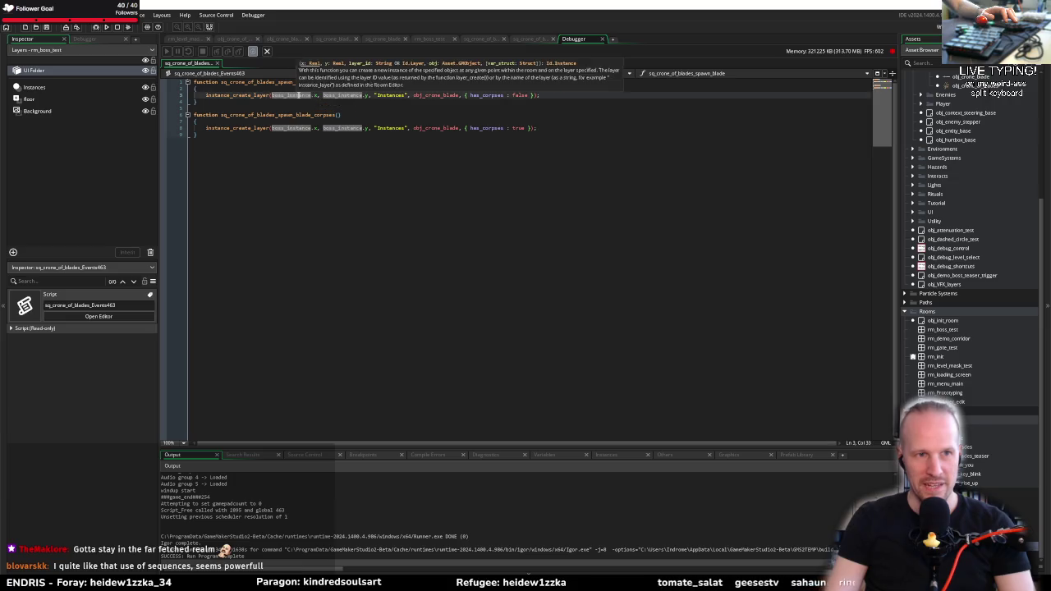
{"action": "left_click", "coordinate": [532, 38]}
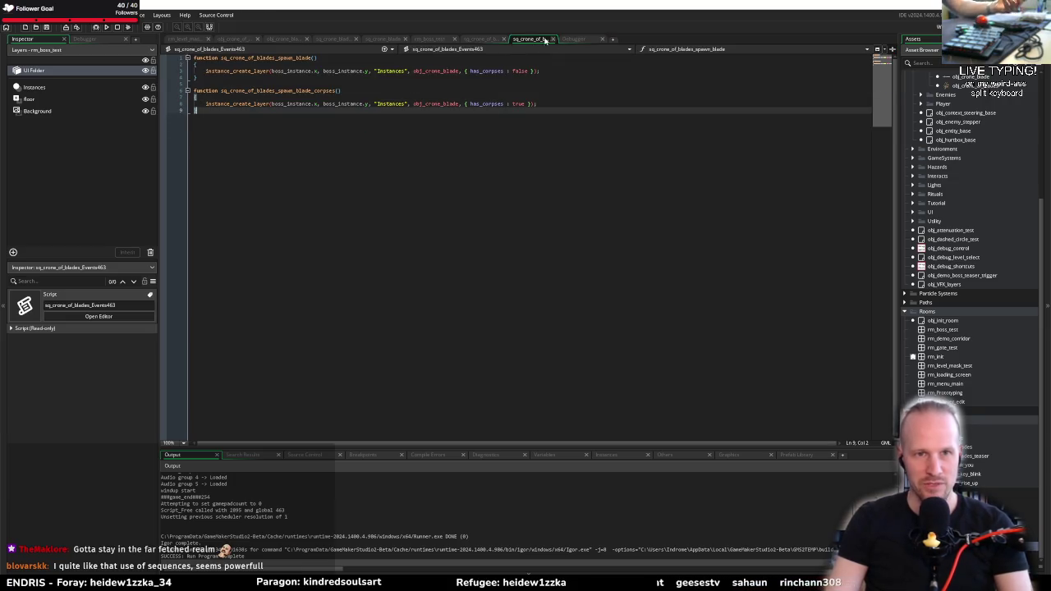
Close the Debugger tab and check the struct_set boss_instance line in obj_crone_of_blades' Create event
{"action": "left_click", "coordinate": [542, 39]}
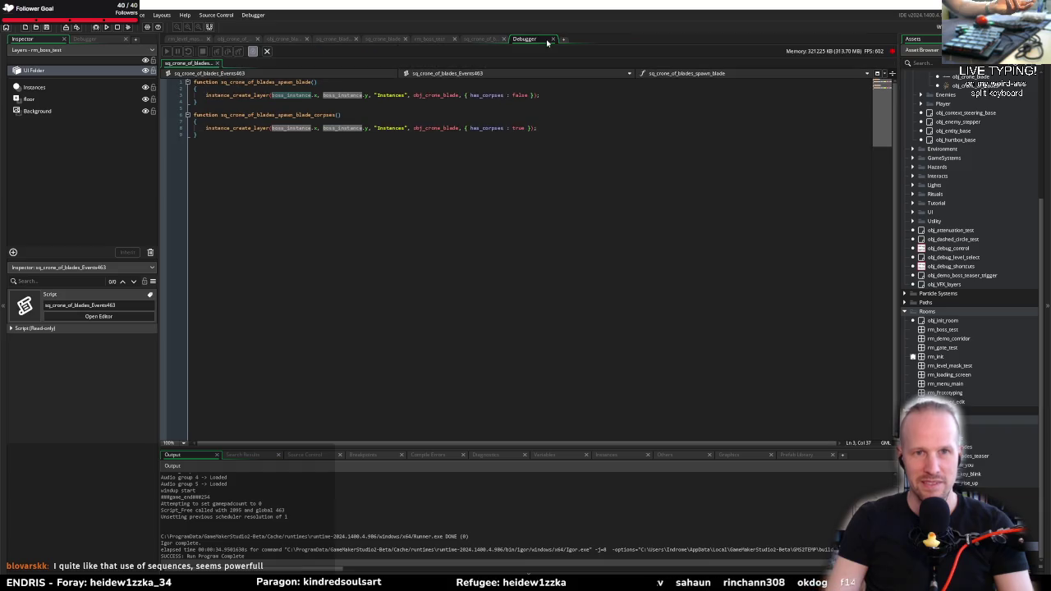
{"action": "middle_click", "coordinate": [531, 40]}
{"action": "left_click", "coordinate": [480, 39]}
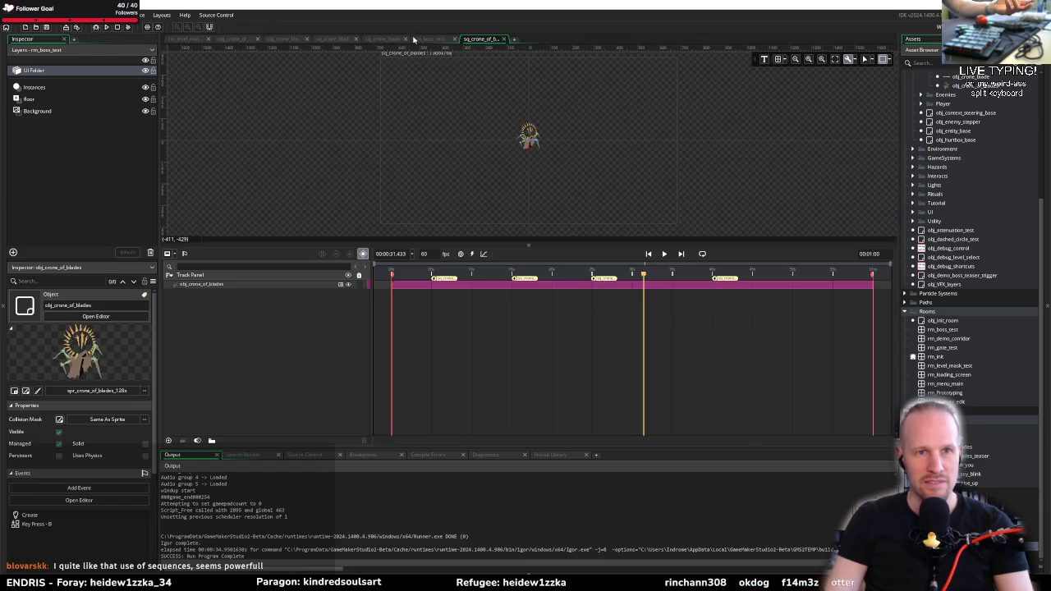
{"action": "left_click", "coordinate": [238, 40]}
{"action": "double_click", "coordinate": [316, 189]}
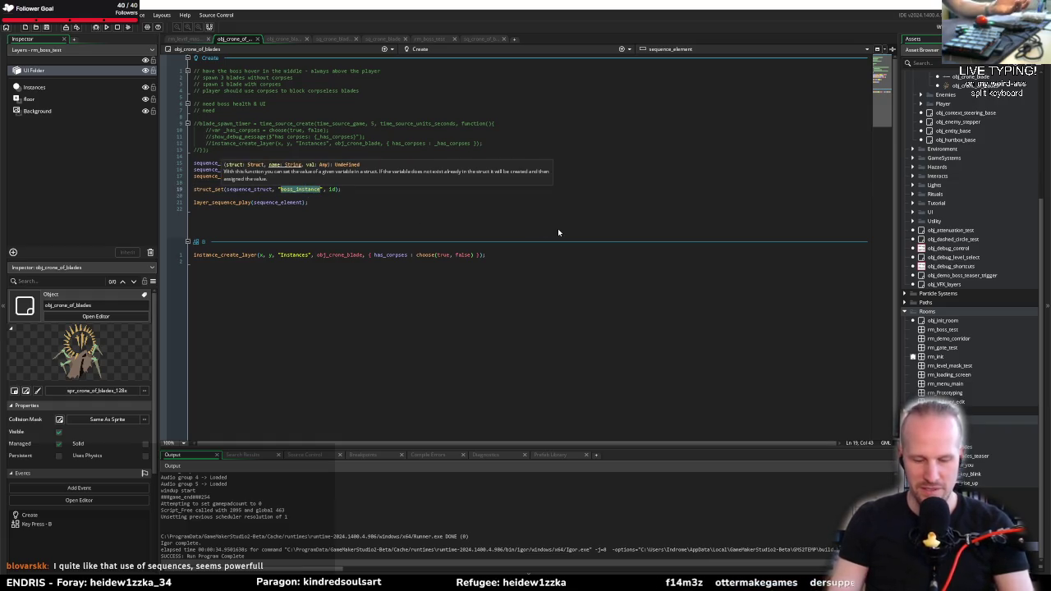
{"action": "left_click", "coordinate": [344, 209]}
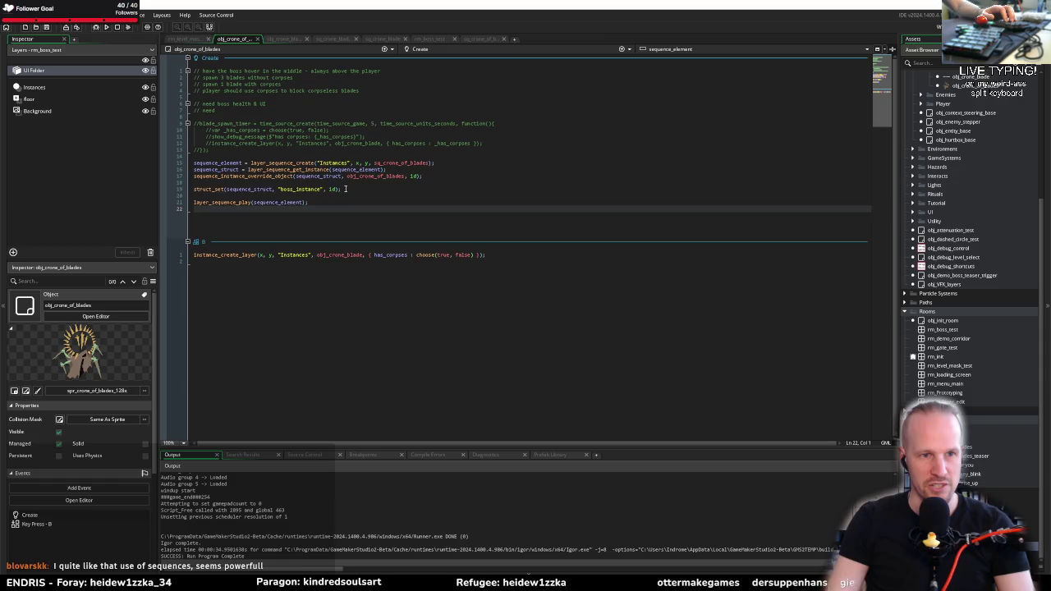
{"action": "triple_click", "coordinate": [345, 189]}
Open the script called by the sequence's 00:00:05 spawn-blade moment
{"action": "left_click", "coordinate": [481, 38]}
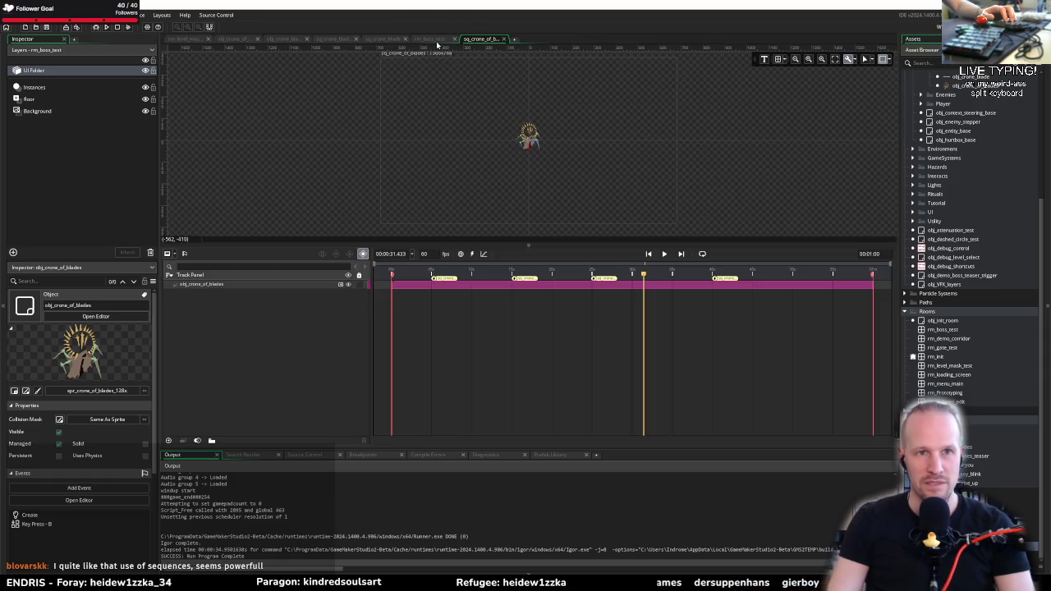
{"action": "double_click", "coordinate": [446, 281]}
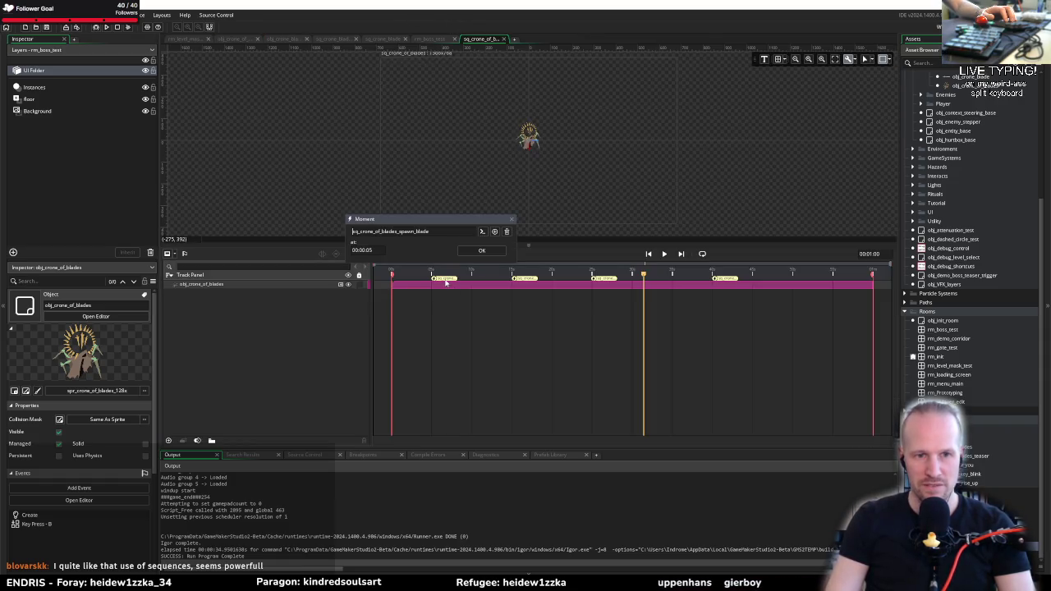
{"action": "left_click", "coordinate": [481, 232]}
{"action": "left_click", "coordinate": [351, 97]}
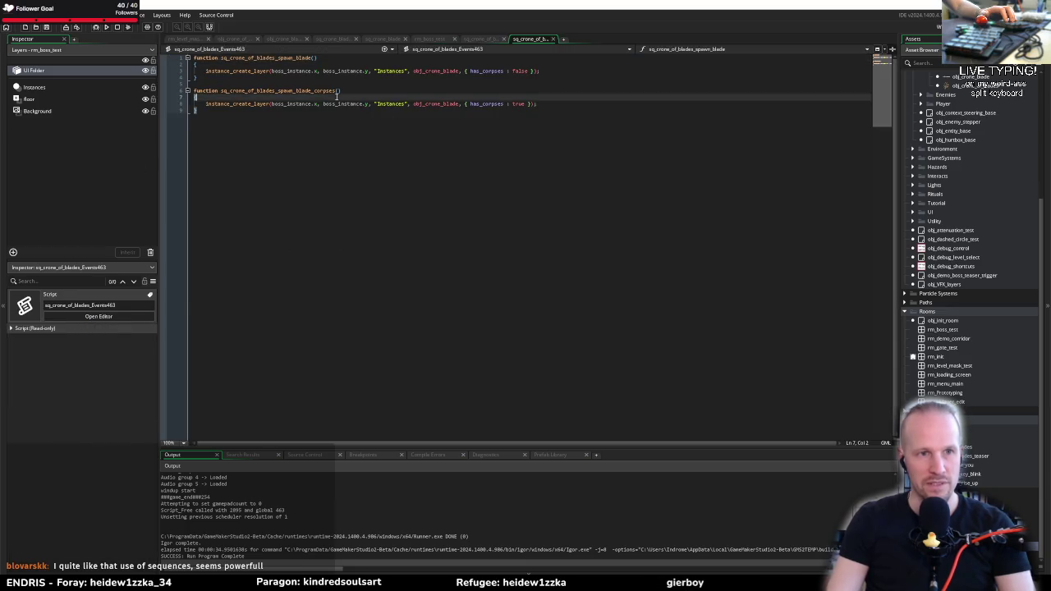
Write a struct_set(self, ..., 10) experiment line and move it into spawn_blade
{"action": "key", "text": "Return"}
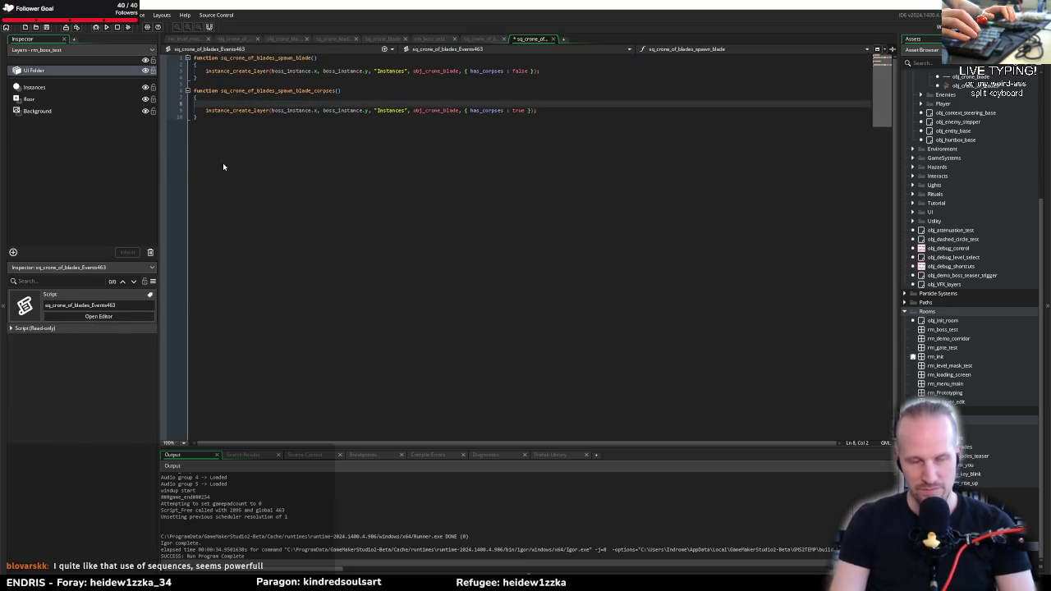
{"action": "type", "text": "script_execute_ext(u"}
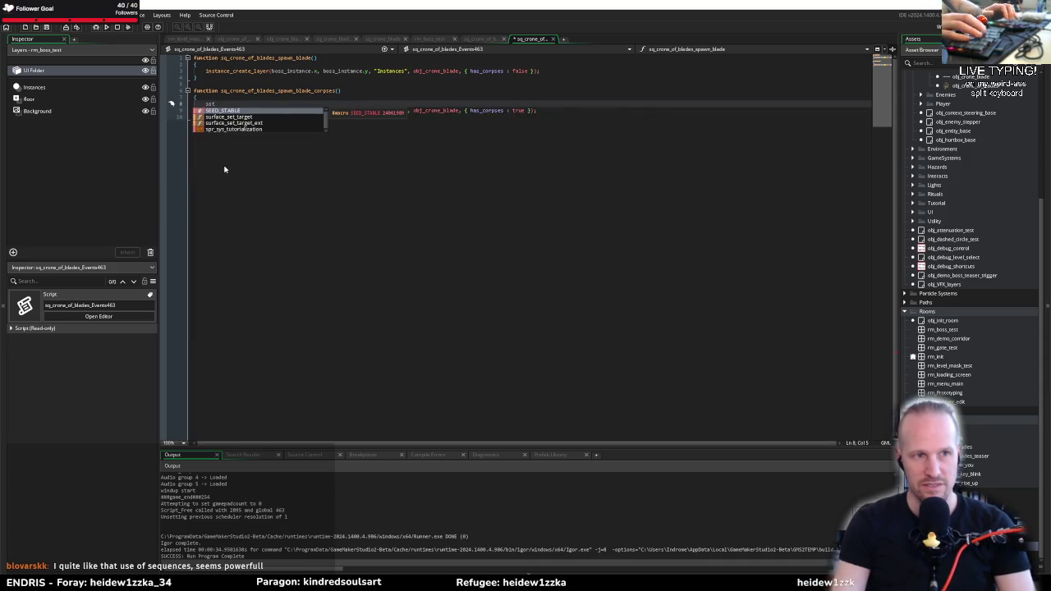
{"action": "left_click", "coordinate": [224, 168]}
{"action": "type", "text": "u"}
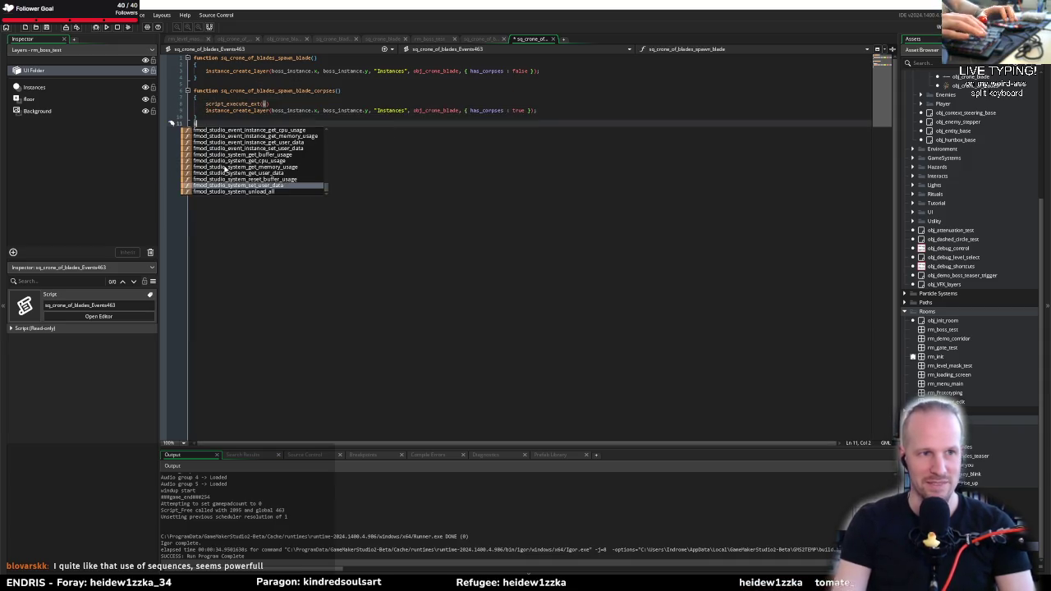
{"action": "key", "text": "Up"}
{"action": "key", "text": "Up"}
{"action": "key", "text": "Up"}
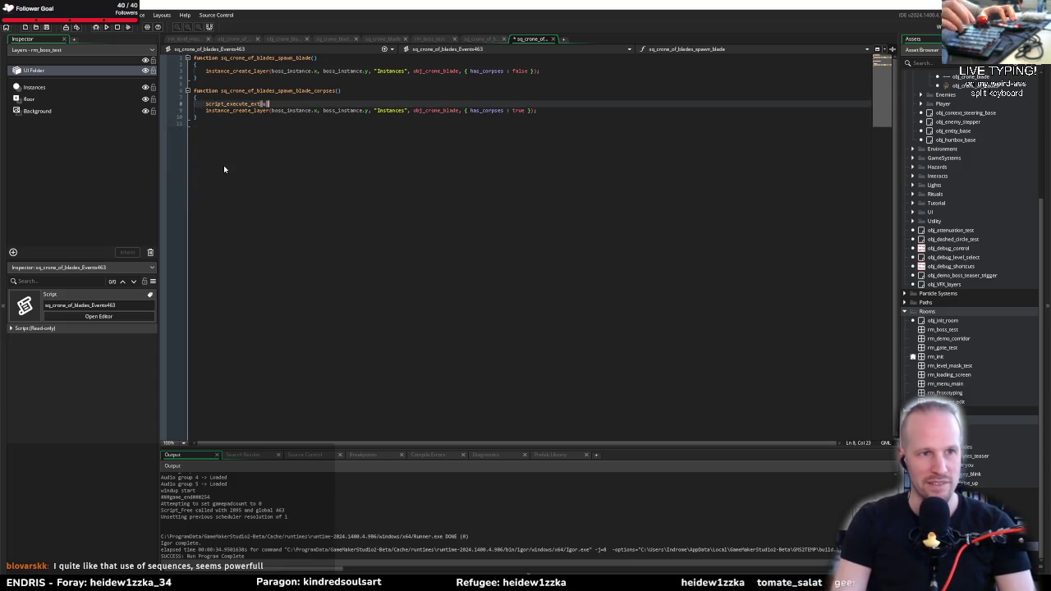
{"action": "key", "text": "shift+End"}
{"action": "type", "text": "struct_set("}
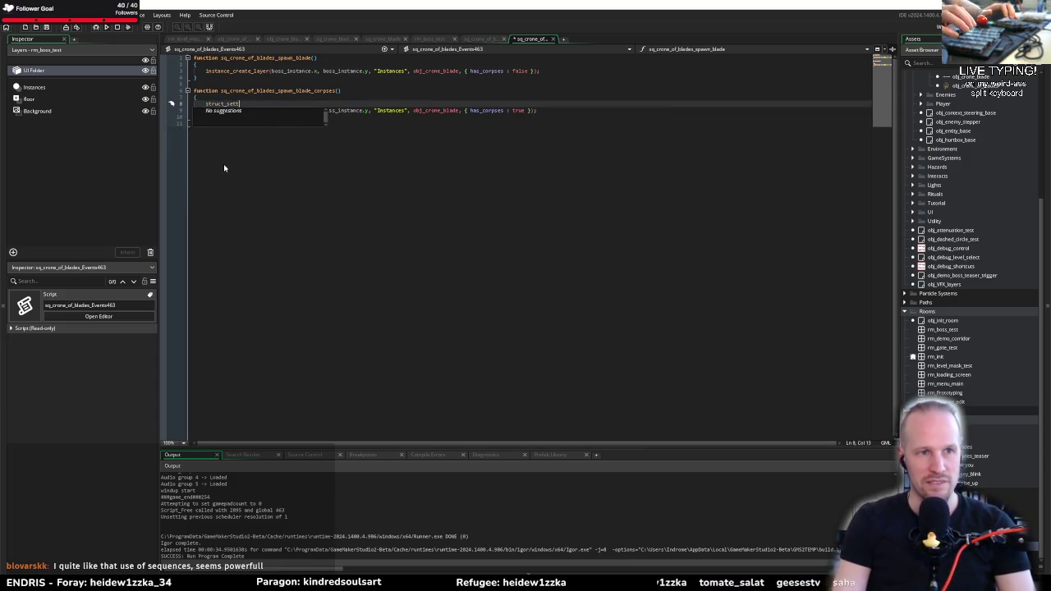
{"action": "type", "text": "self, \""}
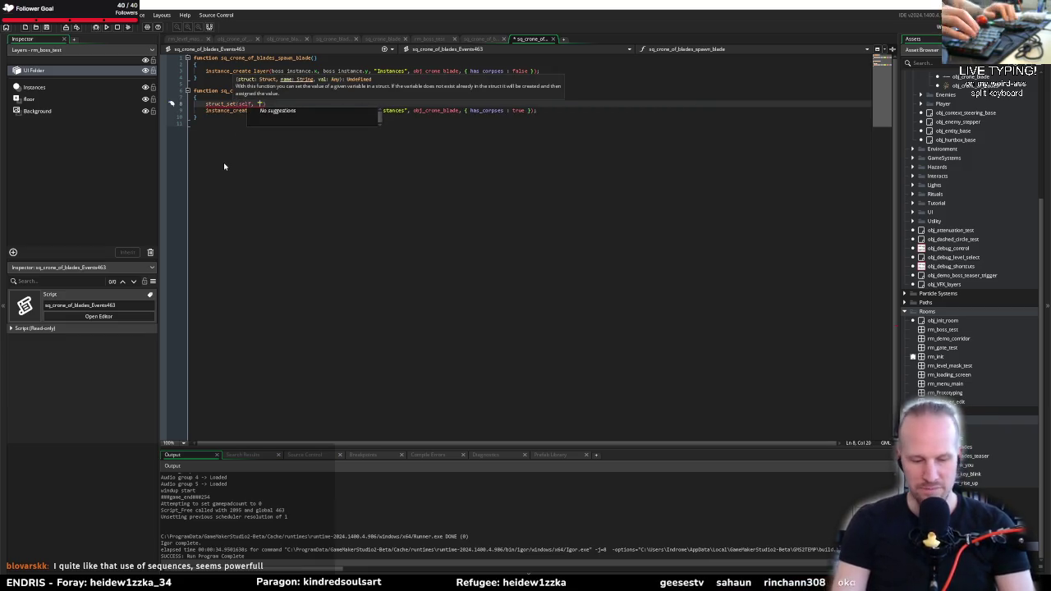
{"action": "type", "text": "something I wan"}
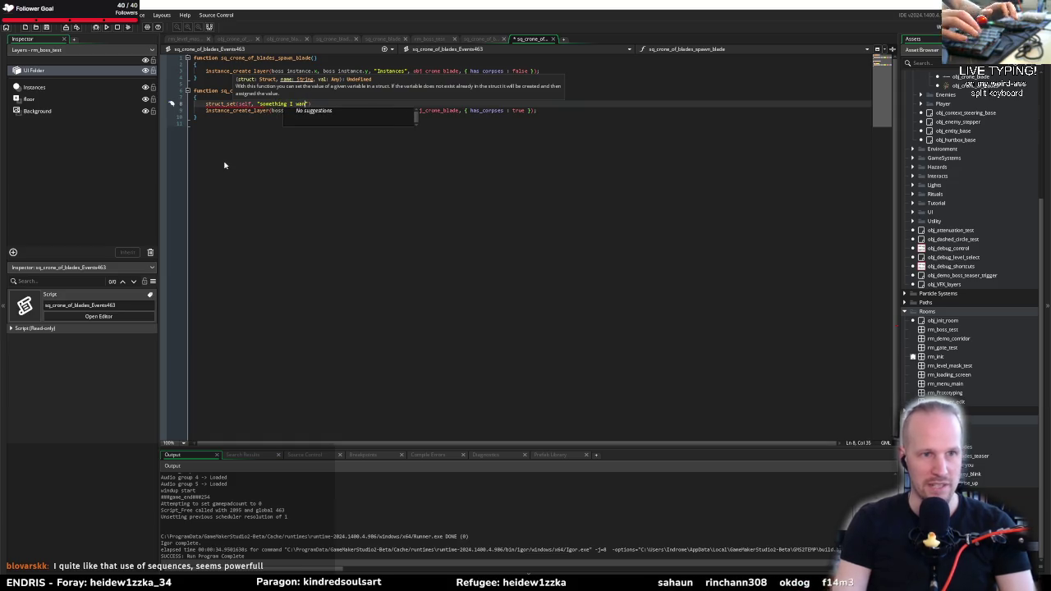
{"action": "type", "text": "na "}
{"action": "type", "text": "keep until the next mov"}
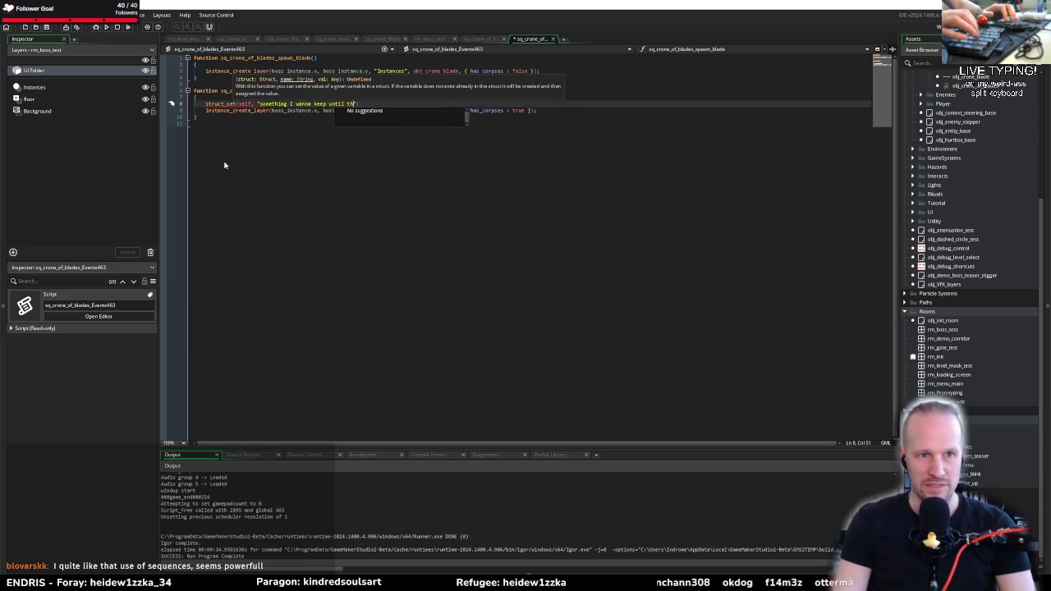
{"action": "type", "text": "\")"}
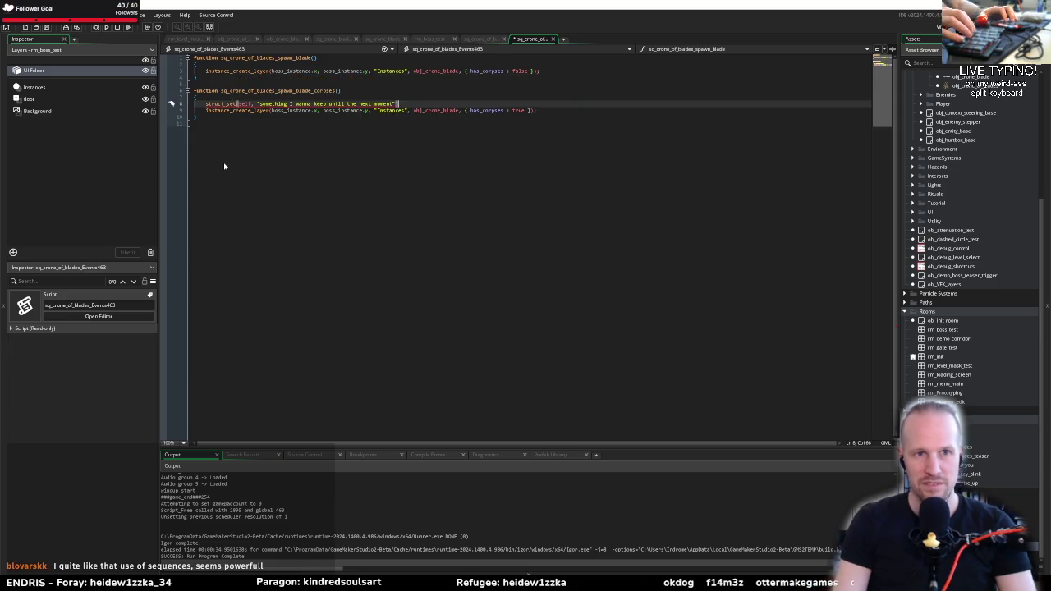
{"action": "type", "text": ", "}
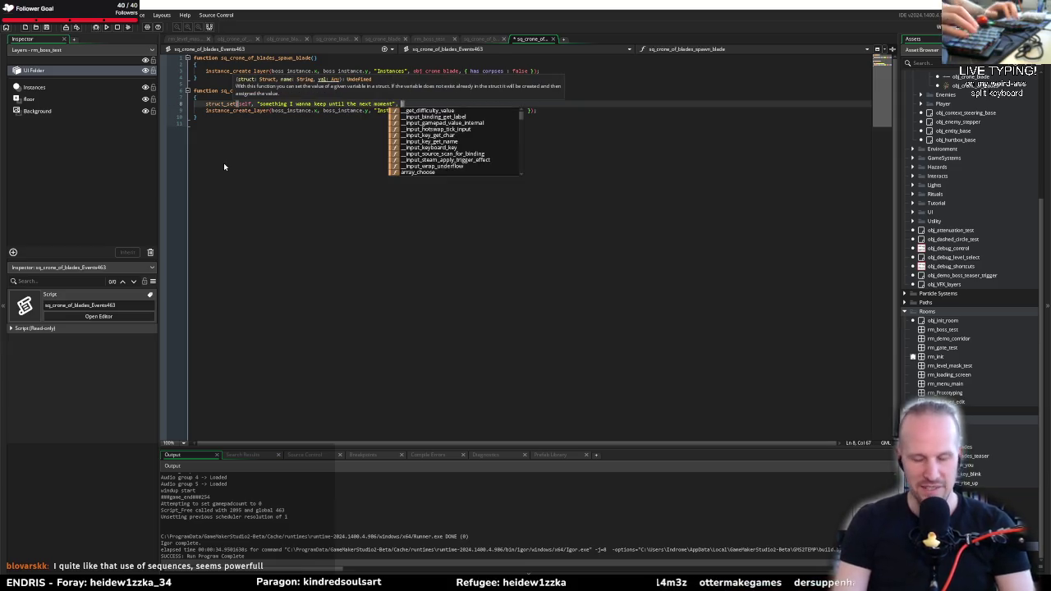
{"action": "type", "text": "10);"}
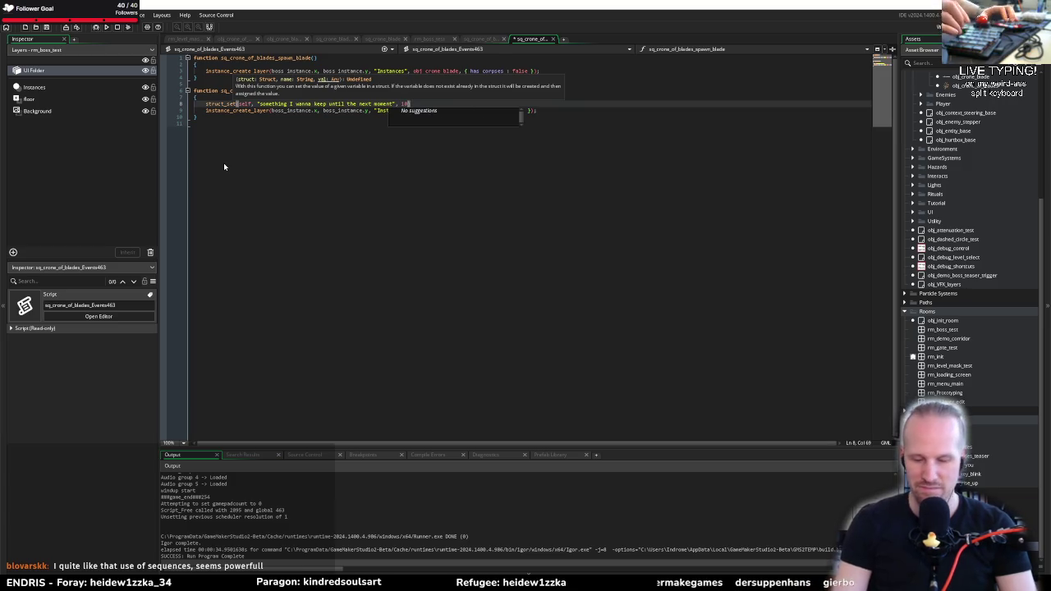
{"action": "key", "text": "shift+Home"}
{"action": "key", "text": "ctrl+x"}
{"action": "key", "text": "Up"}
{"action": "key", "text": "Up"}
{"action": "key", "text": "Up"}
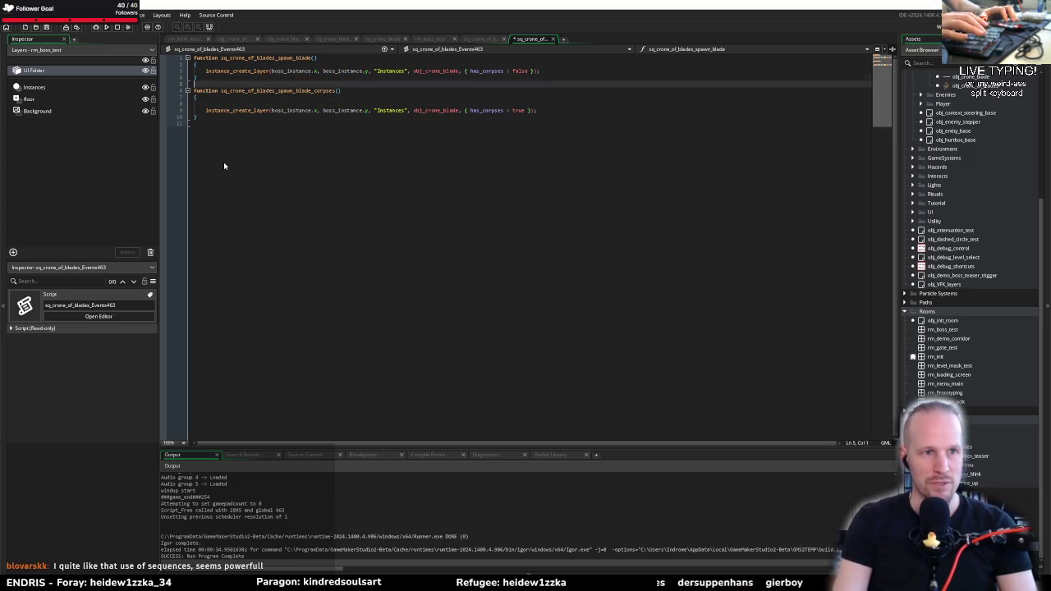
{"action": "key", "text": "ctrl+v"}
{"action": "key", "text": "Down"}
{"action": "key", "text": "Down"}
{"action": "key", "text": "Down"}
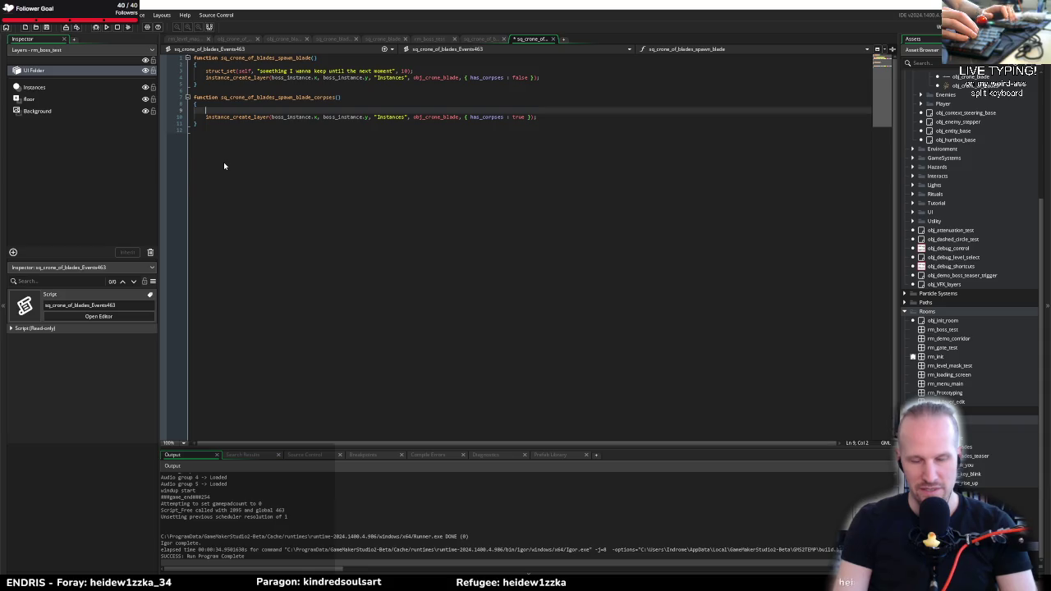
Add a struct_get(self, ...) line reusing the same string key, then delete both experiment lines
{"action": "type", "text": "struct_get(self,"}
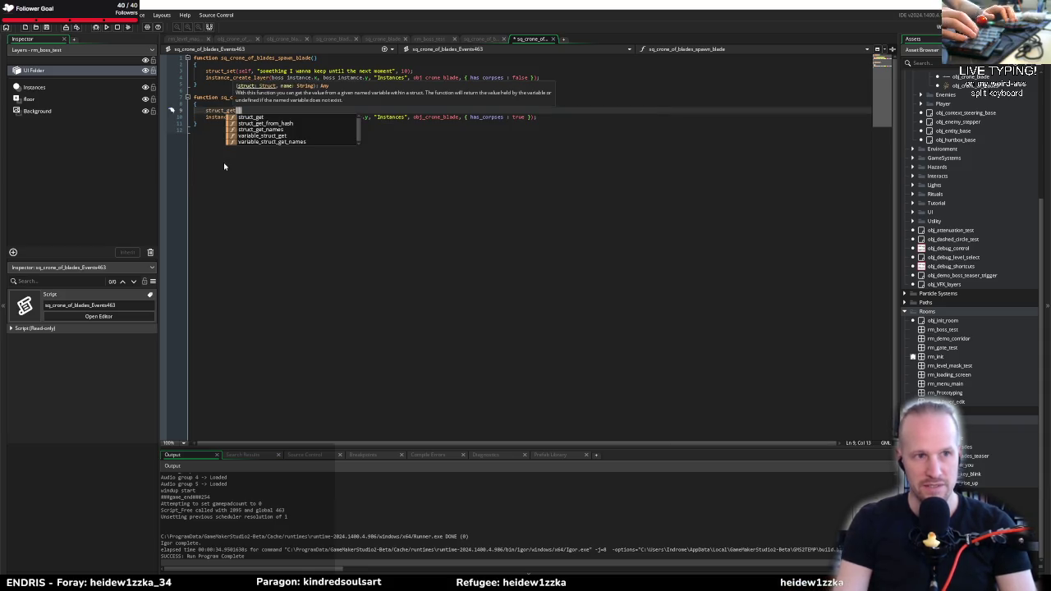
{"action": "key", "text": "Escape"}
{"action": "key", "text": "Up"}
{"action": "key", "text": "Up"}
{"action": "key", "text": "Up"}
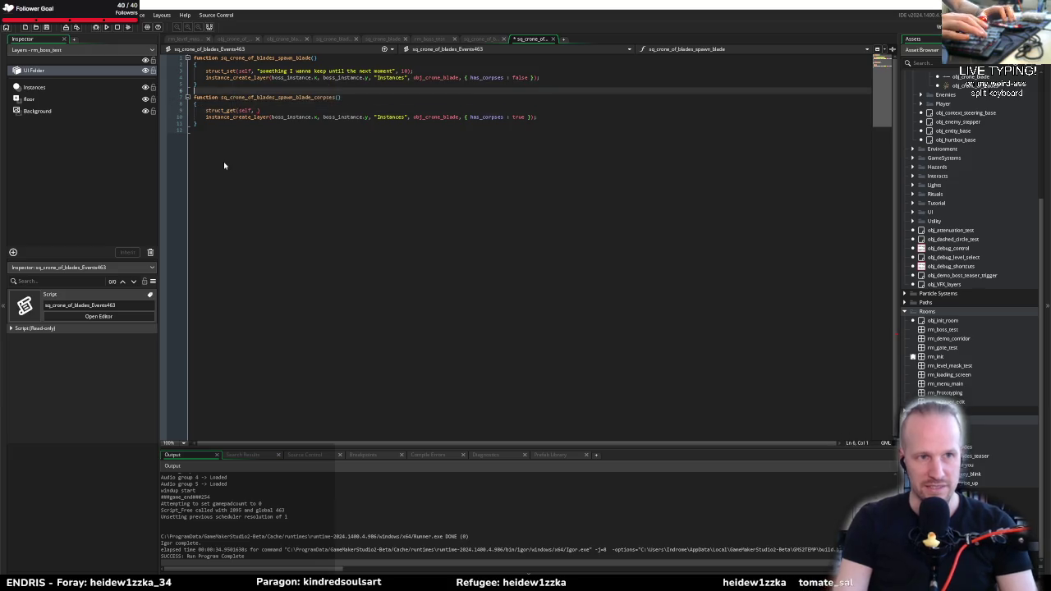
{"action": "key", "text": "End"}
{"action": "key", "text": "ctrl+shift+Left"}
{"action": "key", "text": "ctrl+shift+Left"}
{"action": "key", "text": "ctrl+shift+Left"}
{"action": "key", "text": "shift+Left"}
{"action": "key", "text": "shift+Left"}
{"action": "key", "text": "shift+Left"}
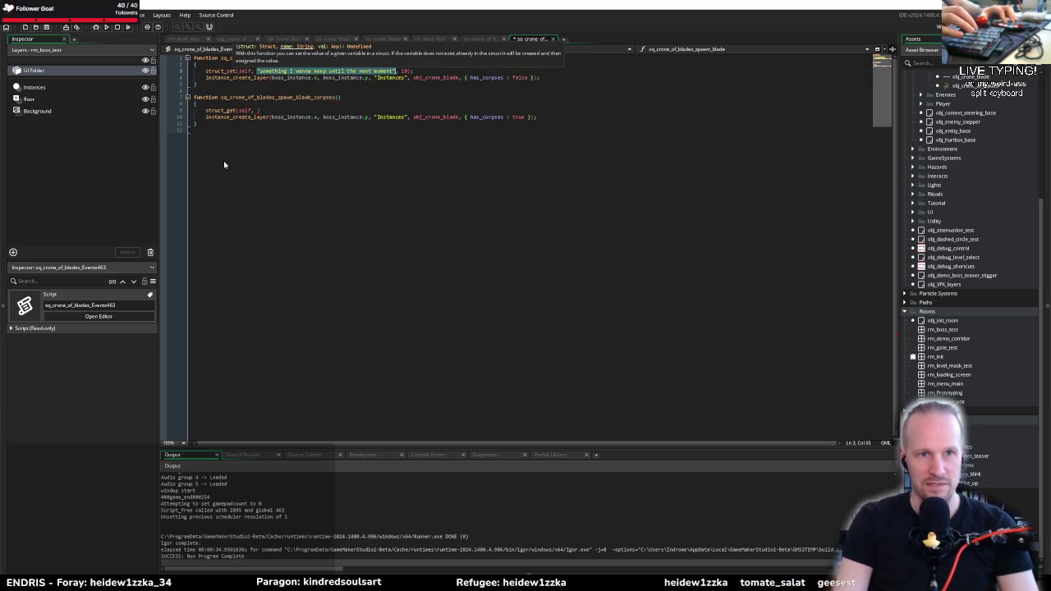
{"action": "key", "text": "ctrl+c"}
{"action": "key", "text": "Down"}
{"action": "key", "text": "Down"}
{"action": "key", "text": "Down"}
{"action": "key", "text": "ctrl+v"}
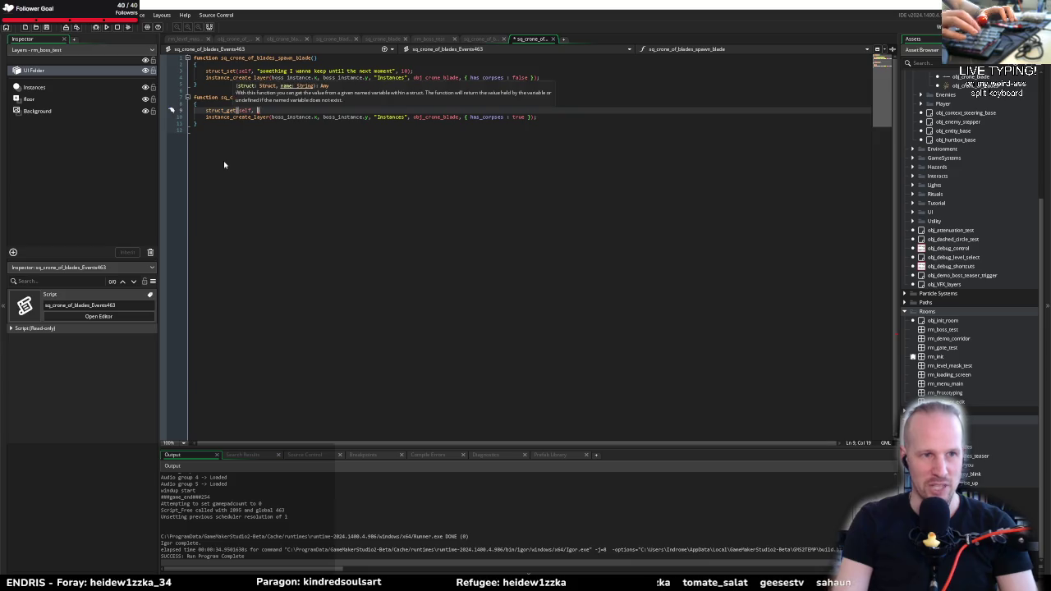
{"action": "type", "text": ") -= 10"}
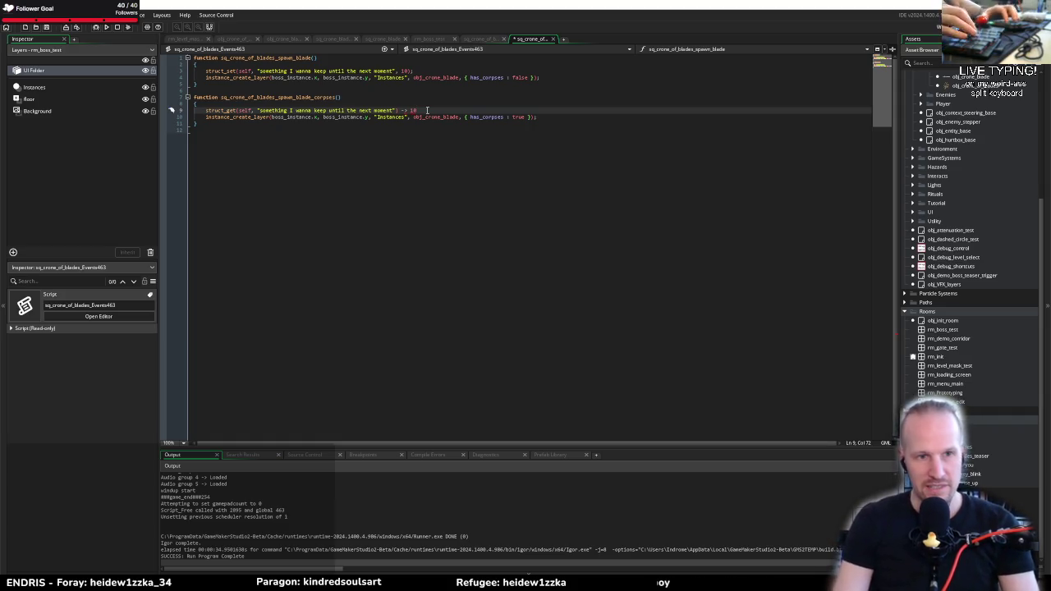
{"action": "key", "text": "ctrl+d"}
{"action": "key", "text": "Up"}
{"action": "key", "text": "Up"}
{"action": "key", "text": "Up"}
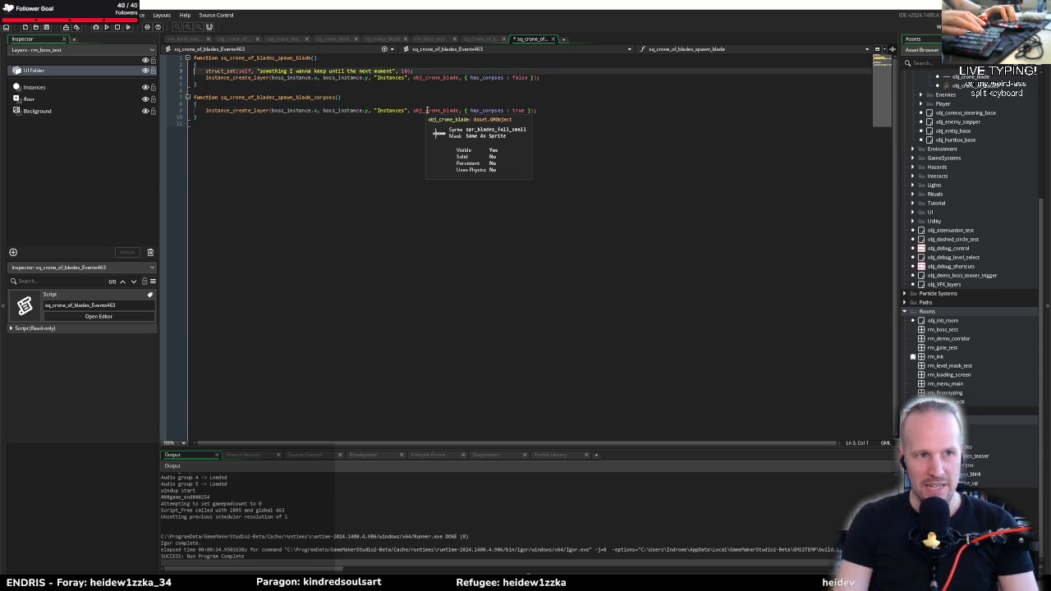
{"action": "key", "text": "ctrl+d"}
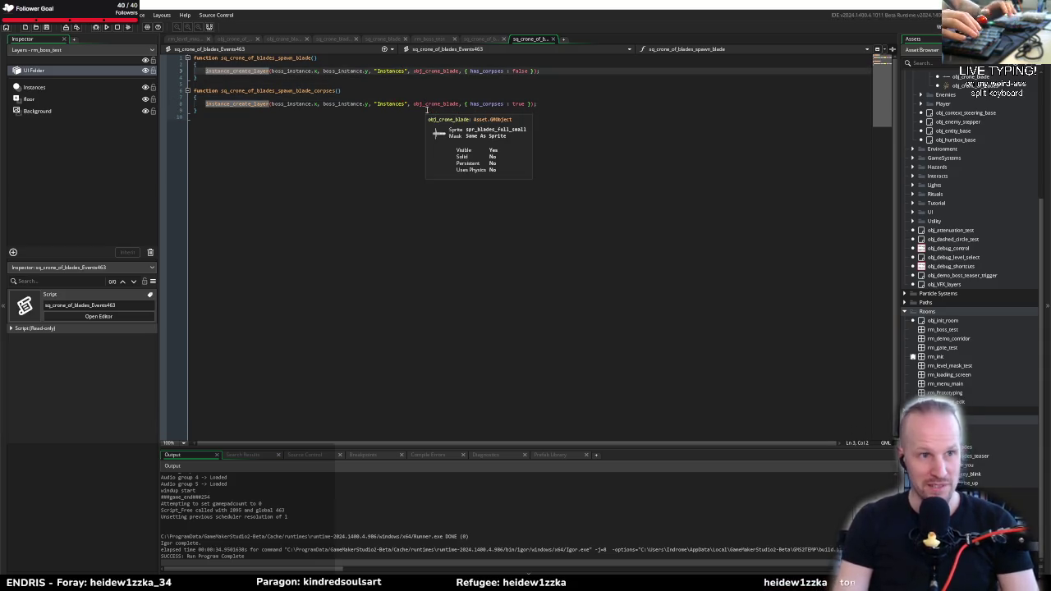
Delete the trailing empty line at the end of the sq_crone_of_blades_Events463 script
{"action": "left_click", "coordinate": [360, 81]}
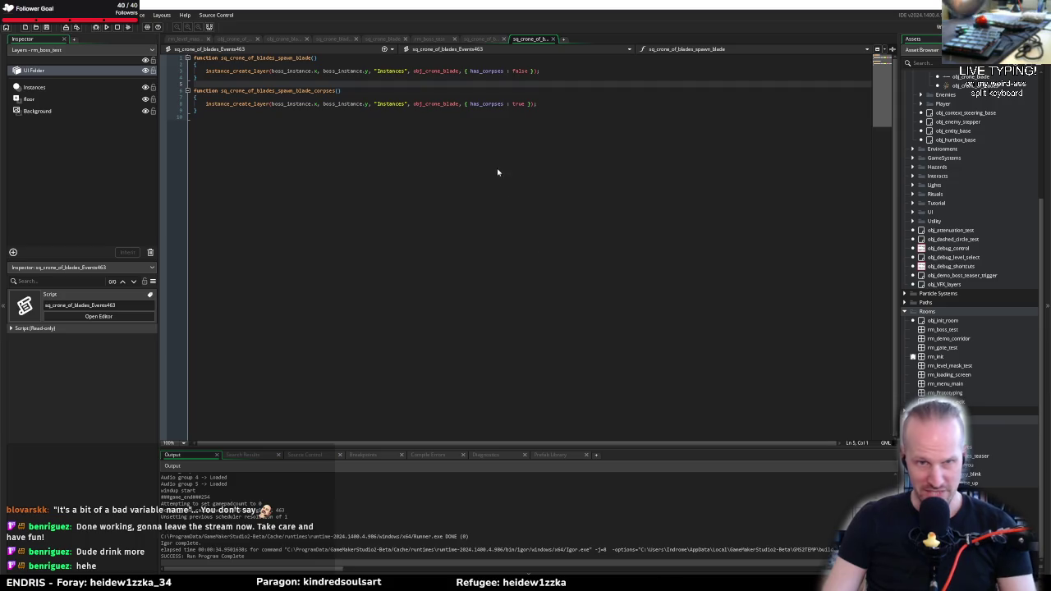
{"action": "left_click", "coordinate": [242, 117]}
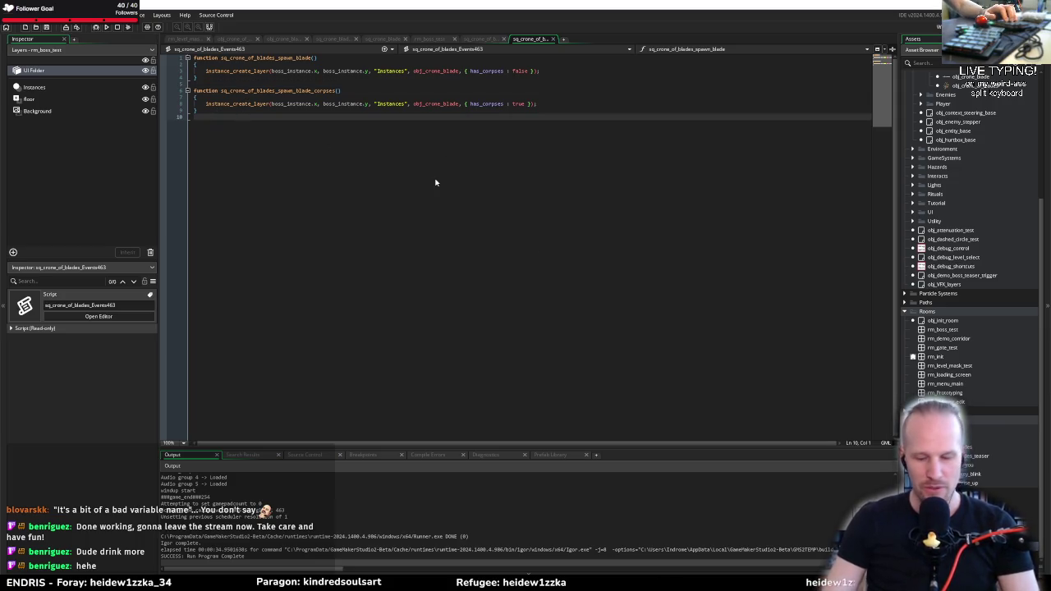
{"action": "key", "text": "BackSpace"}
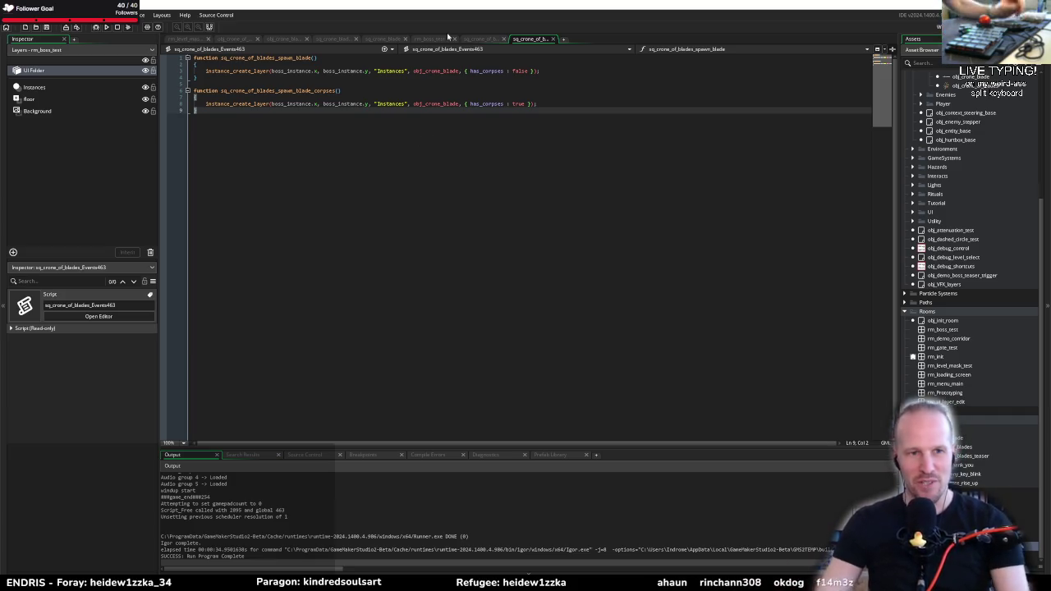
{"action": "key", "text": "Up"}
{"action": "key", "text": "Up"}
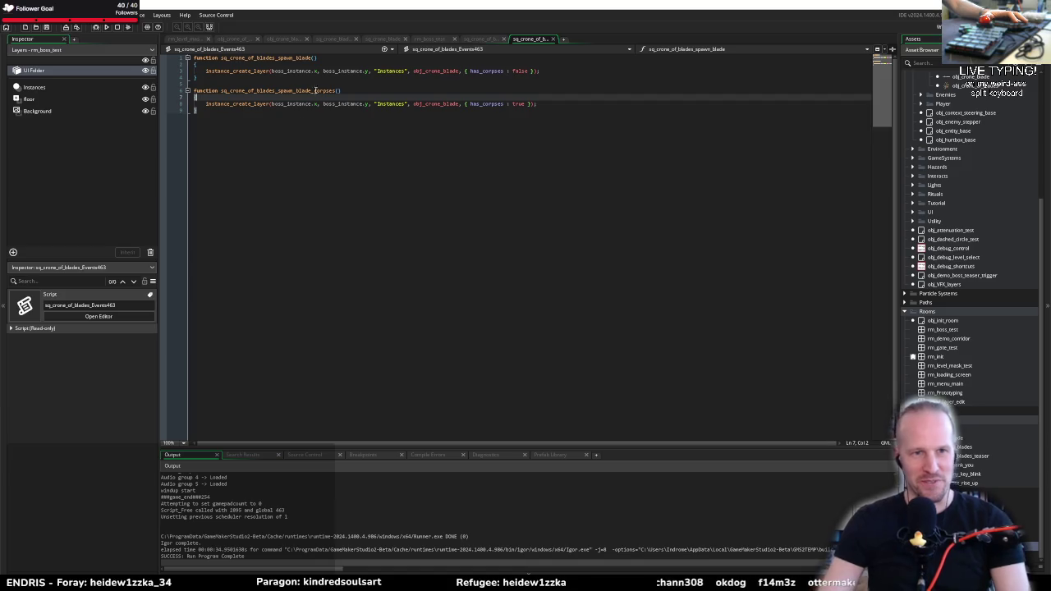
Join the corpses and spawn_blade functions' opening braces onto their declaration lines
{"action": "left_click", "coordinate": [561, 70]}
{"action": "left_click", "coordinate": [382, 86]}
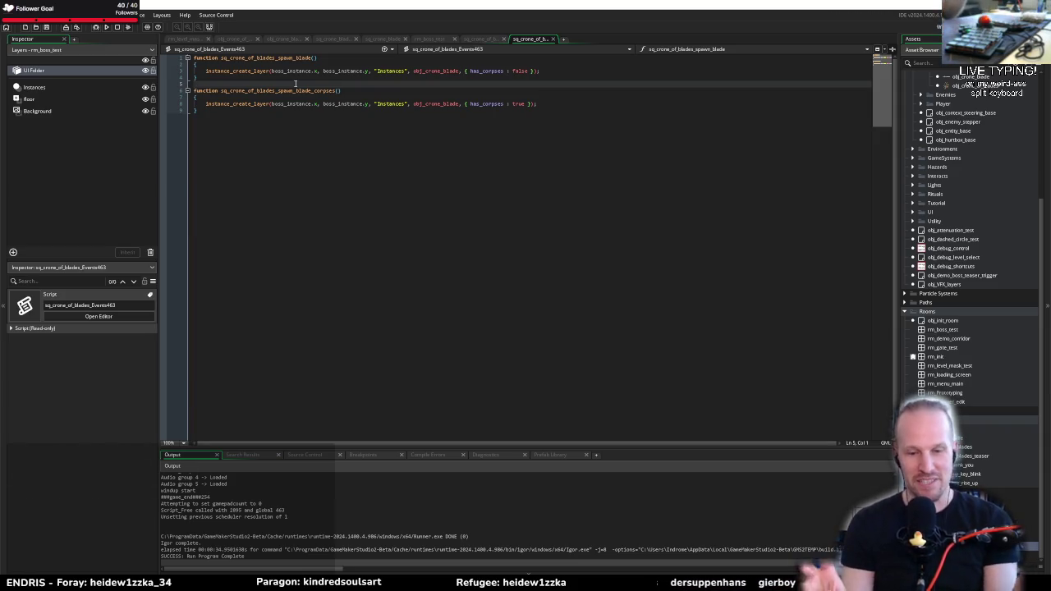
{"action": "left_click", "coordinate": [379, 91]}
{"action": "left_click", "coordinate": [370, 99]}
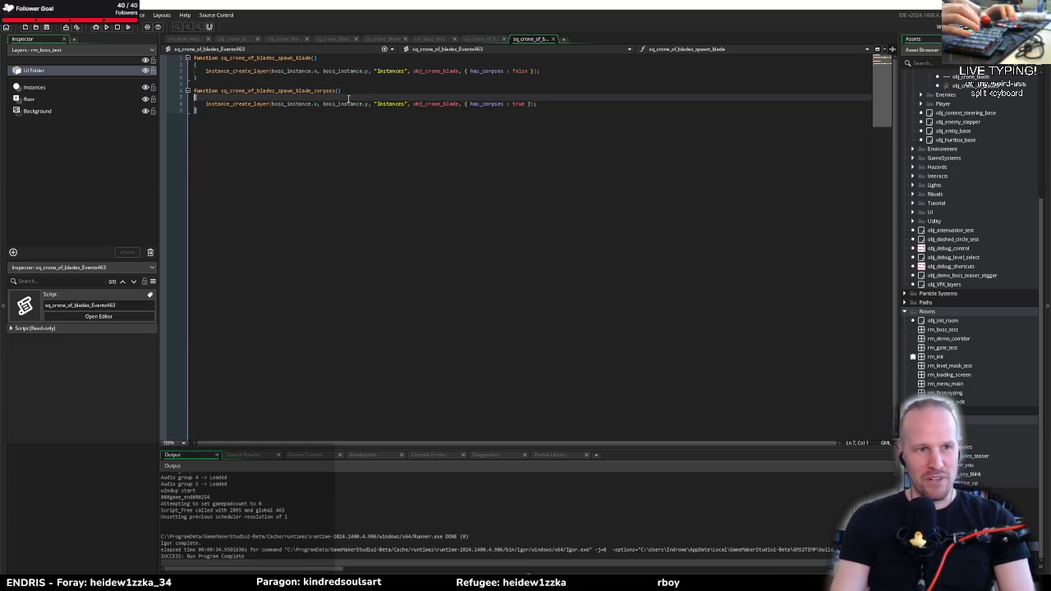
{"action": "key", "text": "Home"}
{"action": "key", "text": "BackSpace"}
{"action": "left_click", "coordinate": [348, 99]}
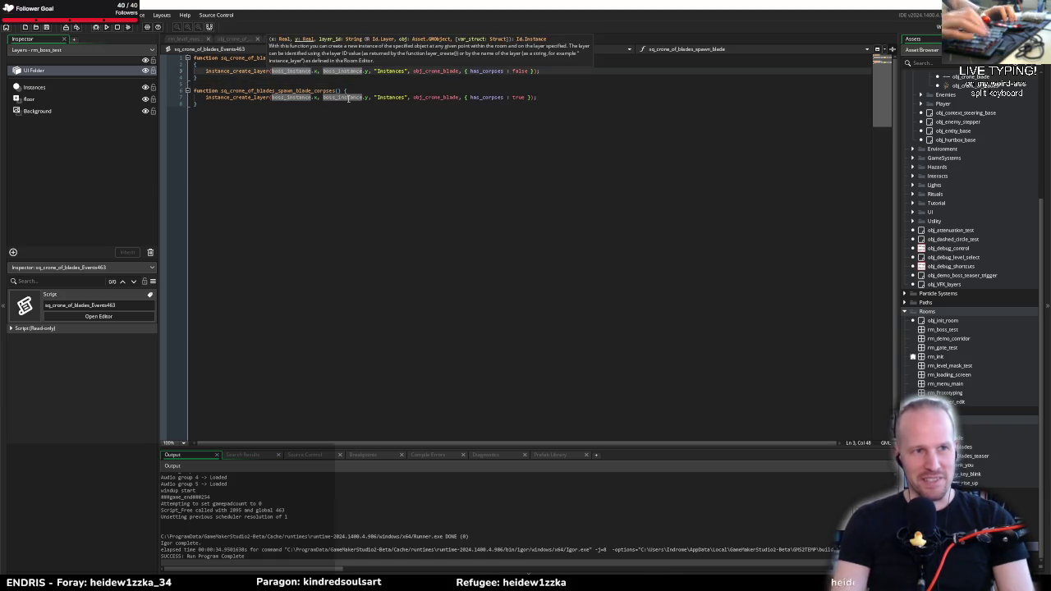
{"action": "key", "text": "Up"}
{"action": "key", "text": "Home"}
{"action": "key", "text": "BackSpace"}
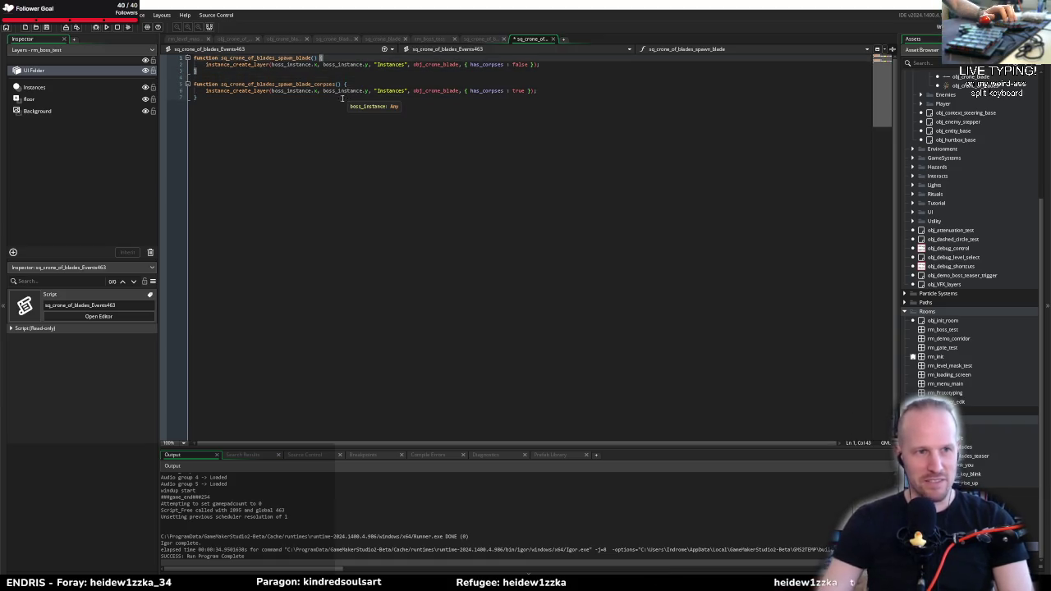
{"action": "left_click", "coordinate": [243, 107]}
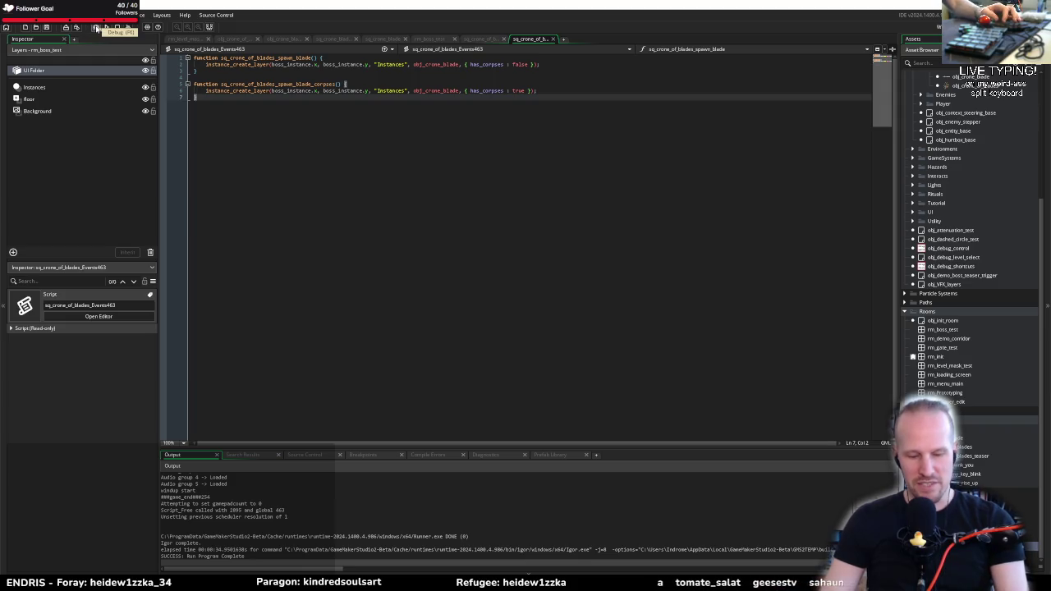
Debug-run Pyrebound to its title screen, then close the game window
{"action": "left_click", "coordinate": [96, 28]}
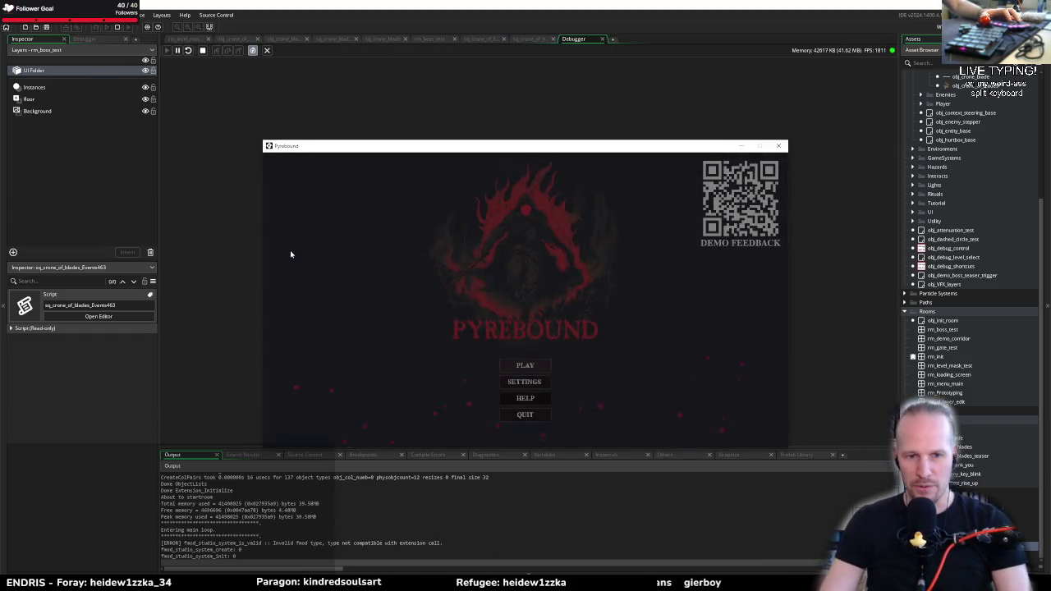
{"action": "left_click", "coordinate": [291, 251]}
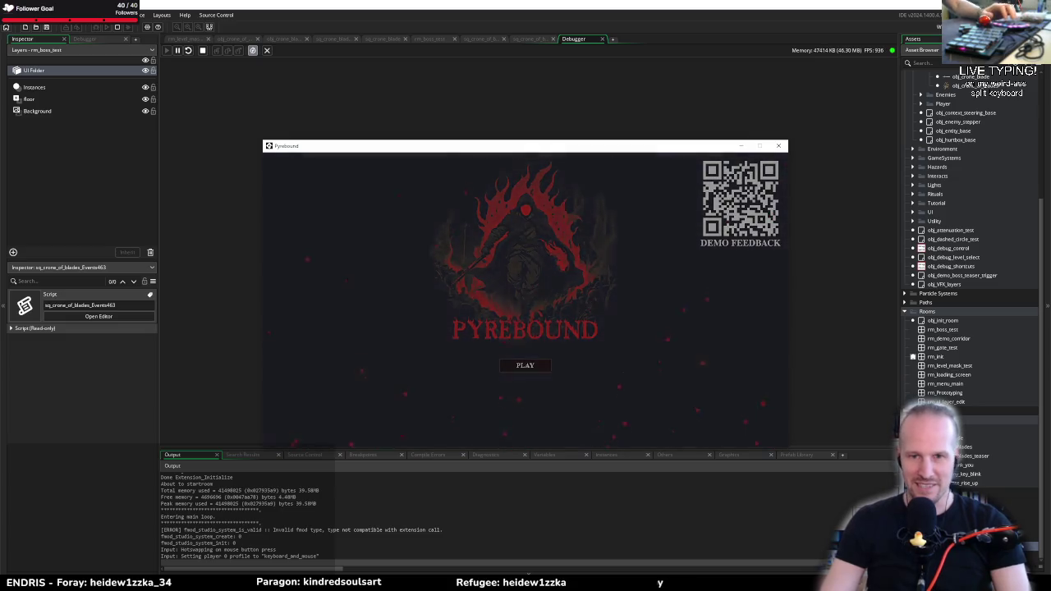
{"action": "left_click", "coordinate": [778, 145]}
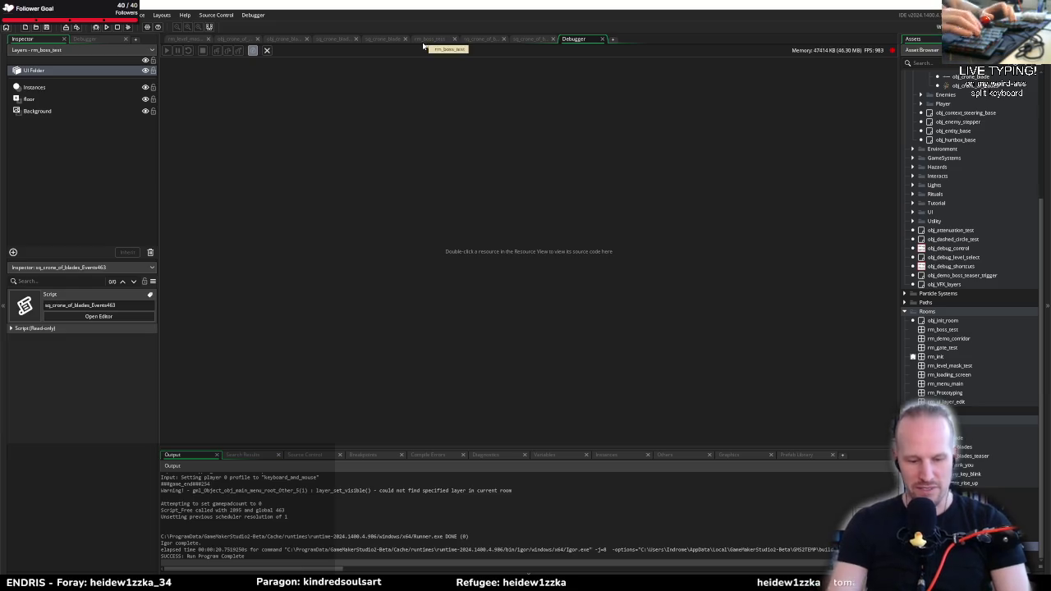
Find rm_menu_main via a 'main' search and set obj_main_menu_root's room_new_game to rm_boss_test
{"action": "key", "text": "ctrl+t"}
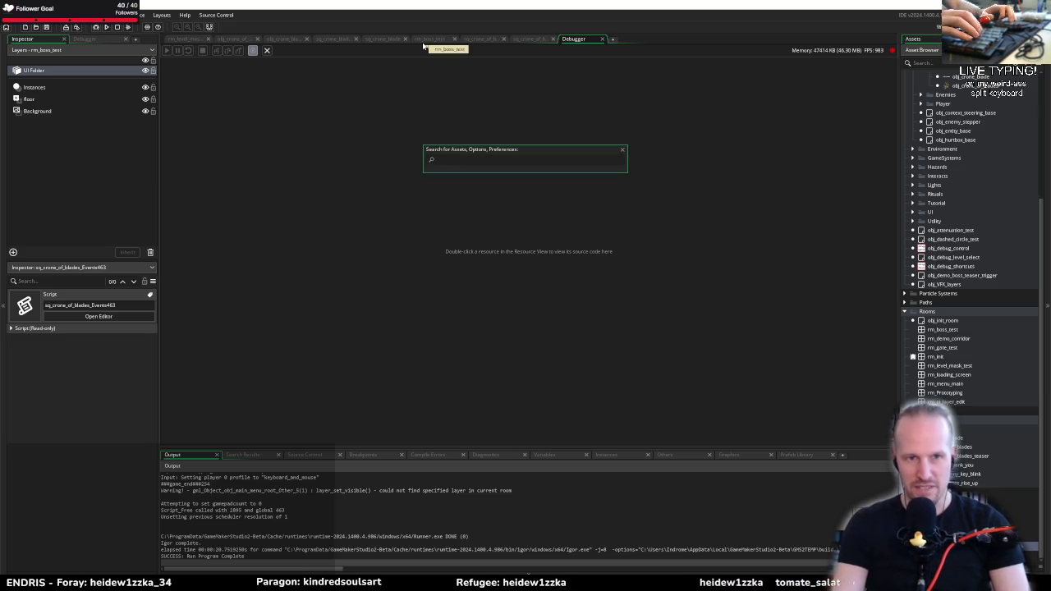
{"action": "type", "text": "main"}
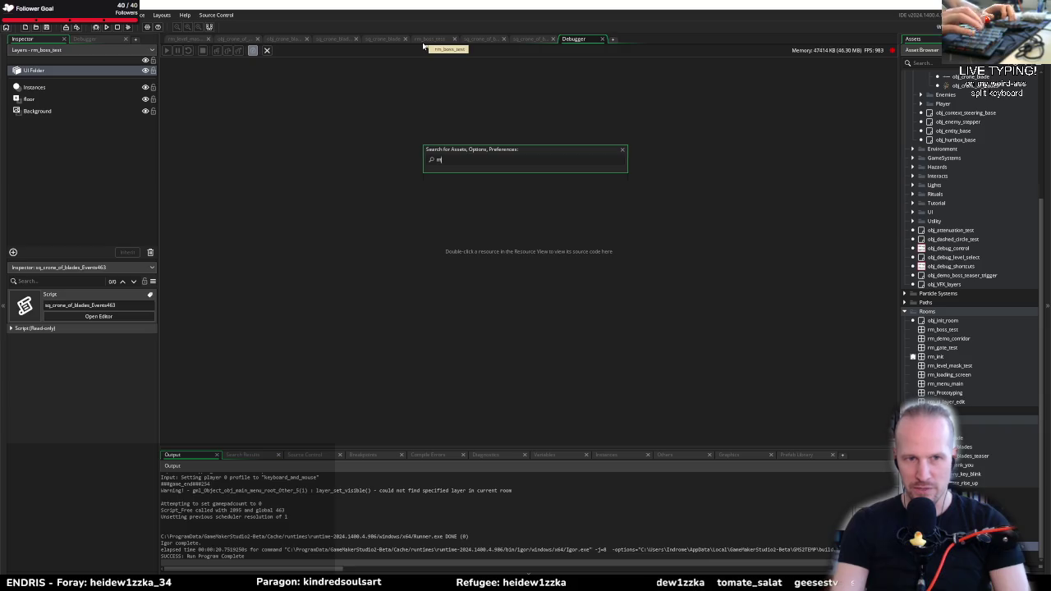
{"action": "key", "text": "Down"}
{"action": "key", "text": "Down"}
{"action": "key", "text": "Down"}
{"action": "key", "text": "Down"}
{"action": "key", "text": "Down"}
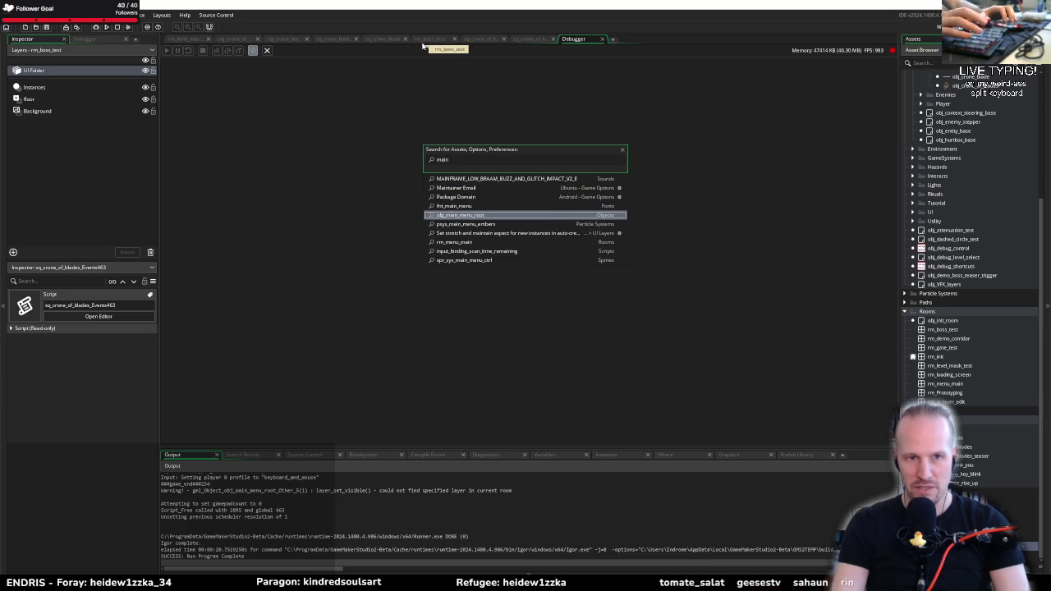
{"action": "key", "text": "Up"}
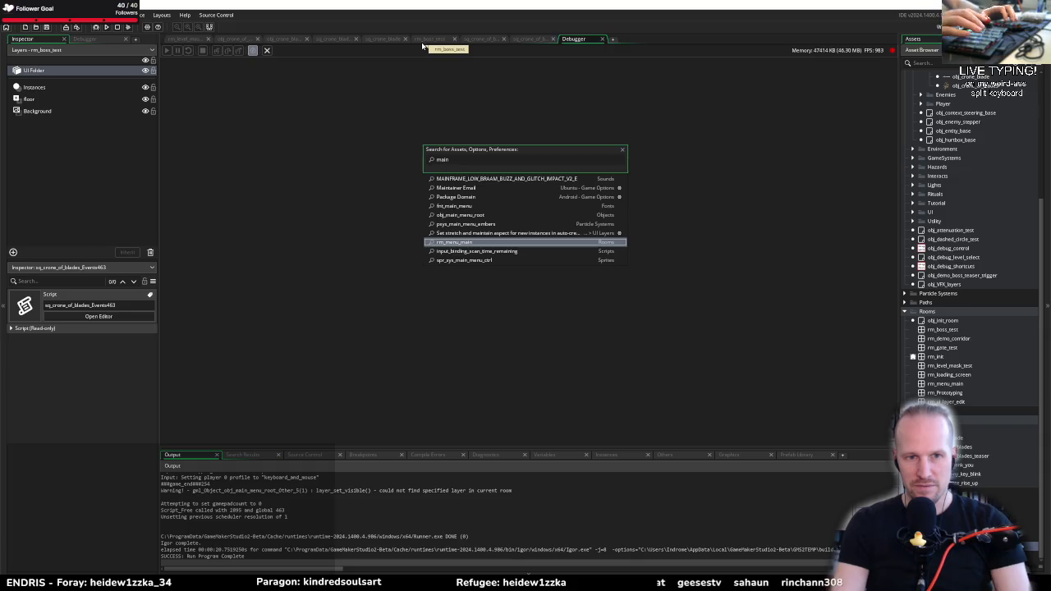
{"action": "key", "text": "Return"}
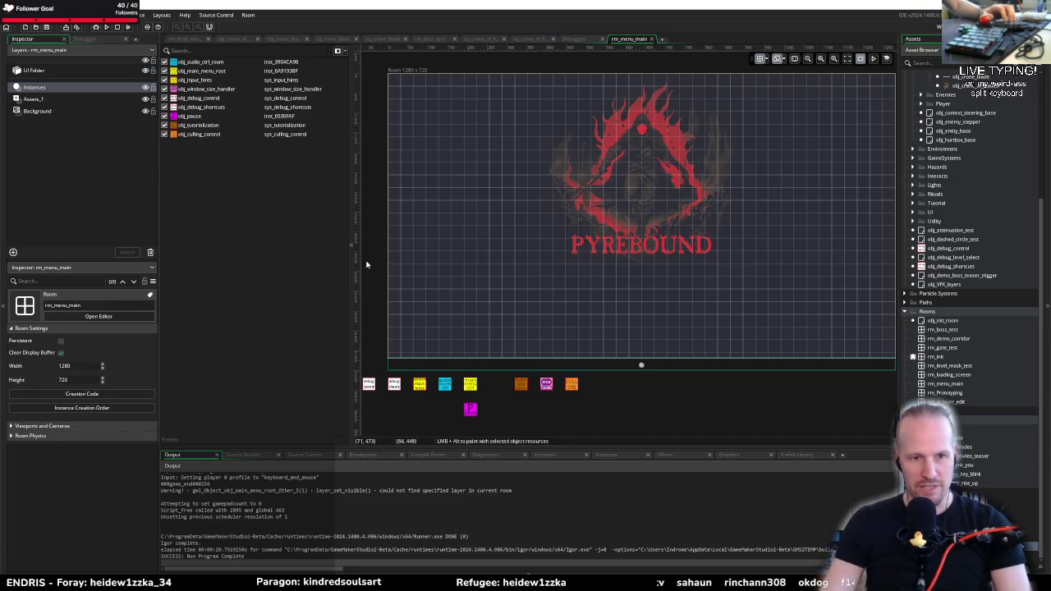
{"action": "left_click_drag", "start_coordinate": [367, 264], "coordinate": [432, 209]}
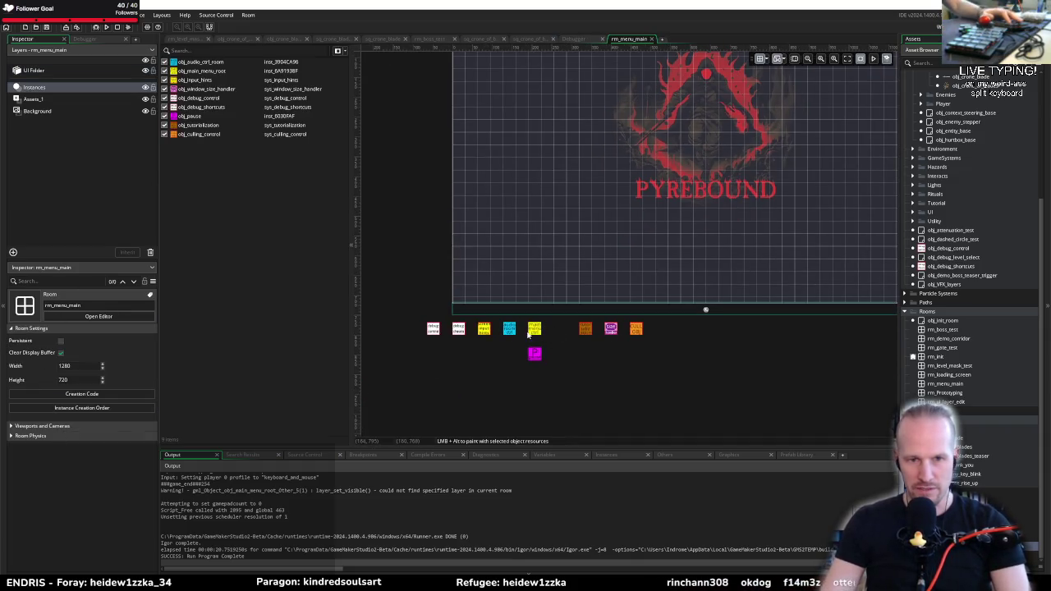
{"action": "left_click", "coordinate": [531, 331]}
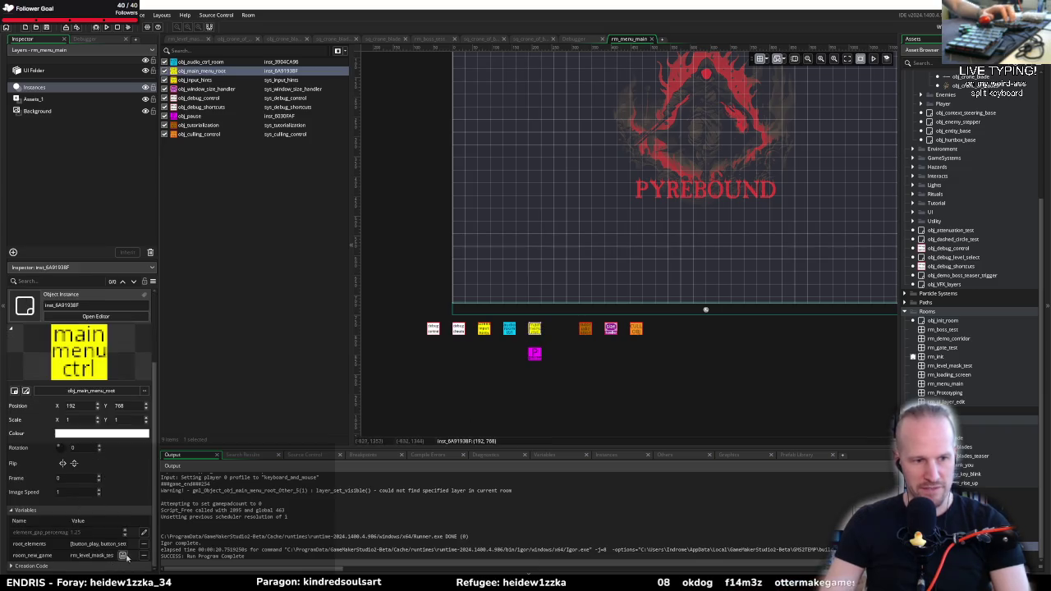
{"action": "left_click", "coordinate": [123, 556]}
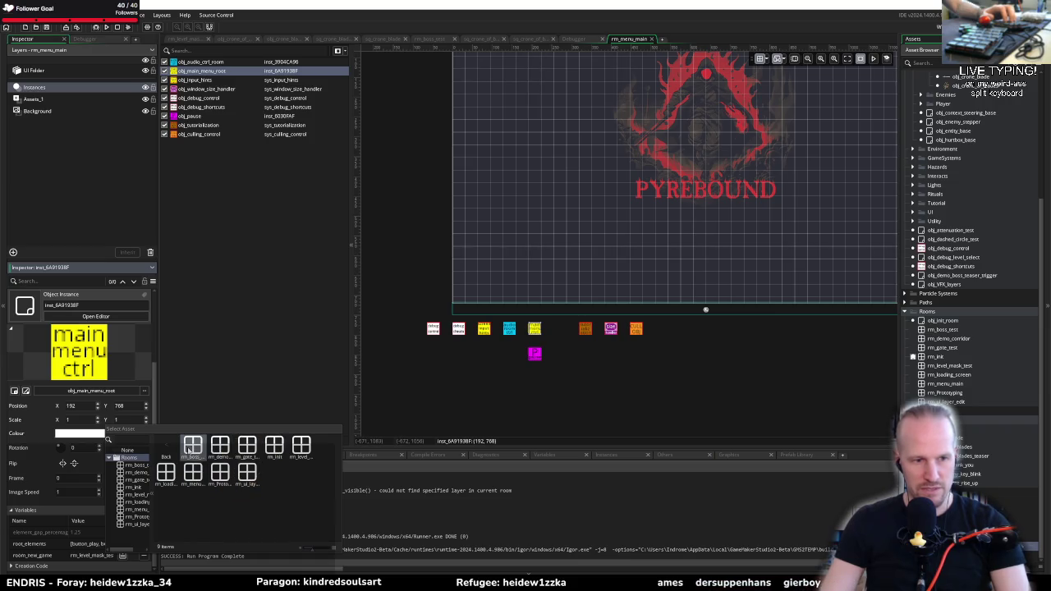
{"action": "left_click", "coordinate": [188, 447]}
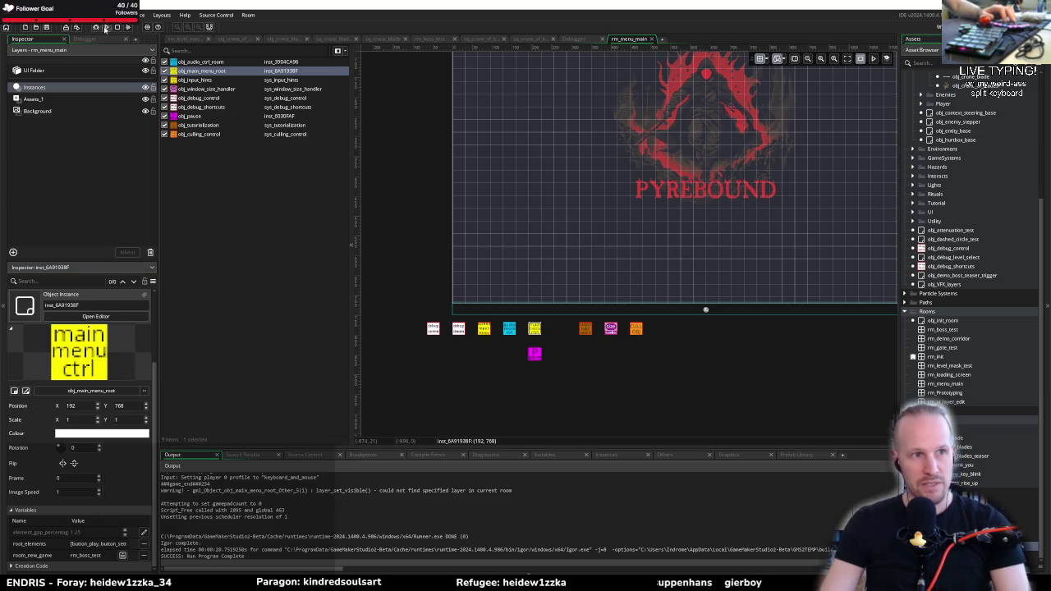
Debug-run the game, move the player up, pause with Escape, and return to the IDE's Output window
{"action": "left_click", "coordinate": [106, 28]}
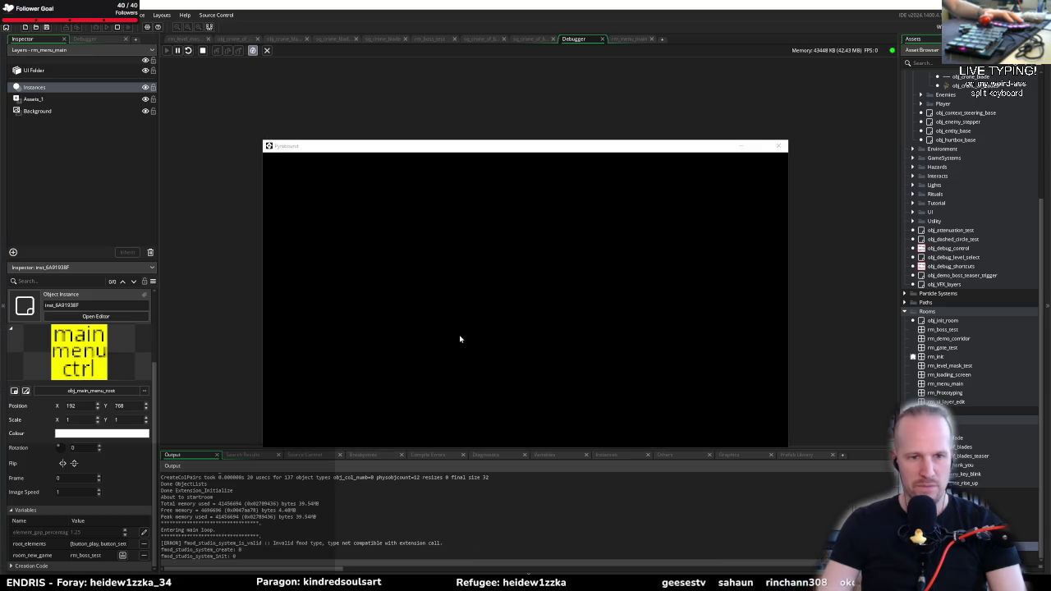
{"action": "left_click", "coordinate": [545, 377]}
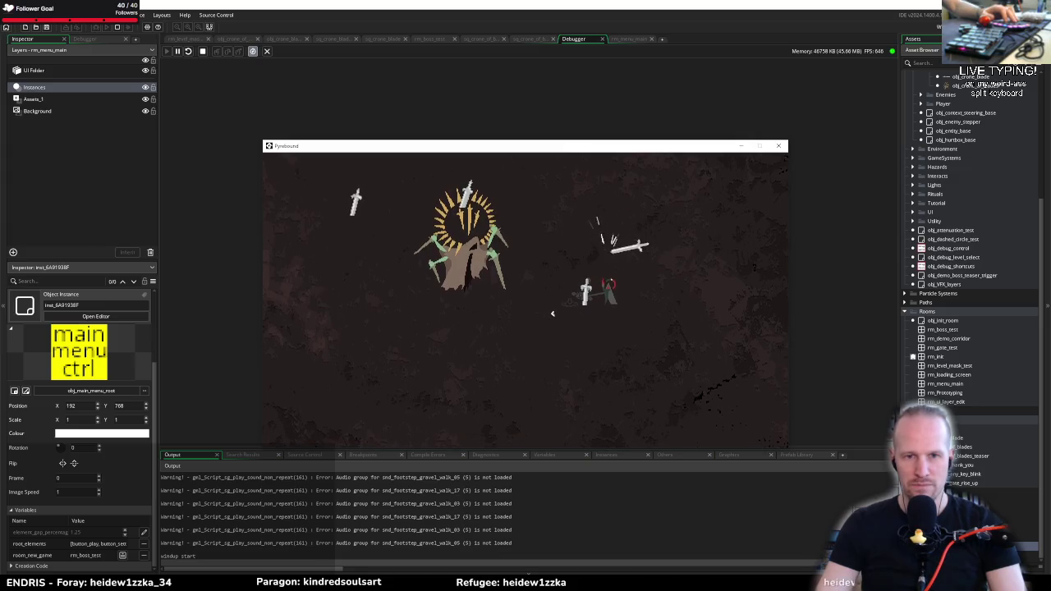
{"action": "key", "text": "w"}
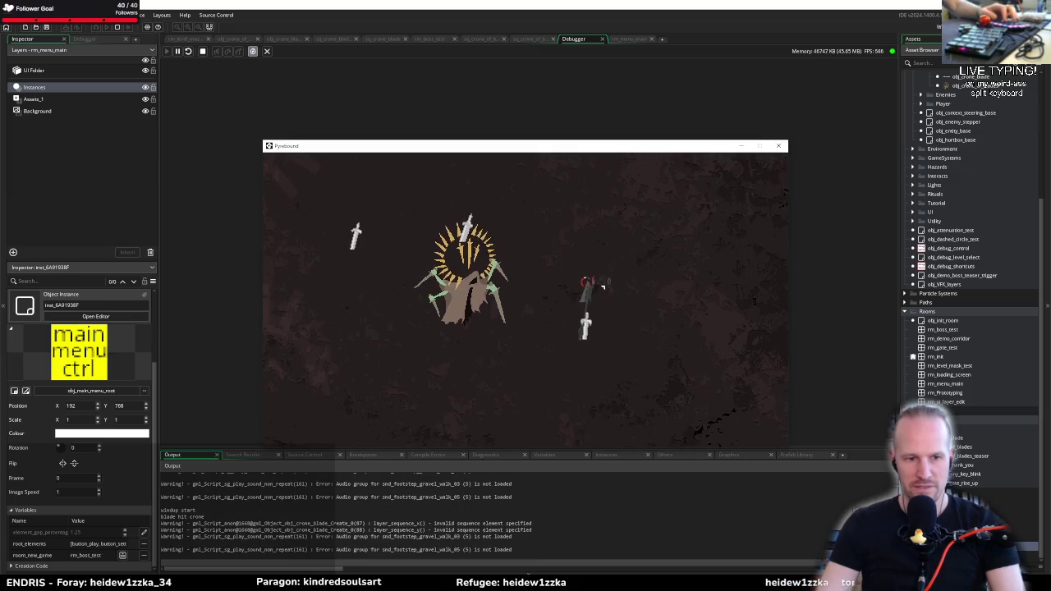
{"action": "key", "text": "Escape"}
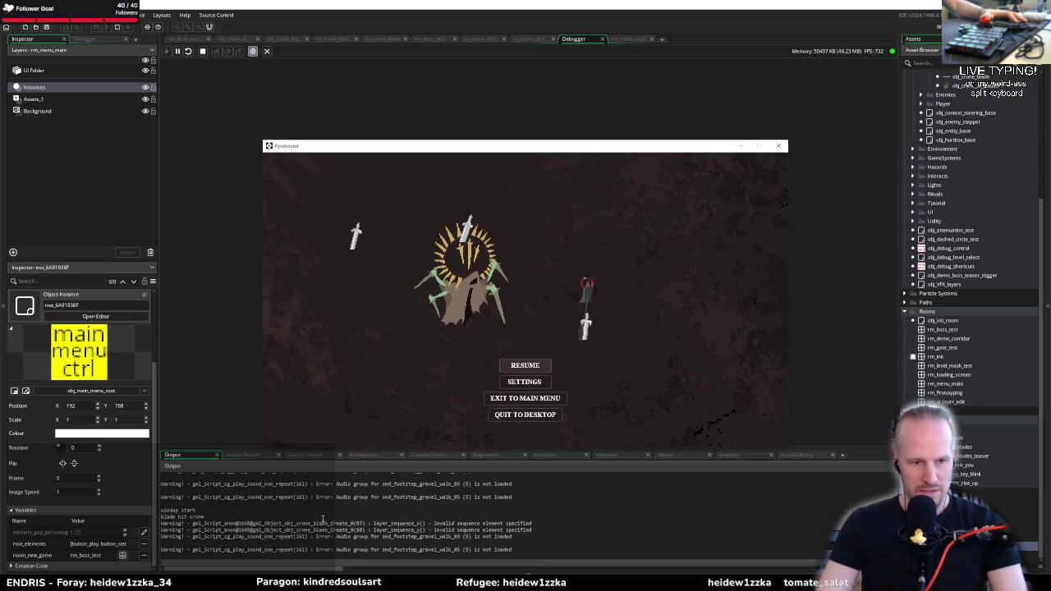
{"action": "left_click", "coordinate": [290, 522]}
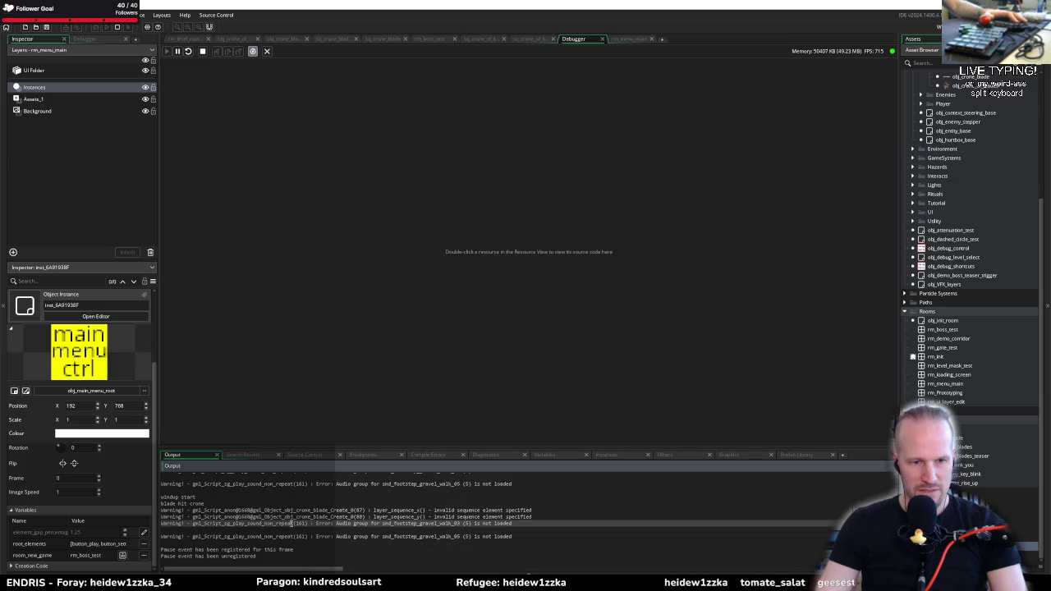
Open the sq_crone_blade sequence from the Asset Browser
{"action": "left_click", "coordinate": [389, 509]}
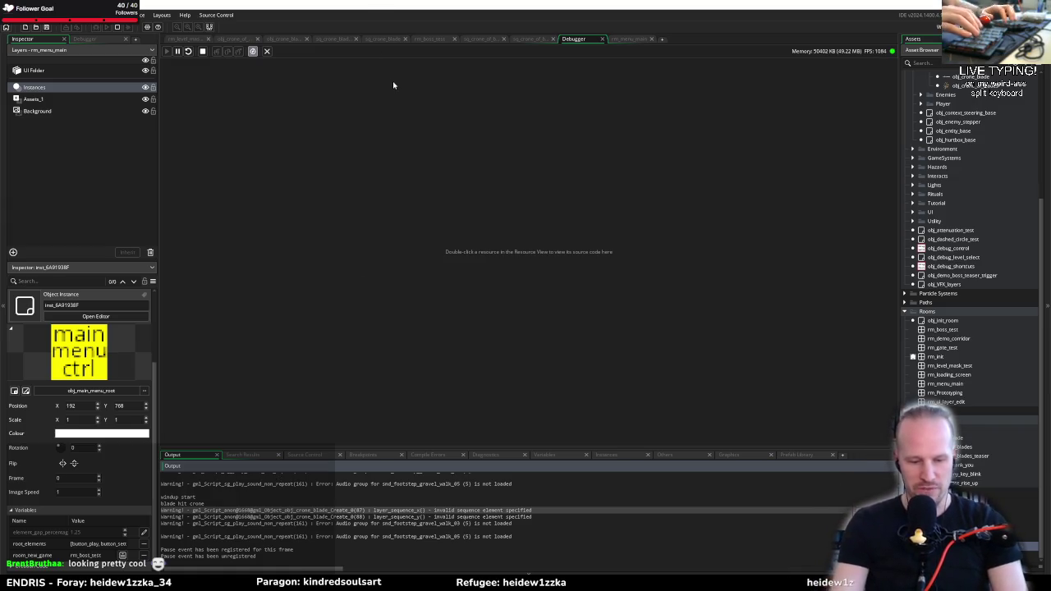
{"action": "key", "text": "ctrl+t"}
{"action": "double_click", "coordinate": [968, 447]}
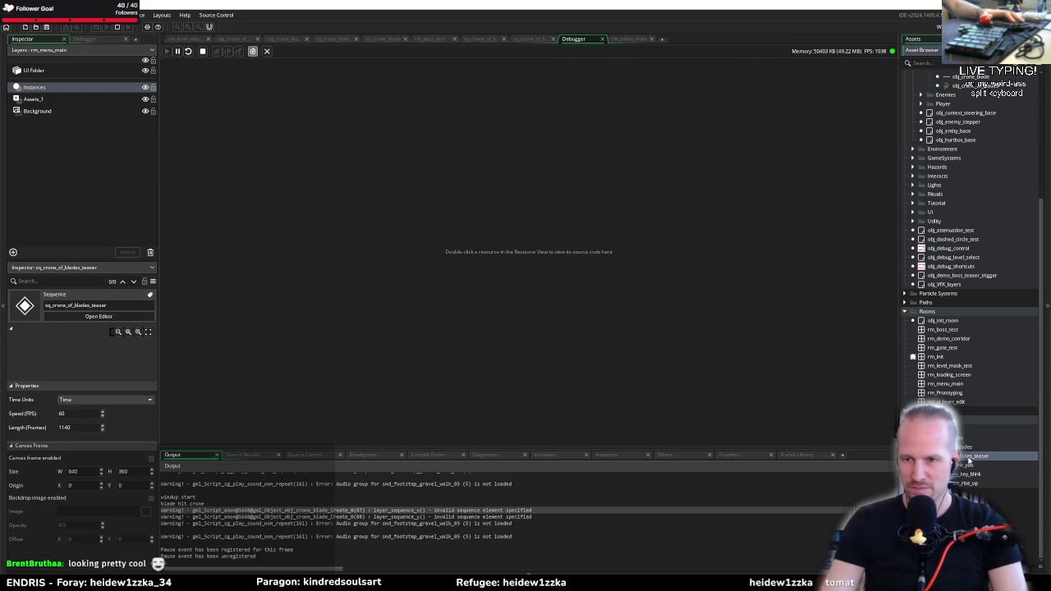
{"action": "double_click", "coordinate": [962, 437]}
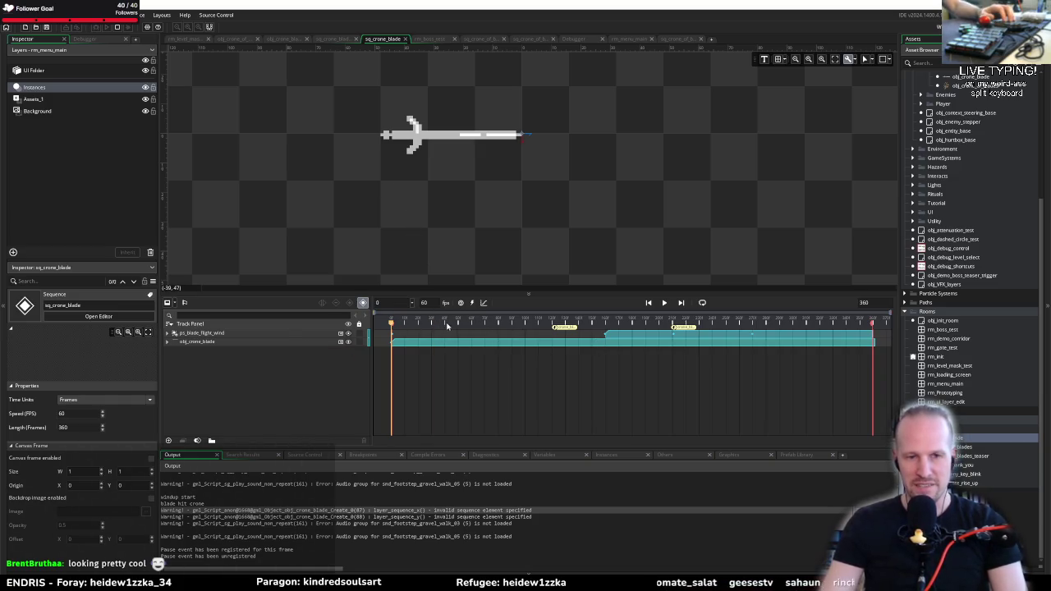
Preview the obj_crone_blade flight animation by scrubbing to frames 122 and 271 and playing it
{"action": "mouse_move", "coordinate": [516, 327]}
{"action": "left_mouse_down"}
{"action": "mouse_move", "coordinate": [555, 323]}
{"action": "mouse_move", "coordinate": [392, 324]}
{"action": "mouse_move", "coordinate": [546, 323]}
{"action": "left_mouse_up"}
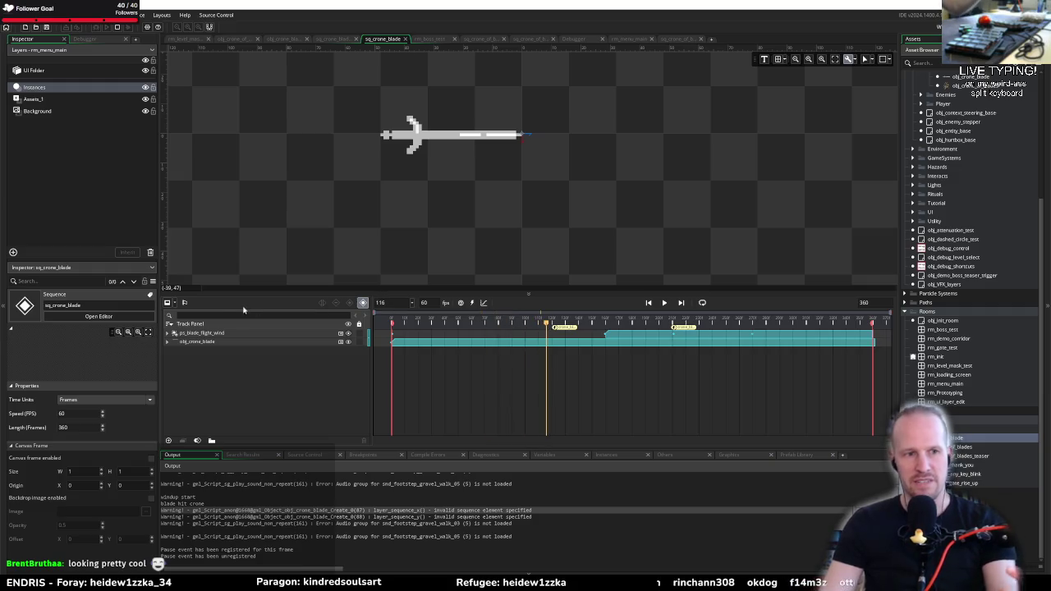
{"action": "left_click", "coordinate": [211, 341]}
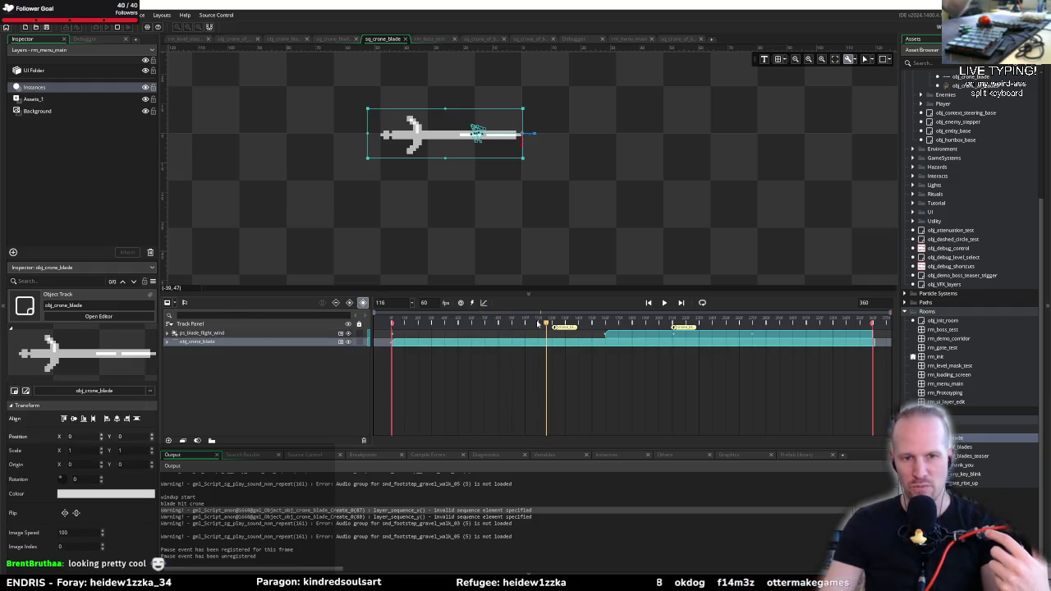
{"action": "key", "text": "space"}
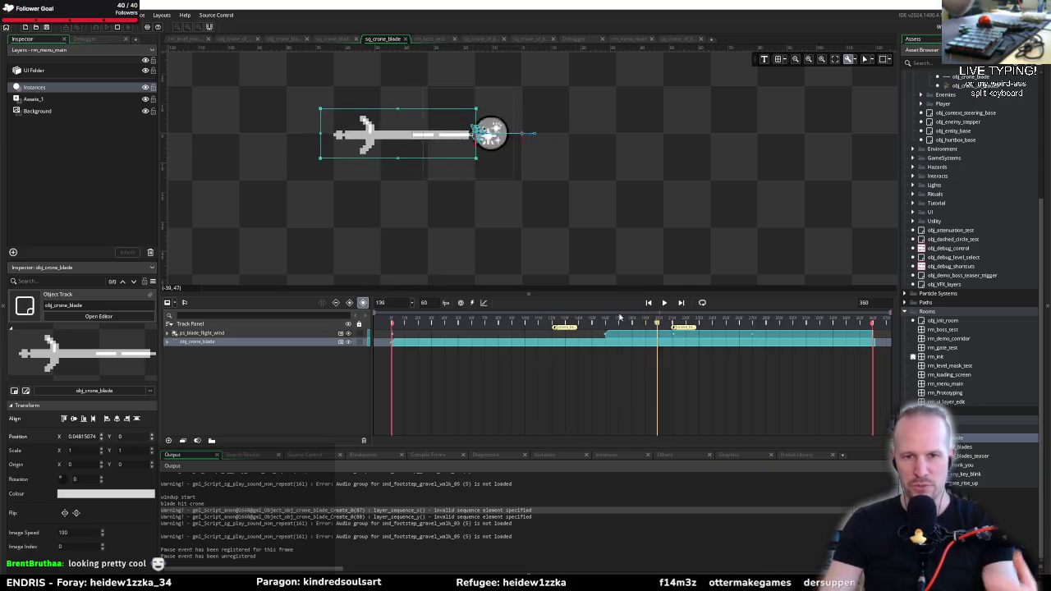
{"action": "key", "text": "Home"}
{"action": "key", "text": "space"}
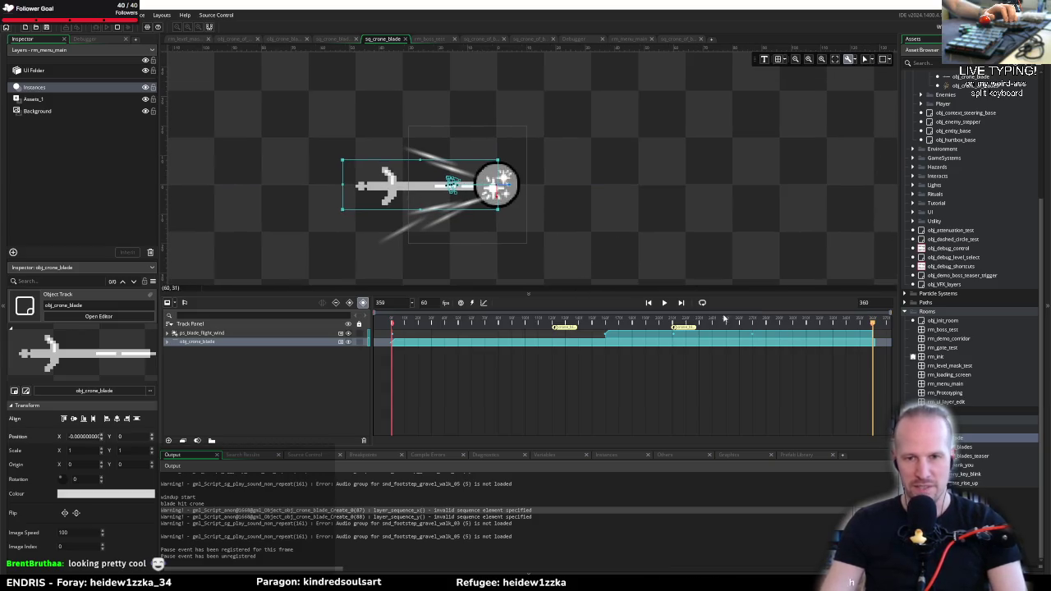
{"action": "left_click_drag", "start_coordinate": [675, 325], "coordinate": [874, 330]}
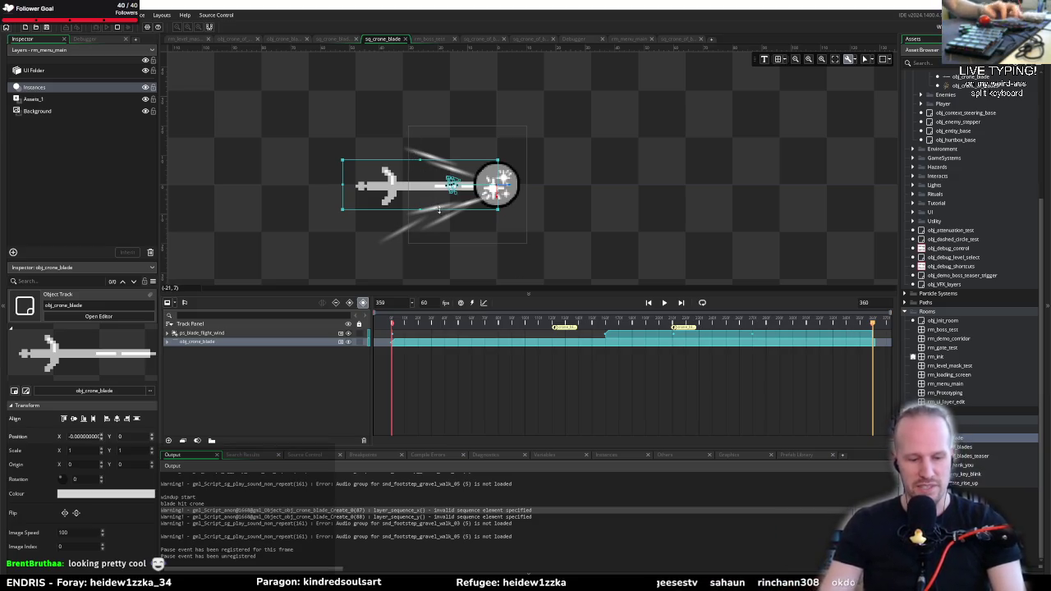
{"action": "key", "text": "ctrl+t"}
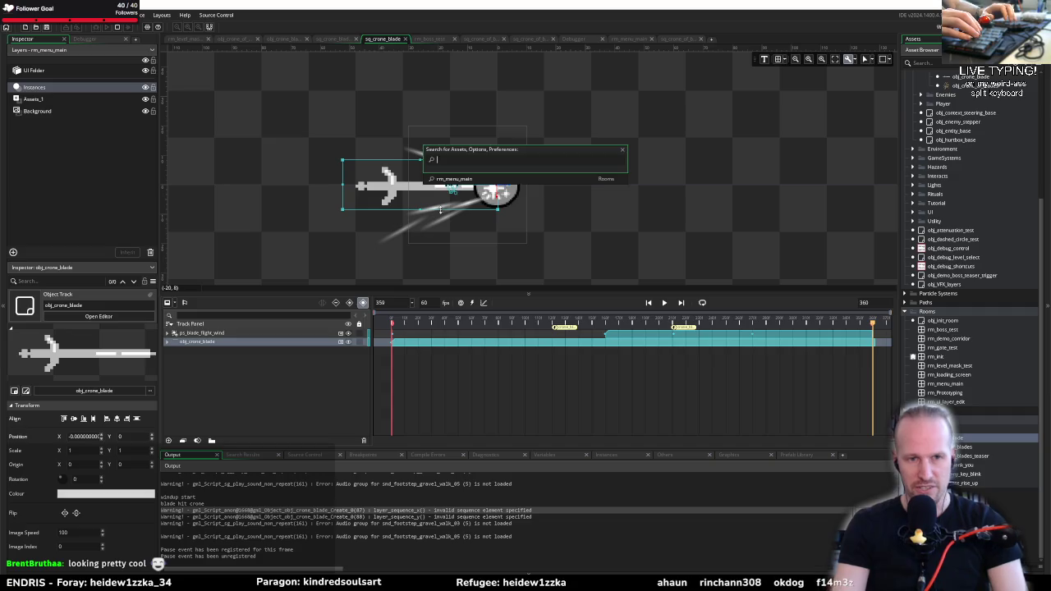
In obj_crone_blade's Create code, find the layer_sequence_x/y calls in blade_move
{"action": "left_click", "coordinate": [234, 39]}
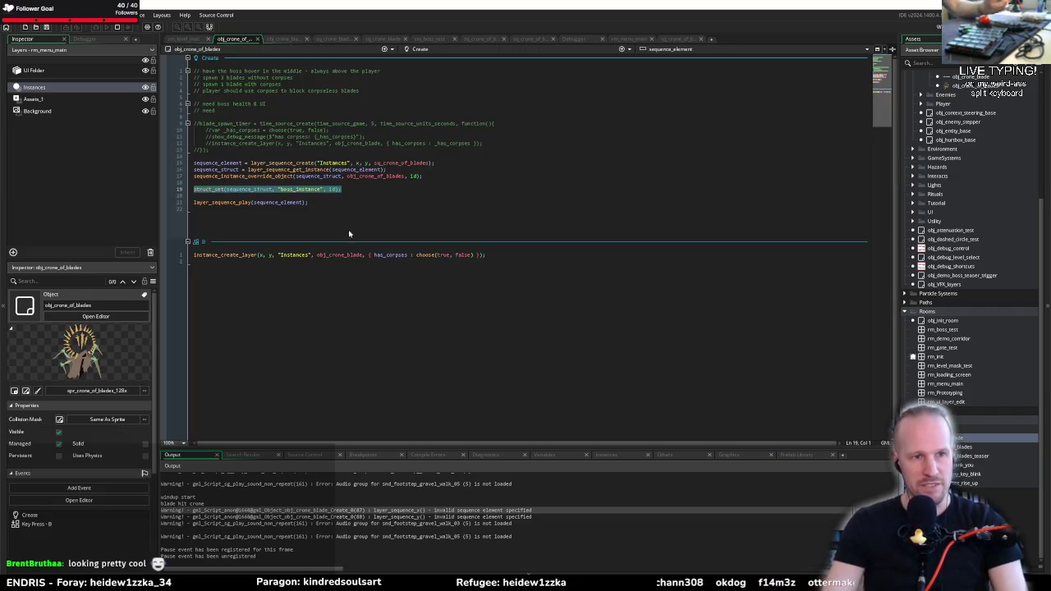
{"action": "left_click", "coordinate": [283, 38]}
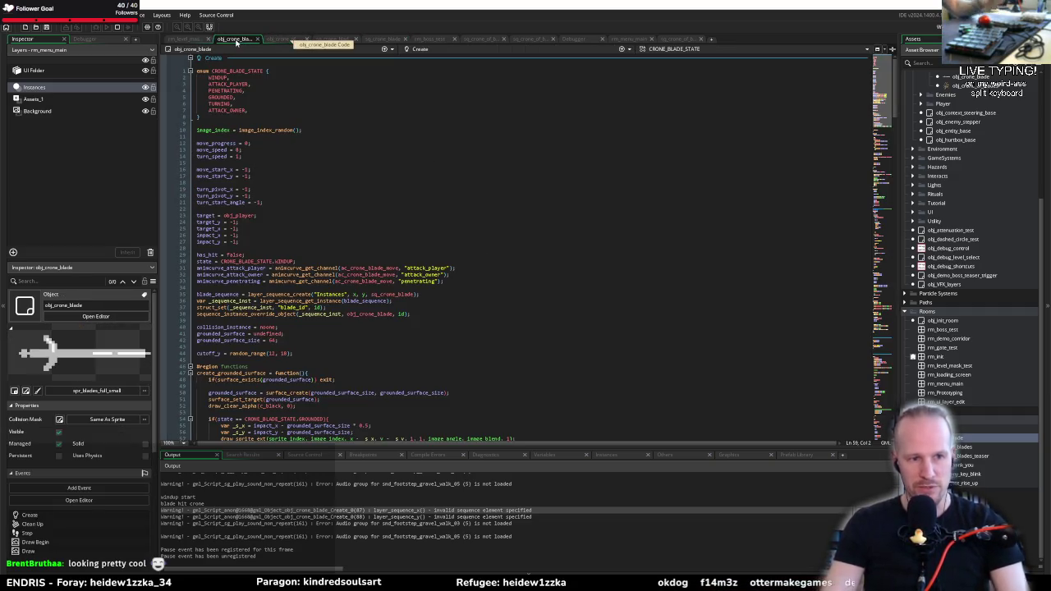
{"action": "left_click", "coordinate": [340, 314]}
{"action": "left_click", "coordinate": [352, 325]}
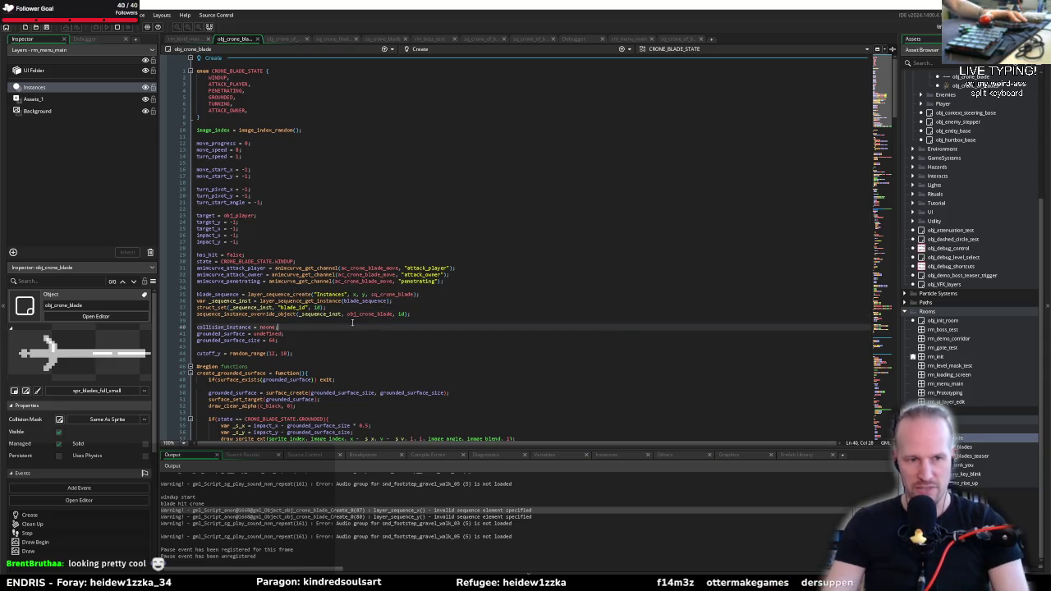
{"action": "left_click", "coordinate": [226, 320]}
{"action": "scroll", "coordinate": [323, 309], "scroll_direction": "down", "scroll_amount": 10}
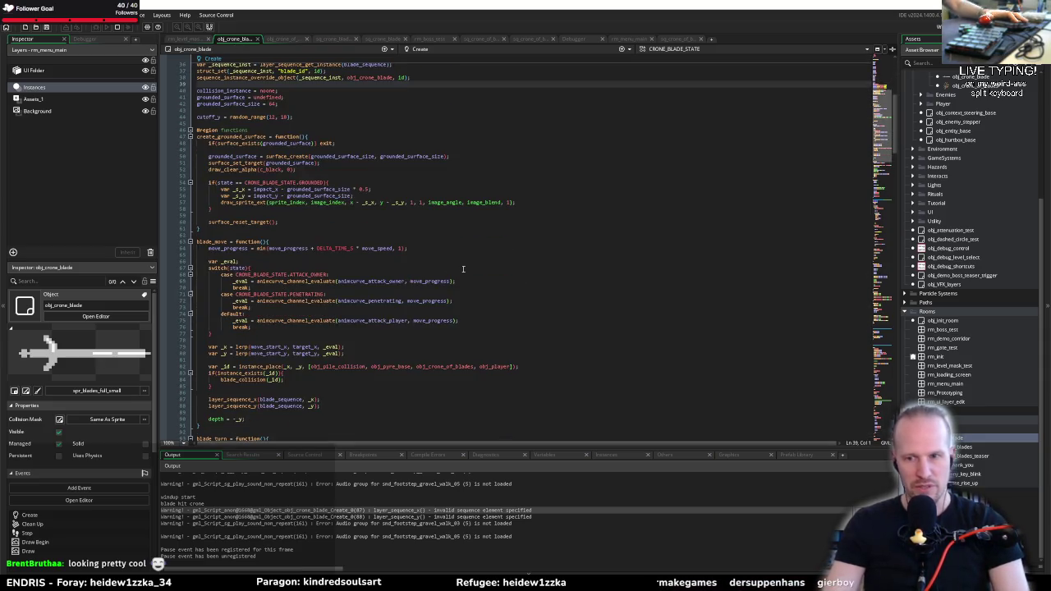
{"action": "left_click", "coordinate": [326, 254]}
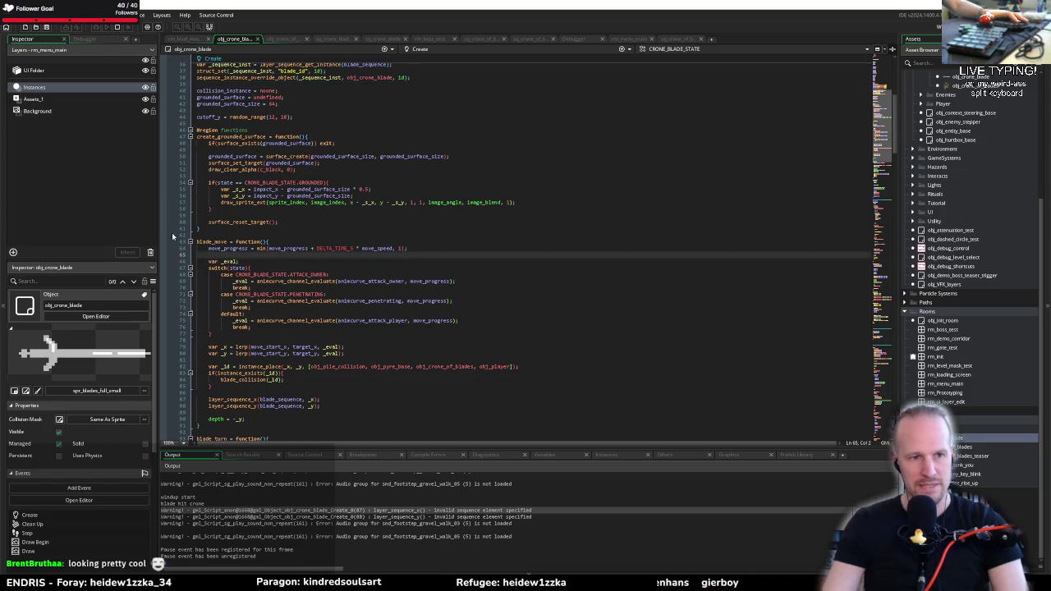
{"action": "left_click", "coordinate": [230, 307]}
{"action": "left_click", "coordinate": [266, 281]}
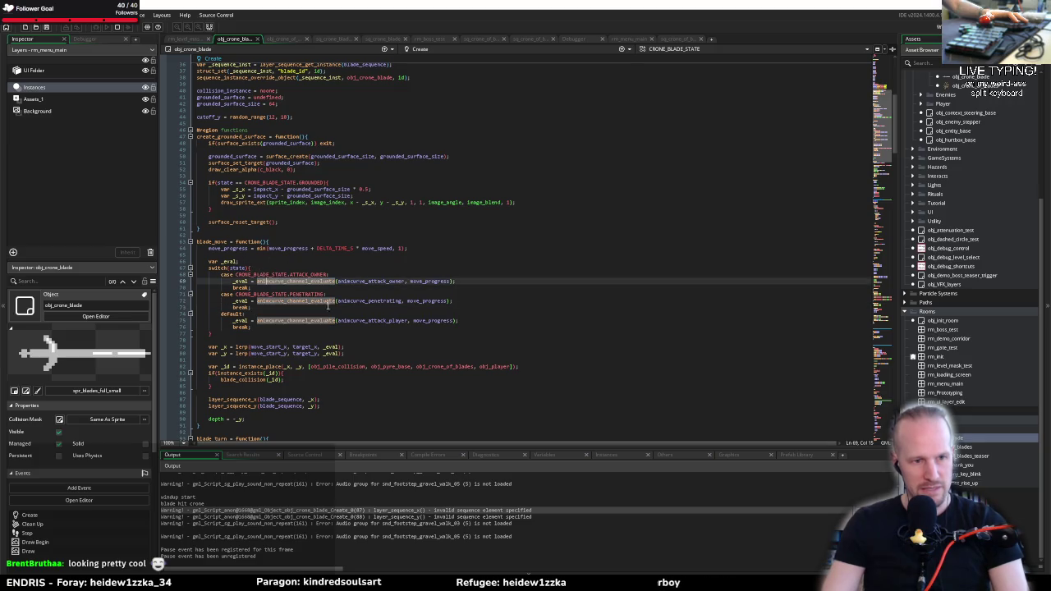
{"action": "left_click", "coordinate": [244, 400]}
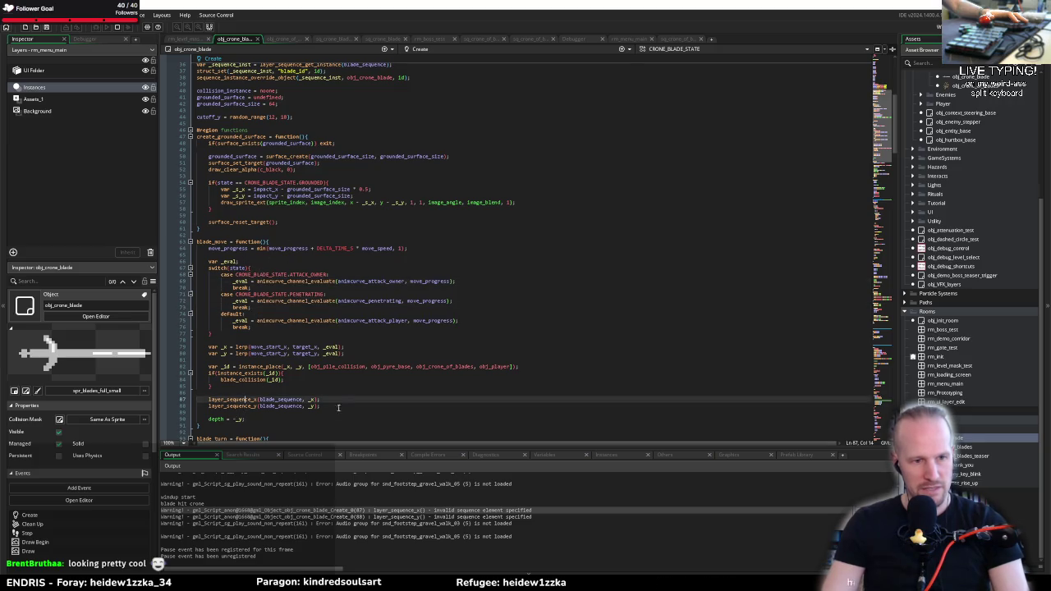
{"action": "left_click", "coordinate": [279, 391]}
Insert an if (state == CRONE_BLADE_STATE.ATTACK_OWNER) block with an else before those calls
{"action": "key", "text": "Return"}
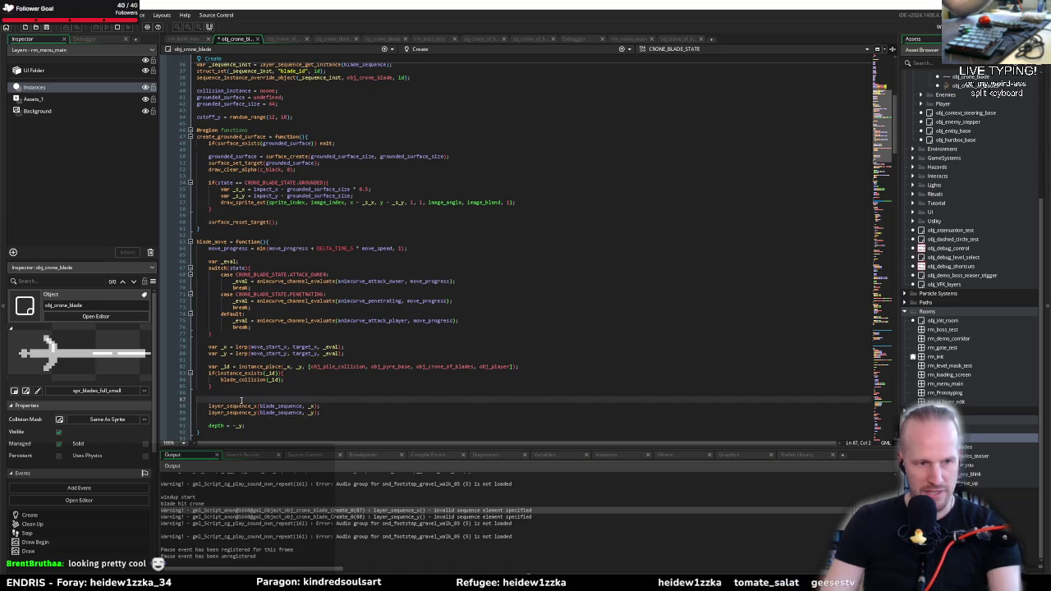
{"action": "type", "text": "if("}
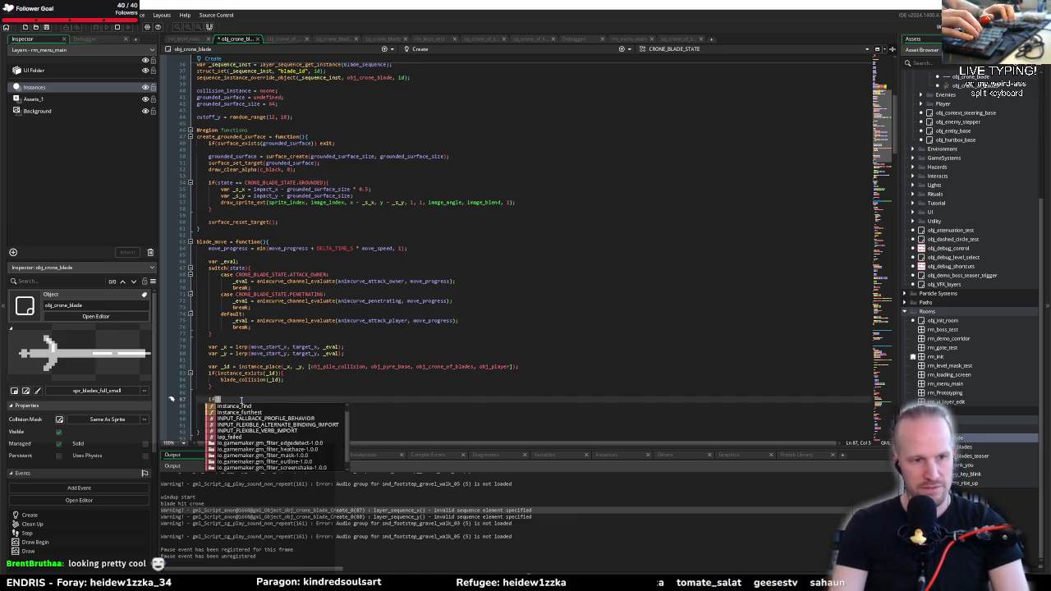
{"action": "type", "text": "state == "}
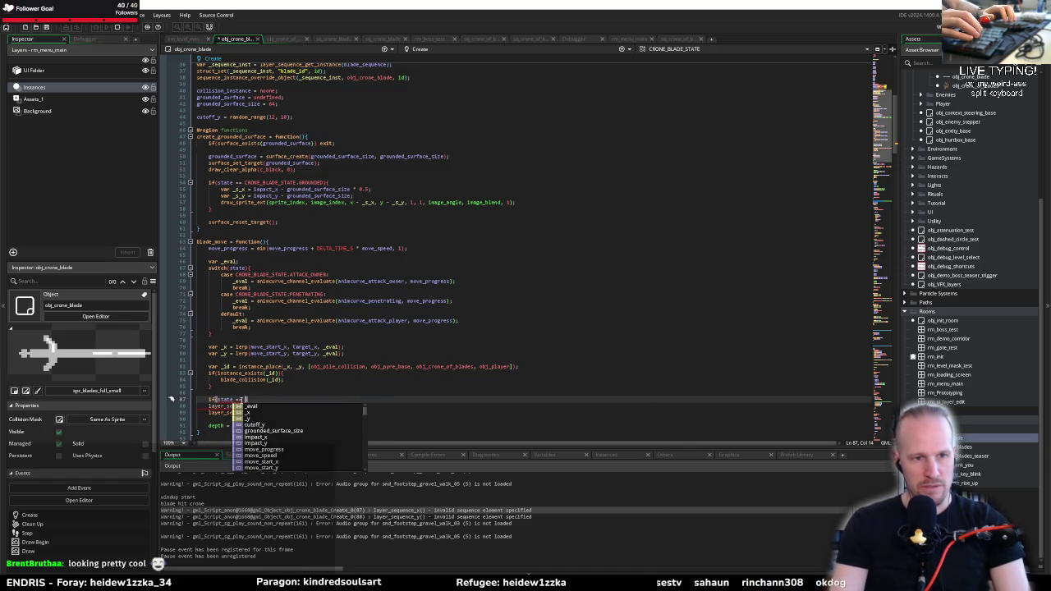
{"action": "type", "text": "CRONE_BLADE_STATE."}
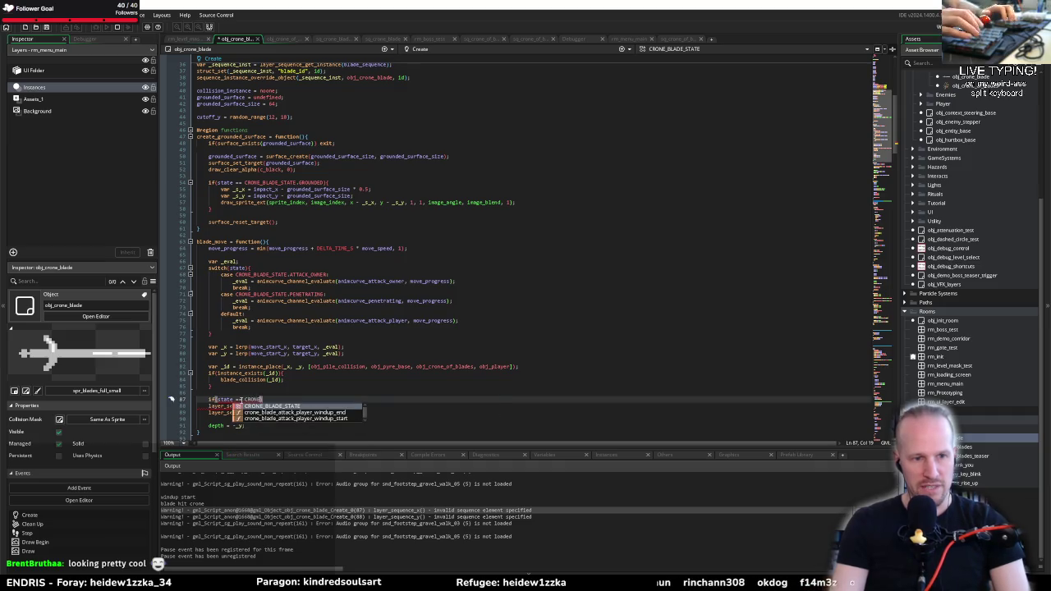
{"action": "key", "text": "Return"}
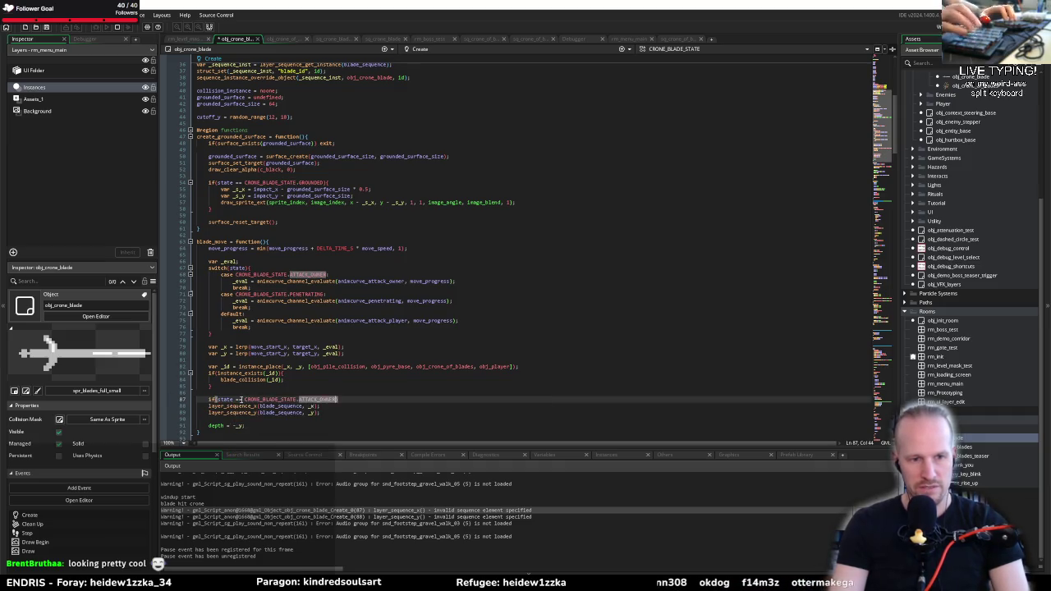
{"action": "type", "text": "){"}
{"action": "key", "text": "Return"}
{"action": "key", "text": "Down"}
{"action": "type", "text": "else "}
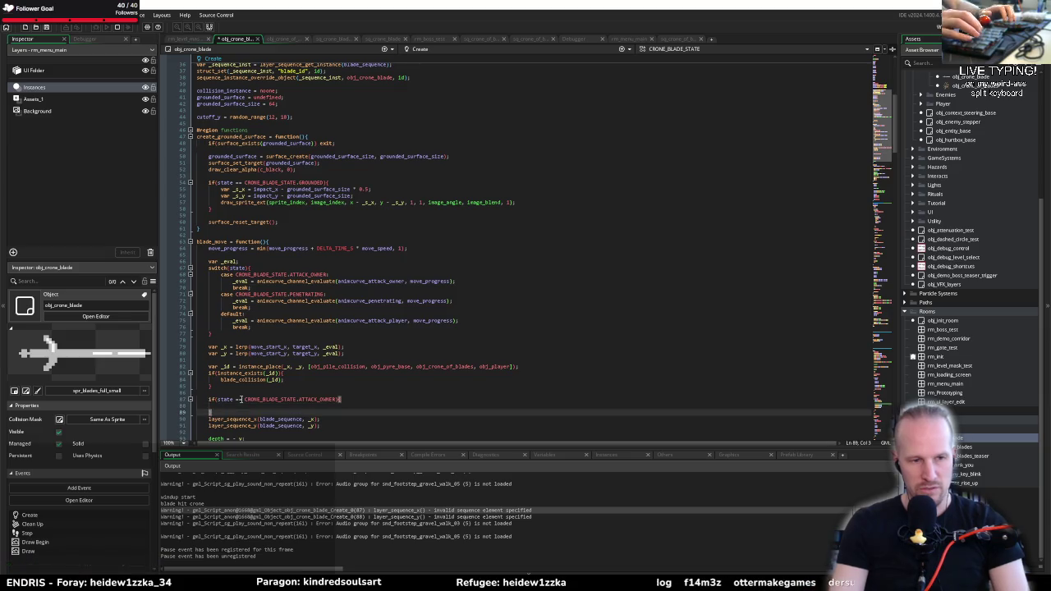
{"action": "type", "text": "{"}
Set x = _x and y = _y; inside the new if block
{"action": "scroll", "coordinate": [246, 369], "scroll_direction": "down", "scroll_amount": 4}
{"action": "left_click", "coordinate": [253, 326]}
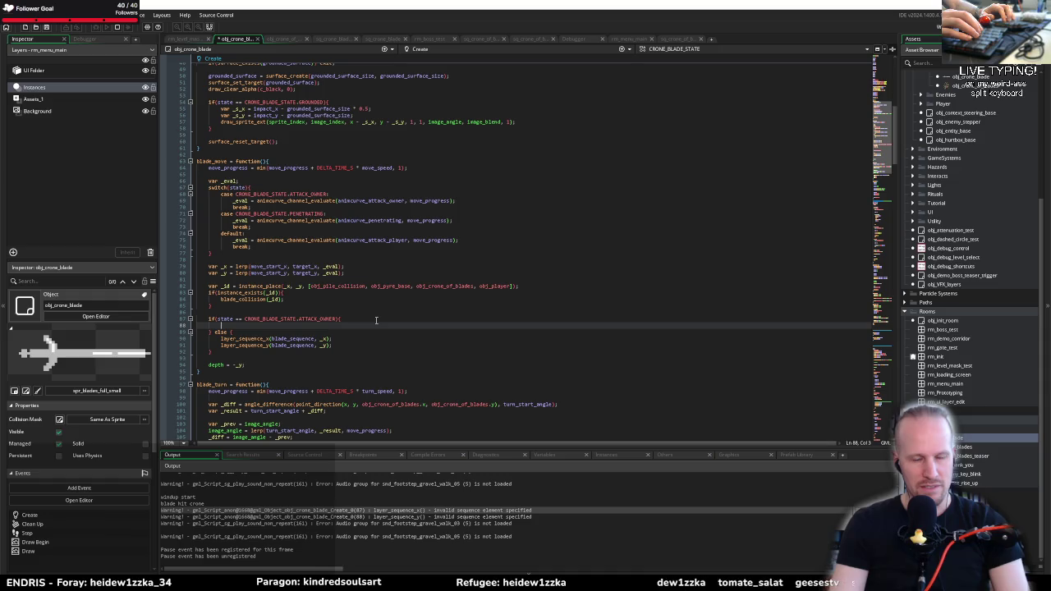
{"action": "type", "text": "x = _x;"}
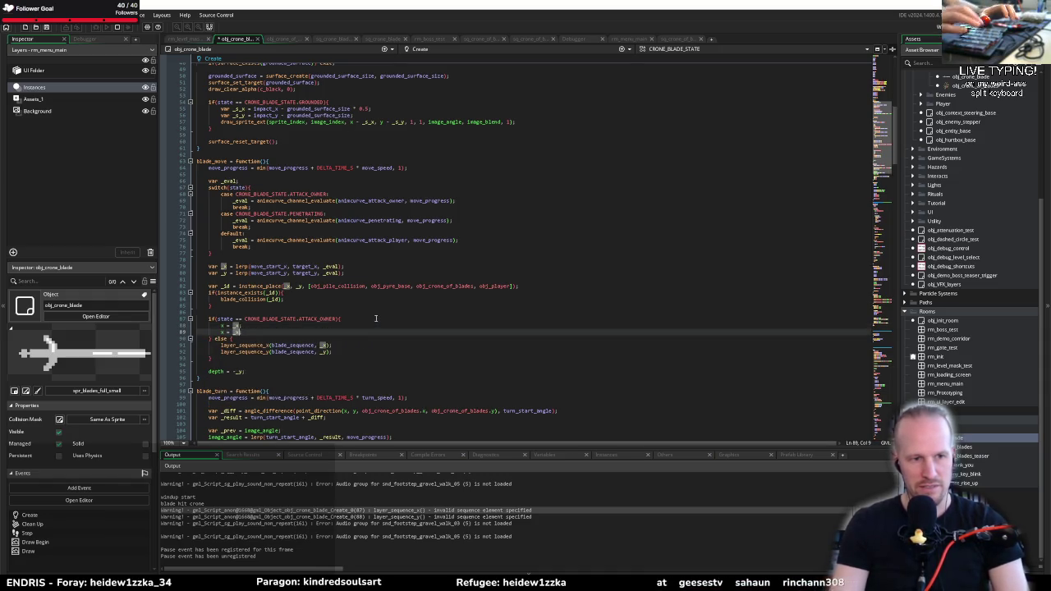
{"action": "key", "text": "Return"}
{"action": "type", "text": "y = _y;"}
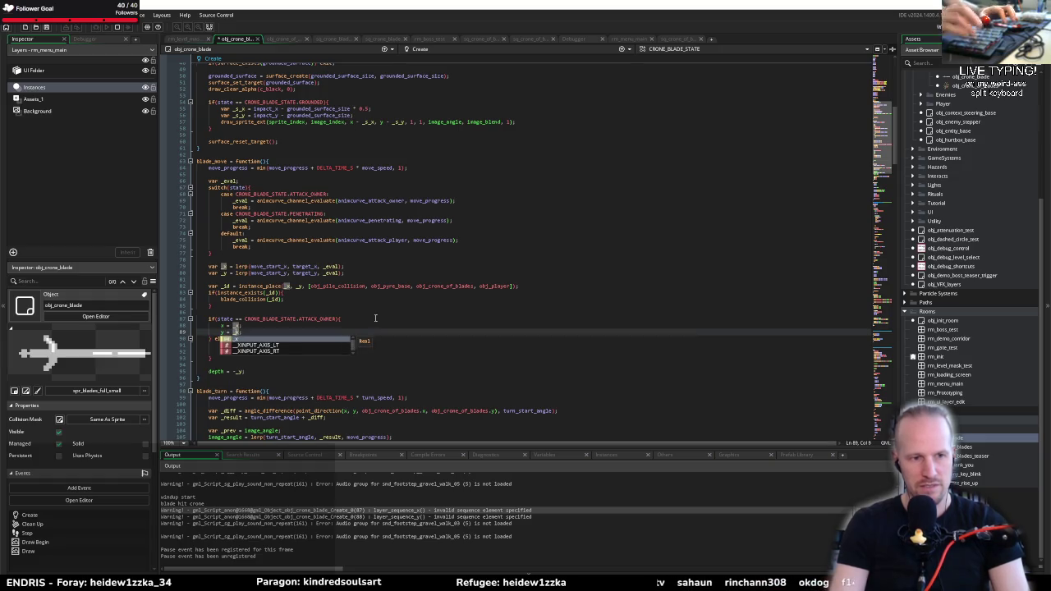
{"action": "left_click", "coordinate": [406, 316]}
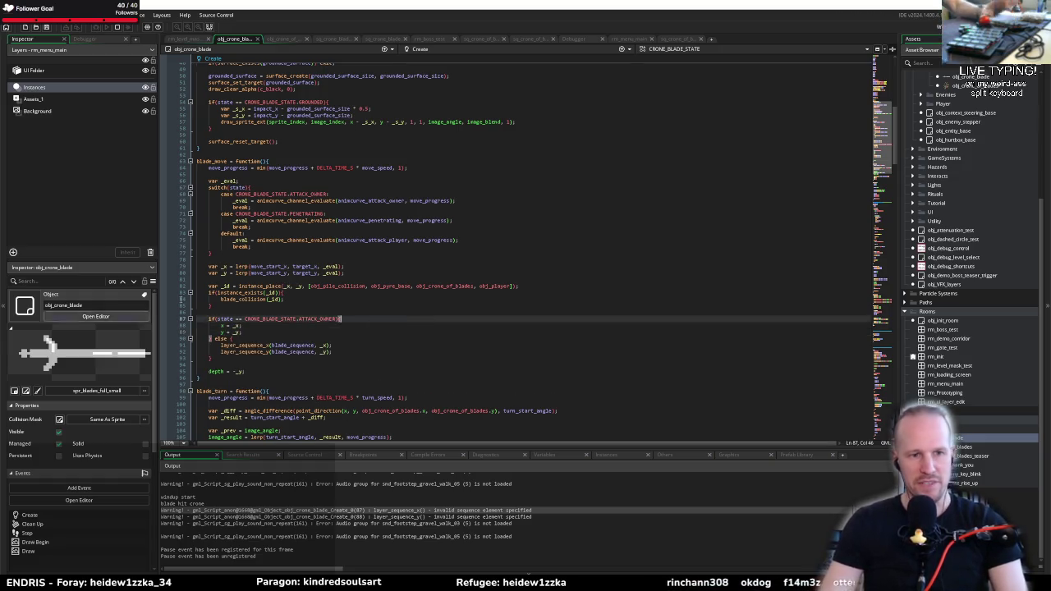
{"action": "left_click", "coordinate": [259, 312]}
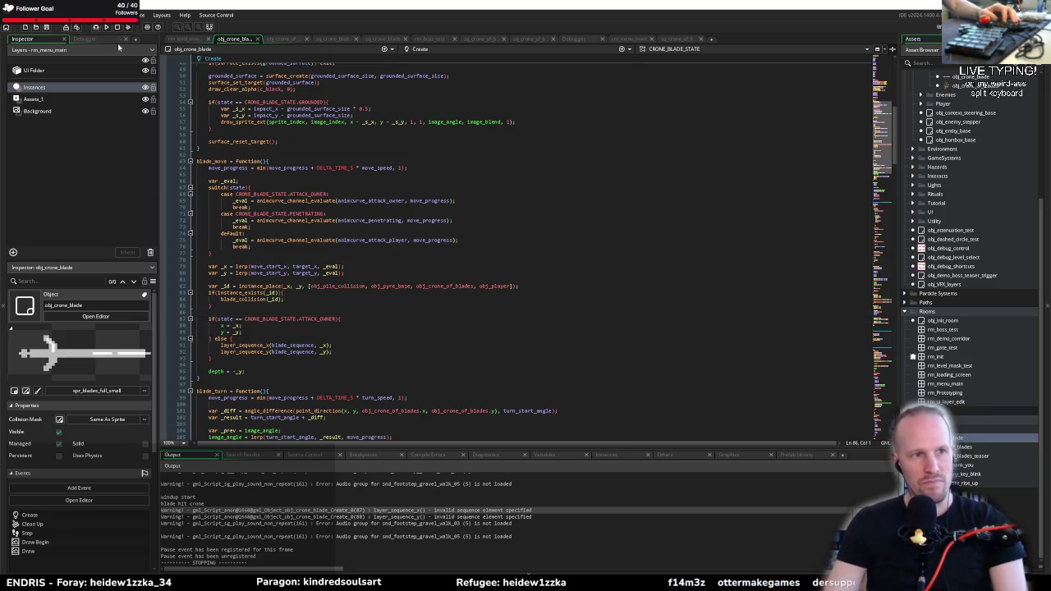
{"action": "left_click", "coordinate": [391, 134]}
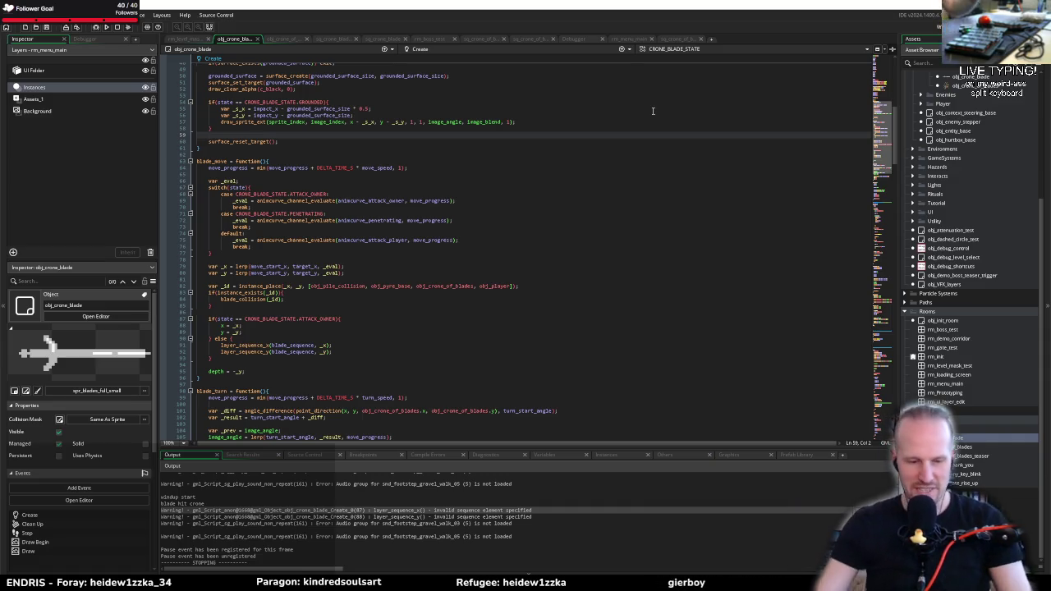
{"action": "left_click", "coordinate": [679, 39]}
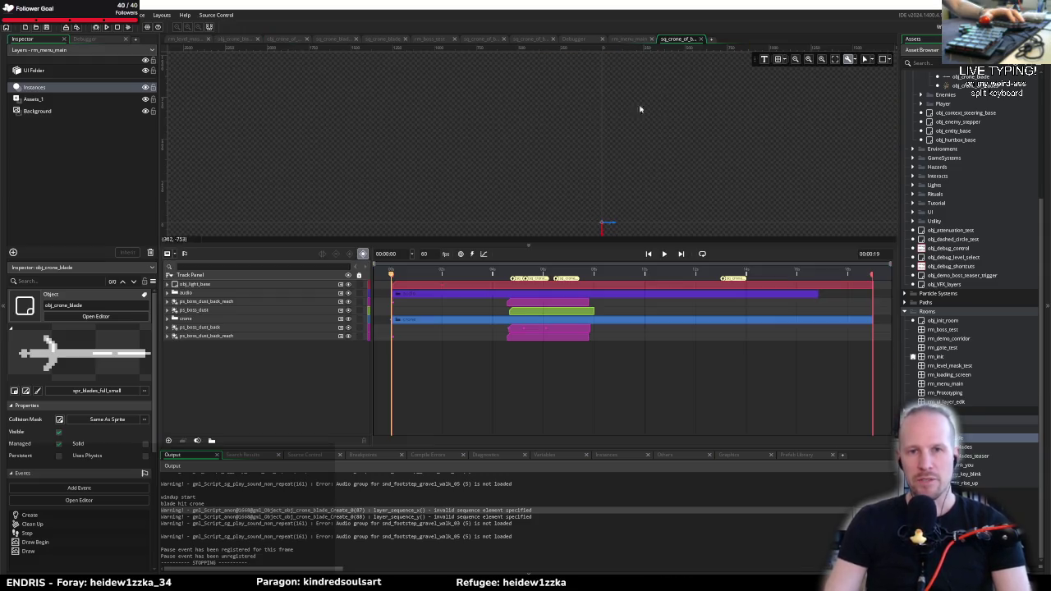
Delete the trailing blank line from obj_crone_of_blades' Create code
{"action": "left_click", "coordinate": [629, 39]}
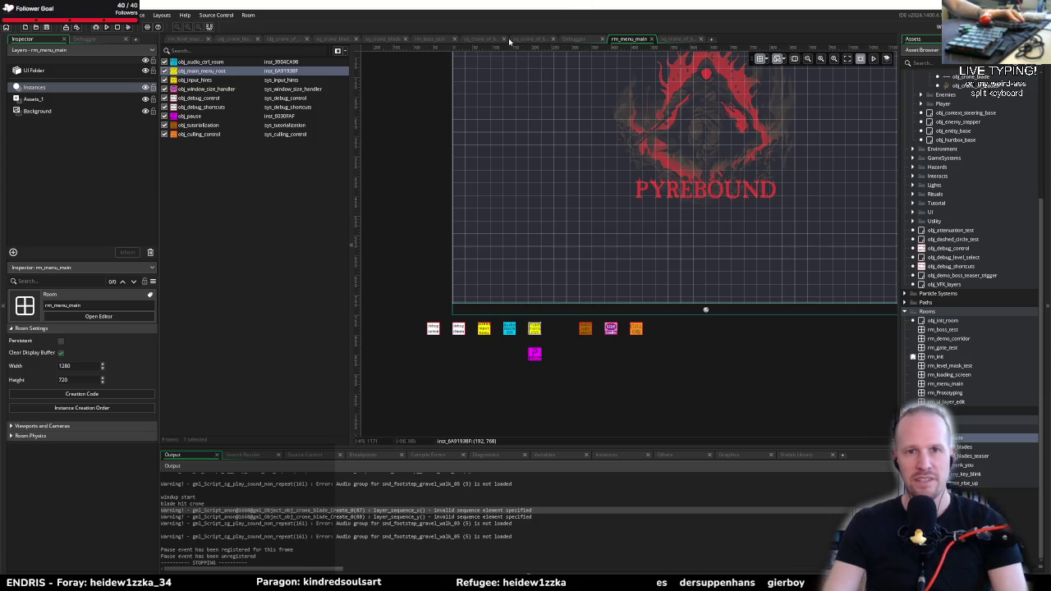
{"action": "left_click", "coordinate": [279, 40]}
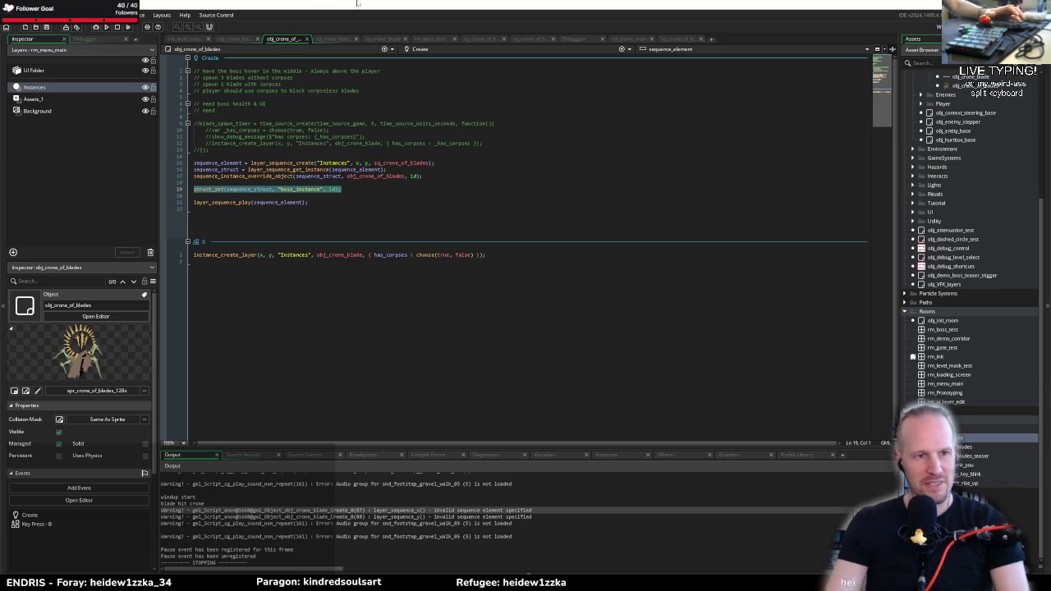
{"action": "left_click", "coordinate": [364, 222]}
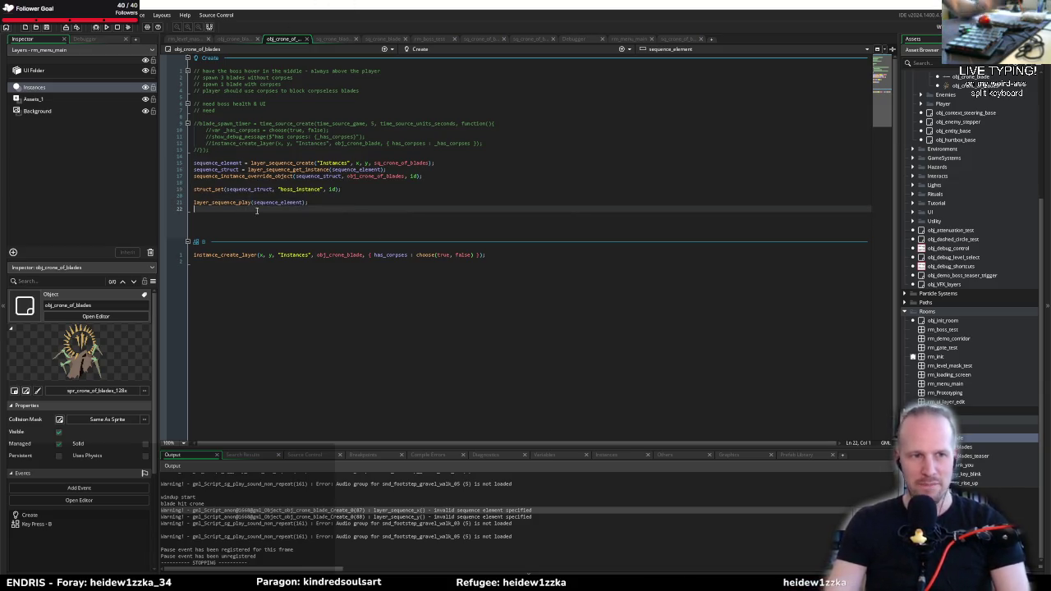
{"action": "key", "text": "BackSpace"}
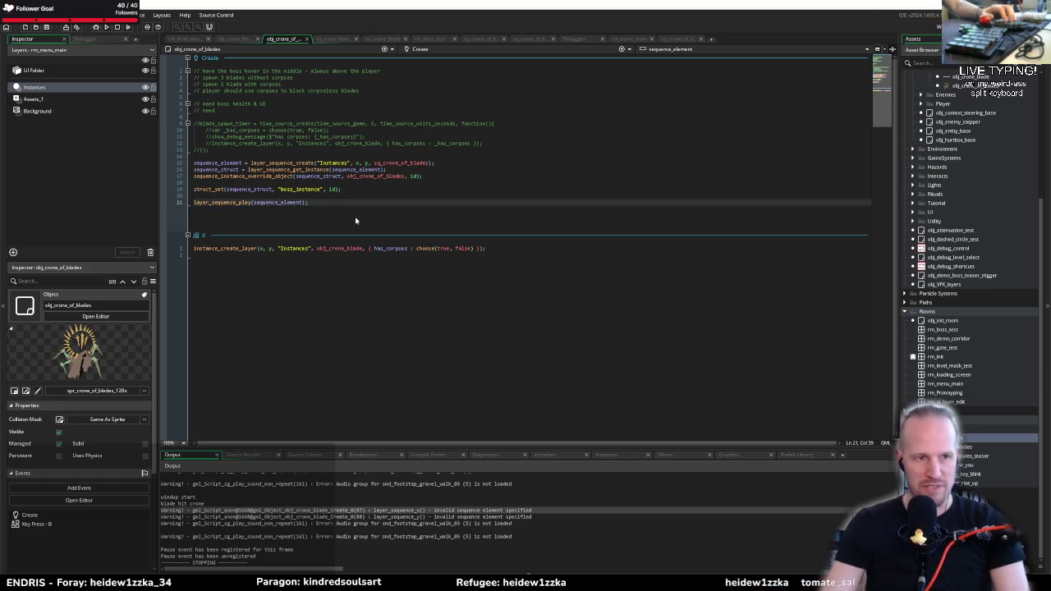
Look up sequence_instance_override_object in the GameMaker Manual with F1
{"action": "key", "text": "Up"}
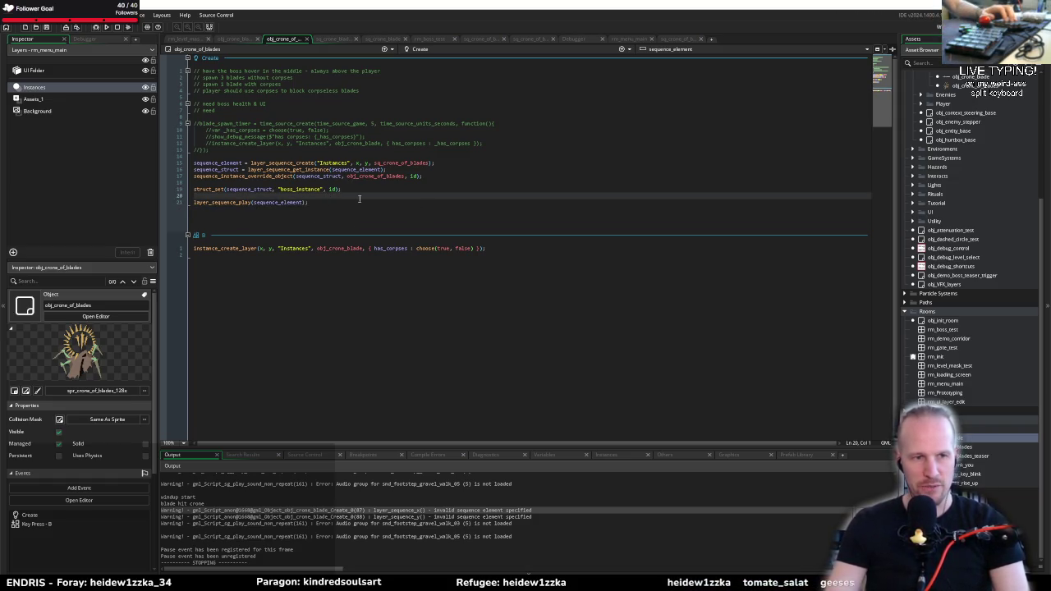
{"action": "left_click", "coordinate": [335, 202]}
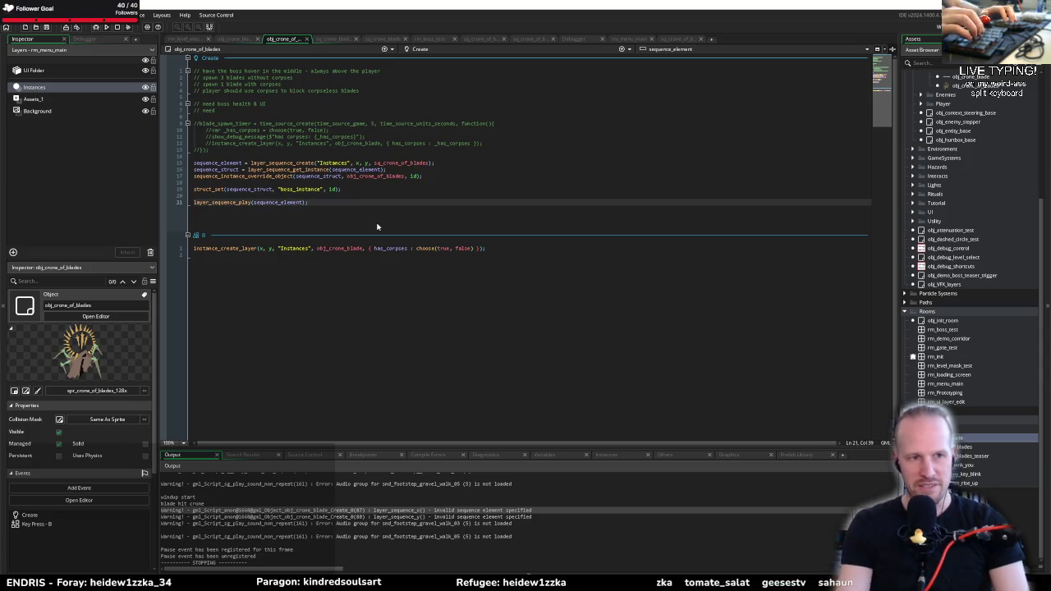
{"action": "key", "text": "Up"}
{"action": "key", "text": "Up"}
{"action": "key", "text": "Up"}
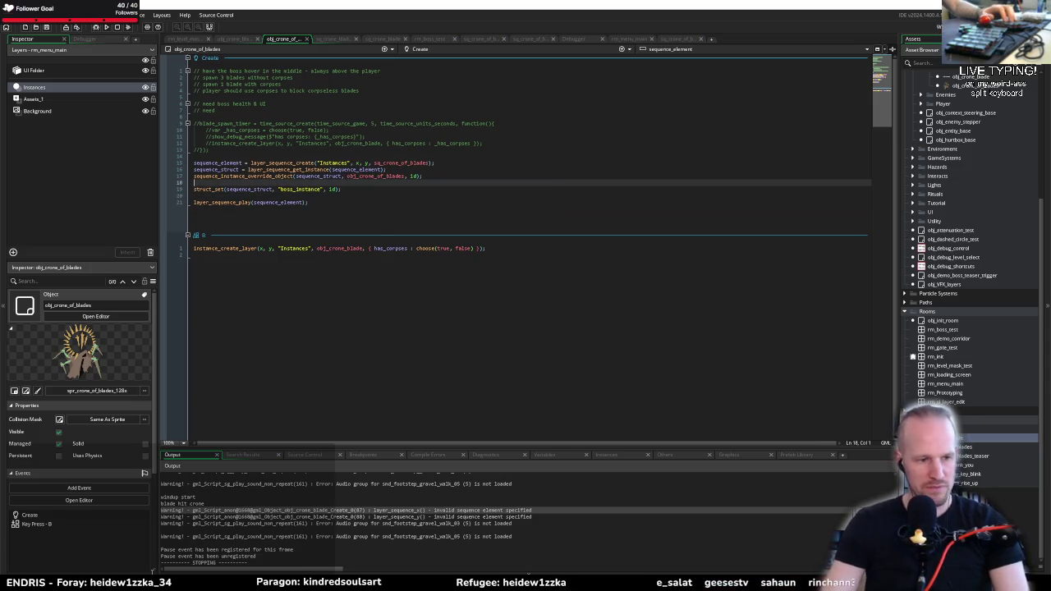
{"action": "key", "text": "F1"}
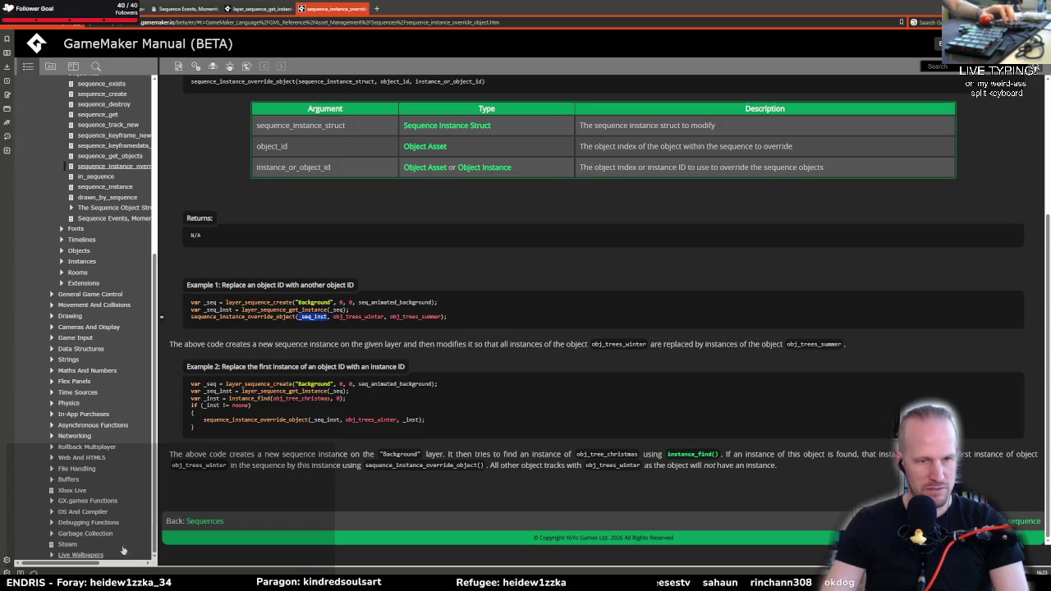
Google 'gamemaker set sequence to play on loop' and read the 'Sequences that partially loop themselves' thread
{"action": "key", "text": "ctrl+t"}
{"action": "type", "text": "gamemaker se"}
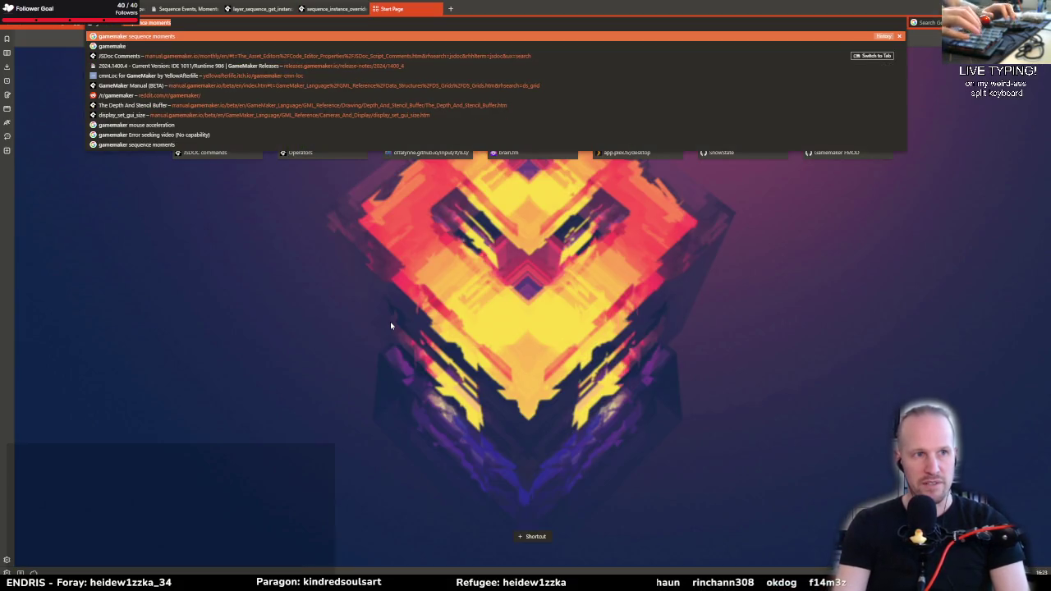
{"action": "type", "text": "t sequence t"}
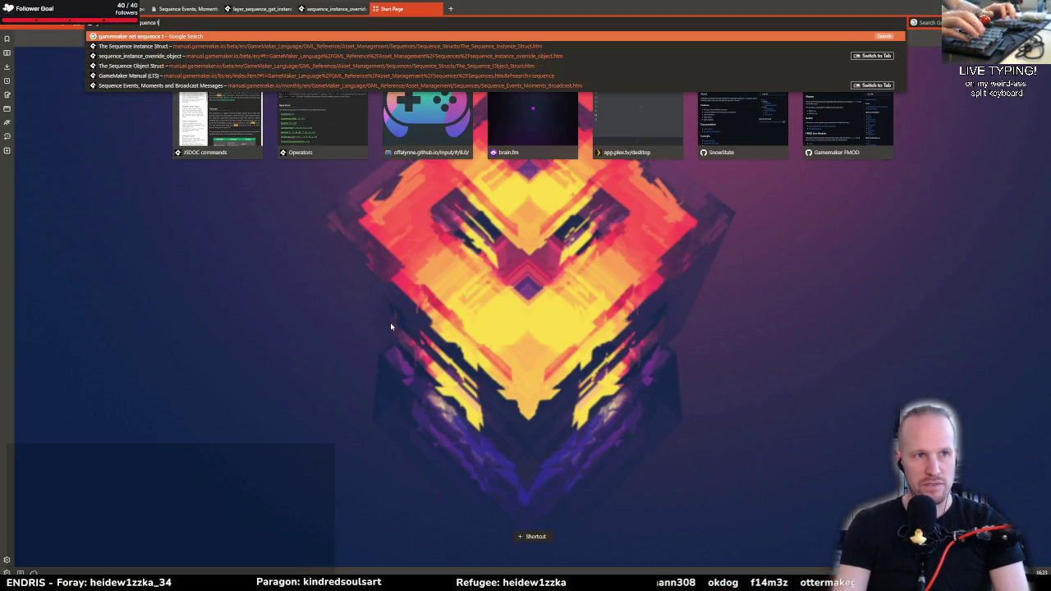
{"action": "type", "text": "o play on loop"}
{"action": "key", "text": "Return"}
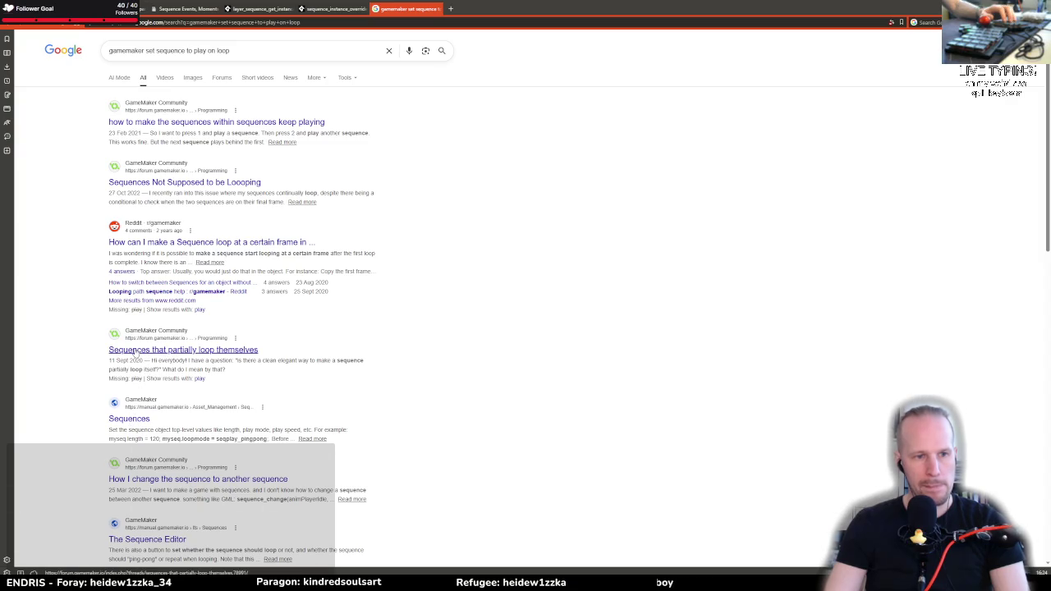
{"action": "left_click", "coordinate": [138, 351]}
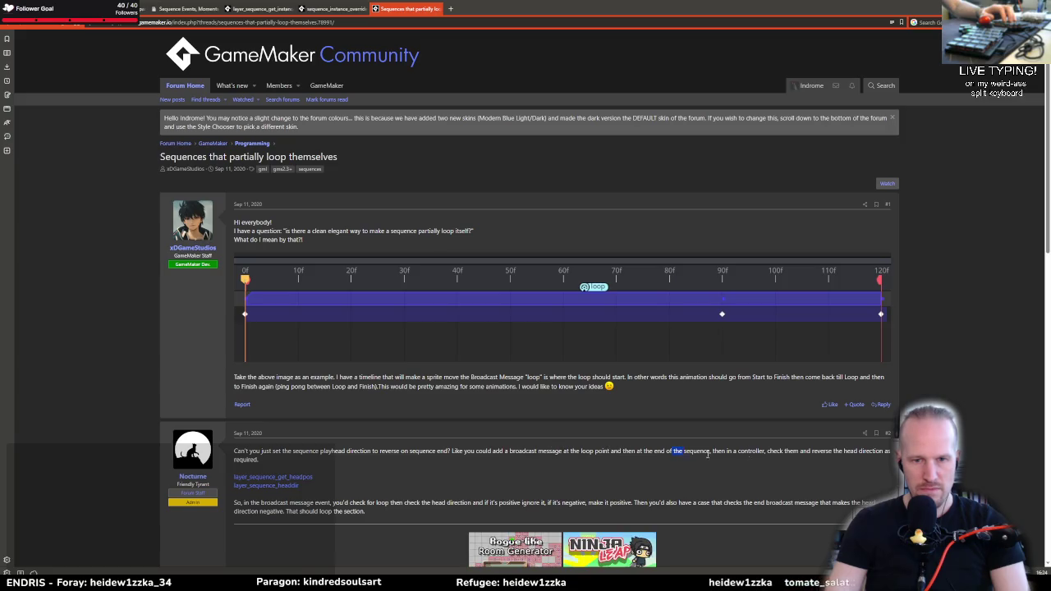
{"action": "left_click_drag", "start_coordinate": [707, 454], "coordinate": [763, 452]}
{"action": "left_click", "coordinate": [763, 453]}
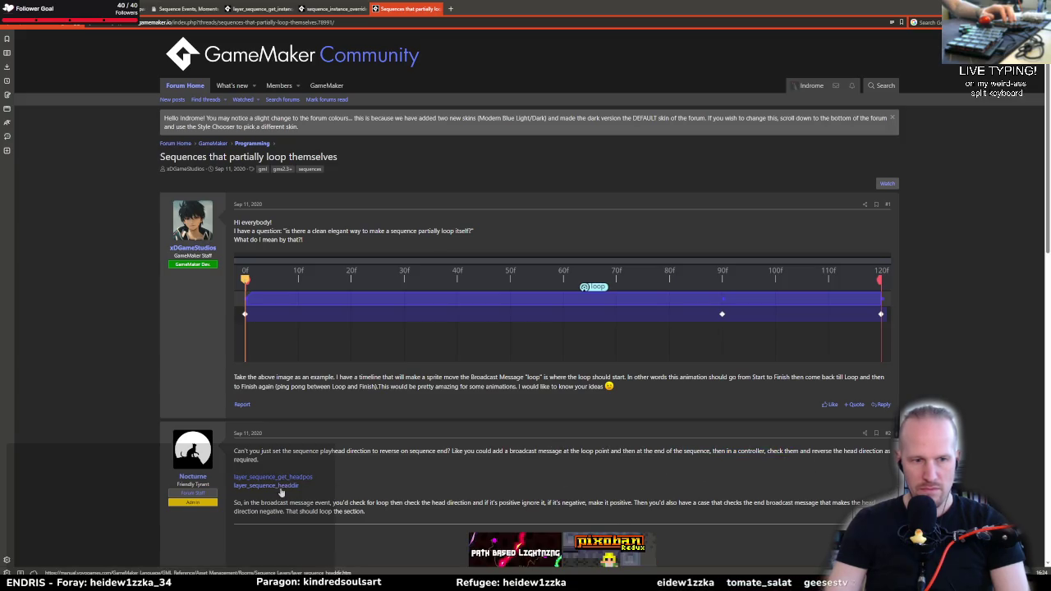
{"action": "scroll", "coordinate": [281, 491], "scroll_direction": "down", "scroll_amount": 5}
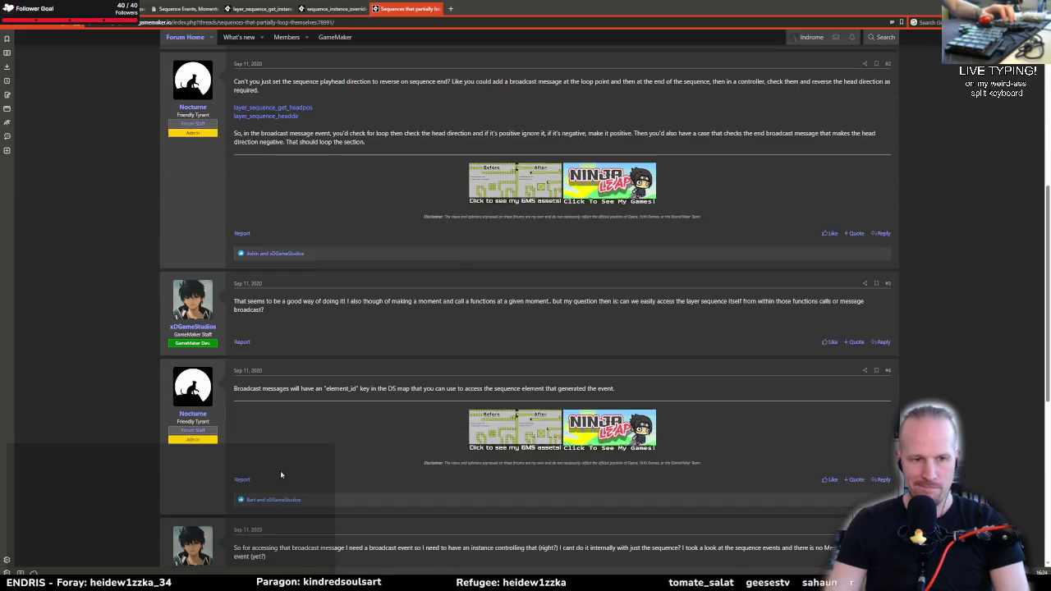
{"action": "scroll", "coordinate": [280, 472], "scroll_direction": "down", "scroll_amount": 2}
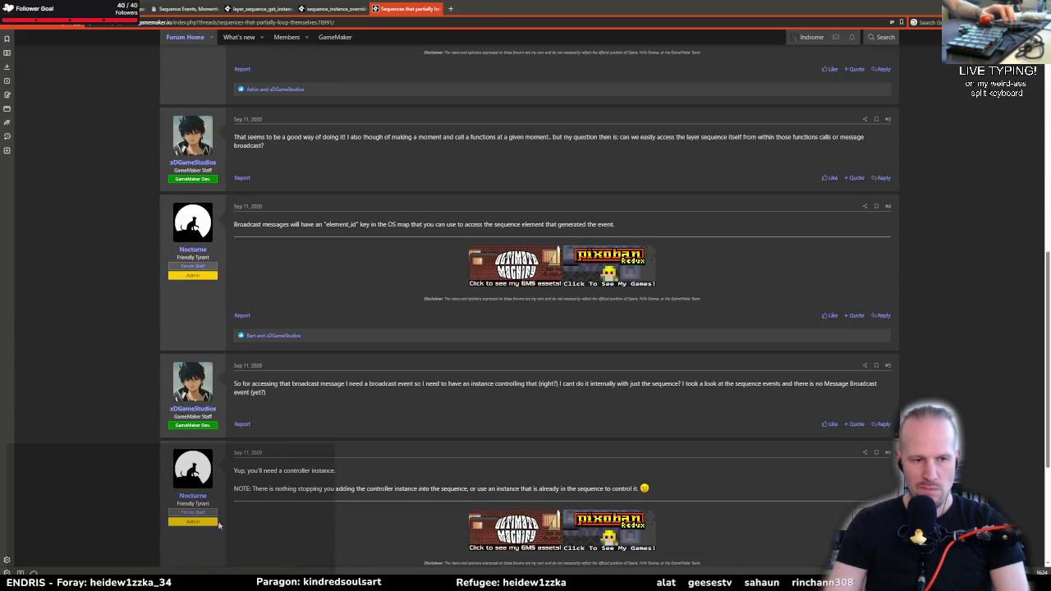
{"action": "key", "text": "alt+Tab"}
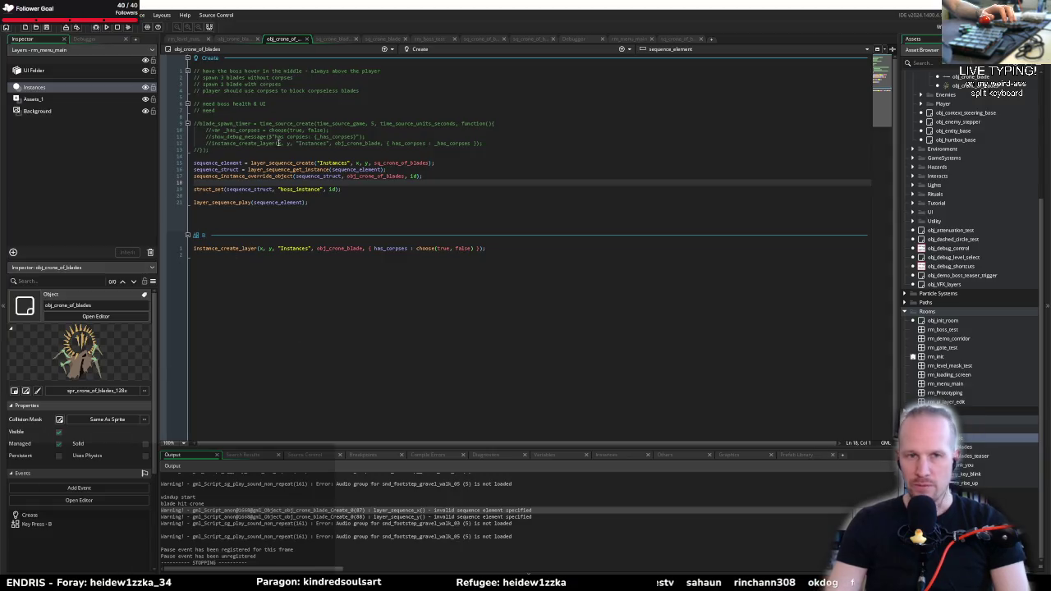
Review the open editor tabs and the layer_sequence_play line in obj_crone_of_blades' Create code
{"action": "left_click", "coordinate": [237, 39]}
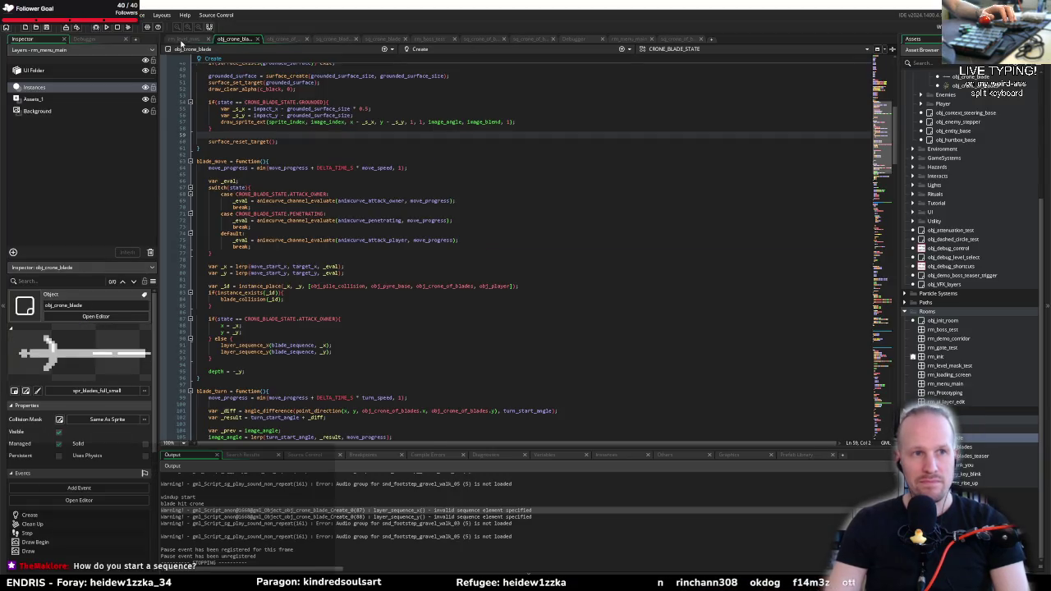
{"action": "left_click", "coordinate": [183, 40]}
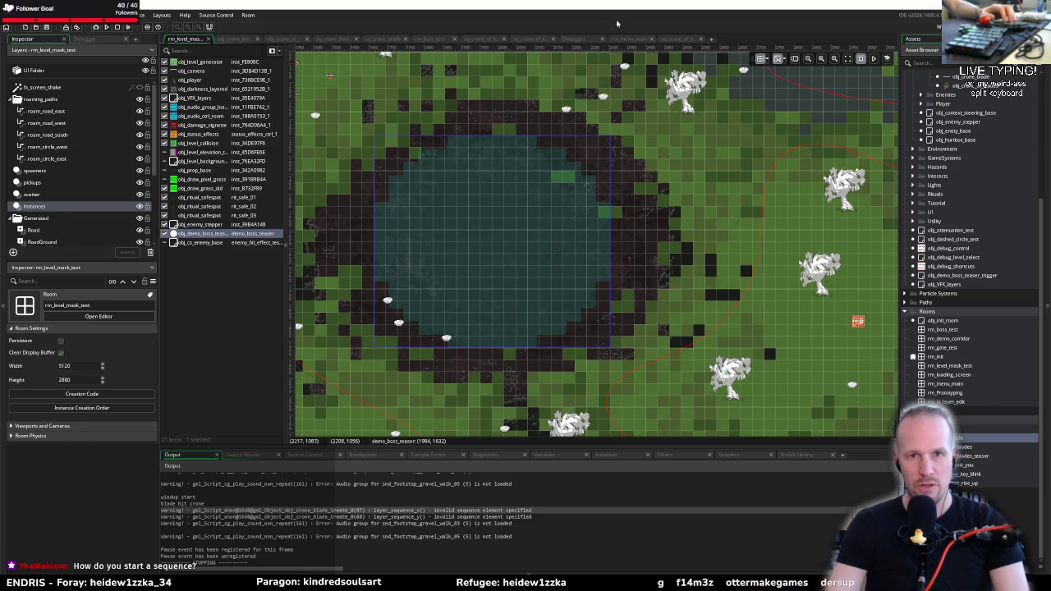
{"action": "left_click", "coordinate": [683, 39]}
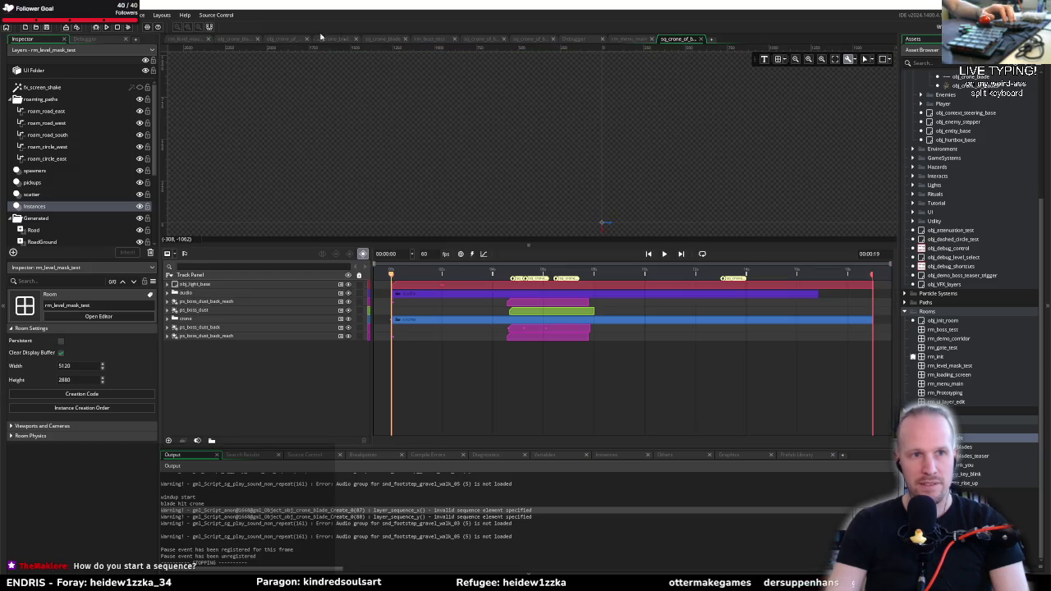
{"action": "left_click", "coordinate": [283, 39]}
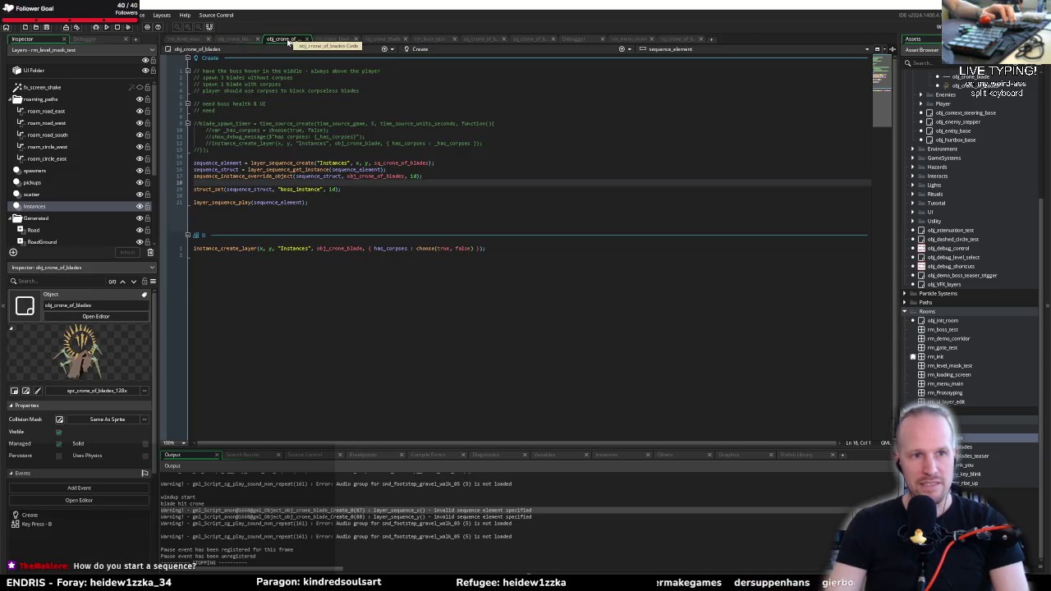
{"action": "left_click_drag", "start_coordinate": [319, 201], "coordinate": [194, 203]}
{"action": "left_click", "coordinate": [314, 202]}
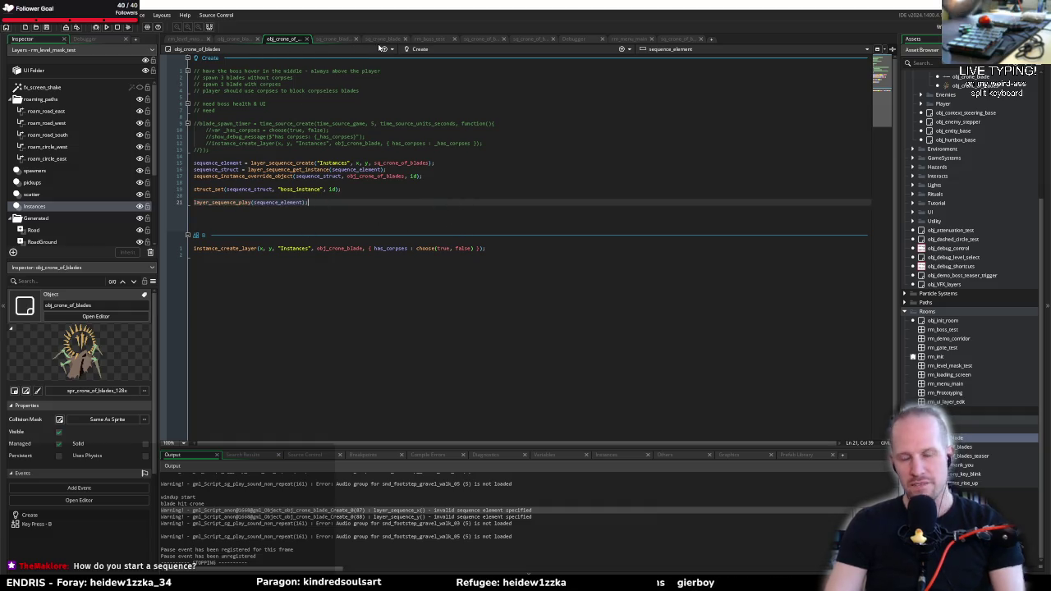
Close the sq_crone_of_blades tab and switch to the one-track Crone of Blades sequence
{"action": "left_click", "coordinate": [673, 41]}
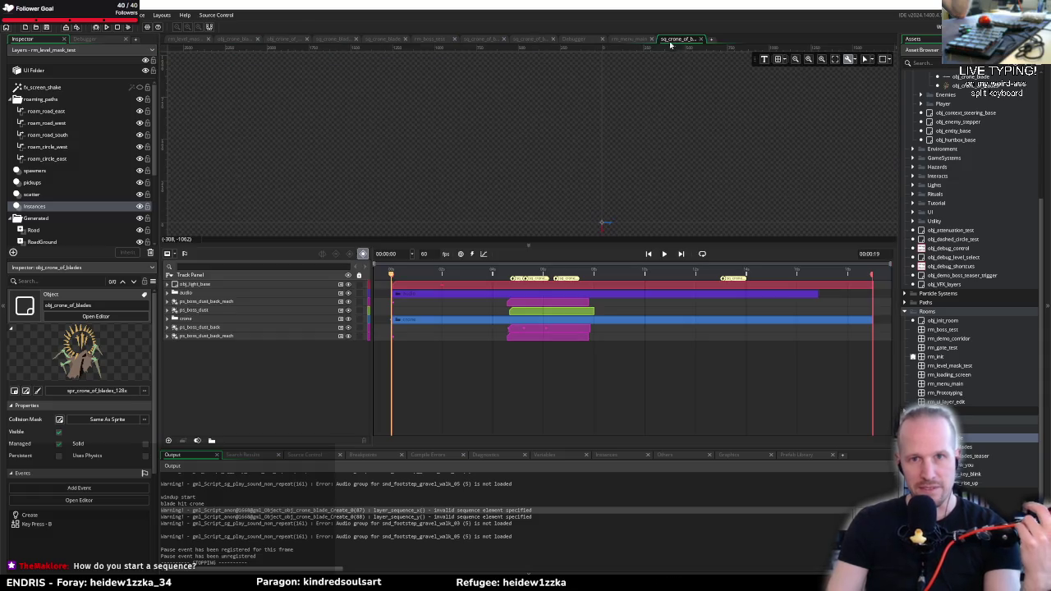
{"action": "middle_click", "coordinate": [666, 41]}
{"action": "left_click", "coordinate": [527, 39]}
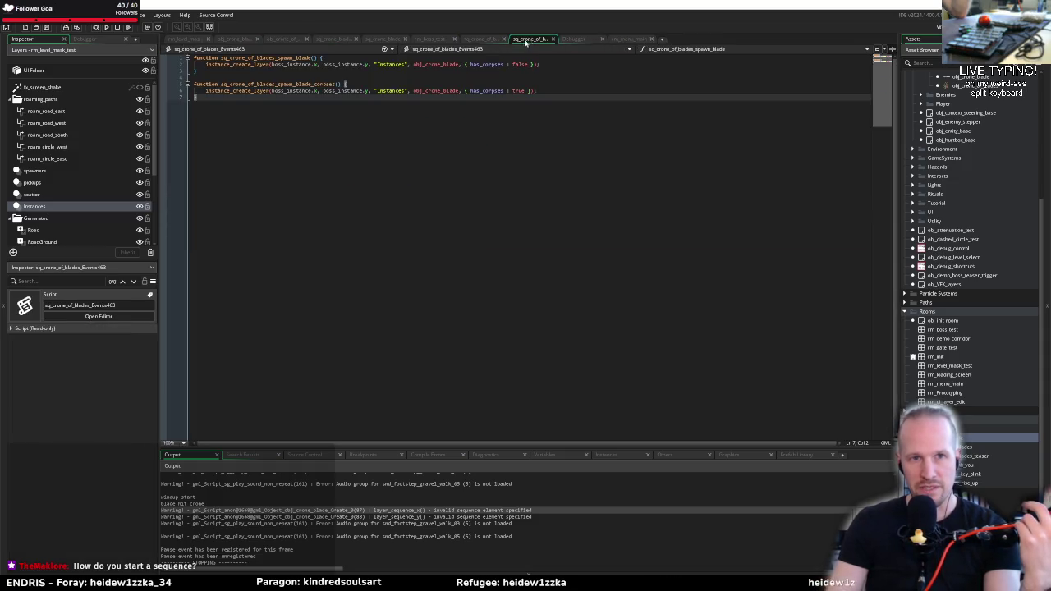
{"action": "left_click", "coordinate": [480, 39]}
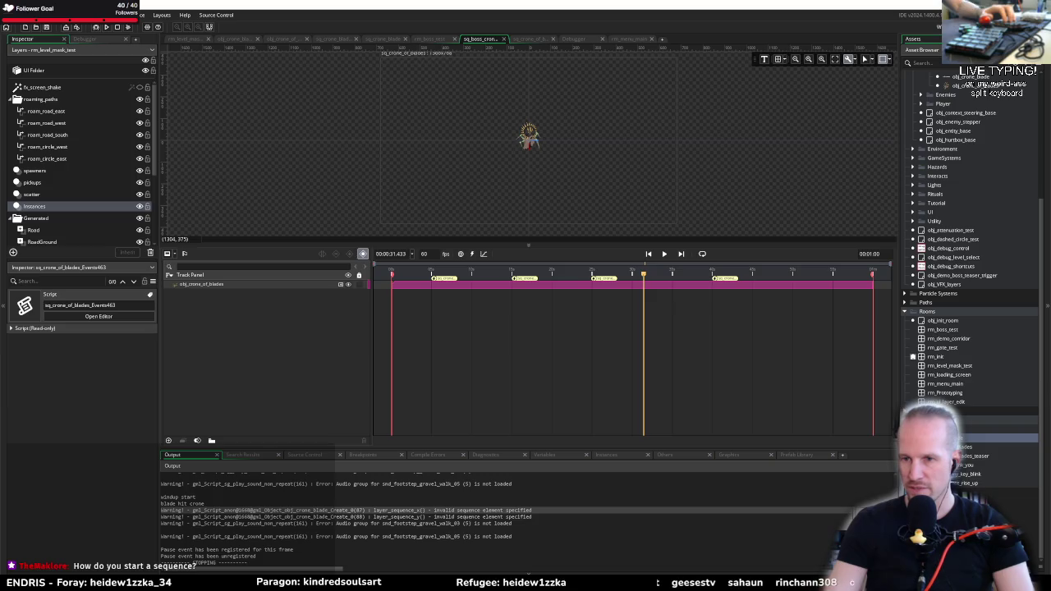
Rename the Crone of Blades sequence to sq_boss_crone_of_blades
{"action": "left_click", "coordinate": [965, 446]}
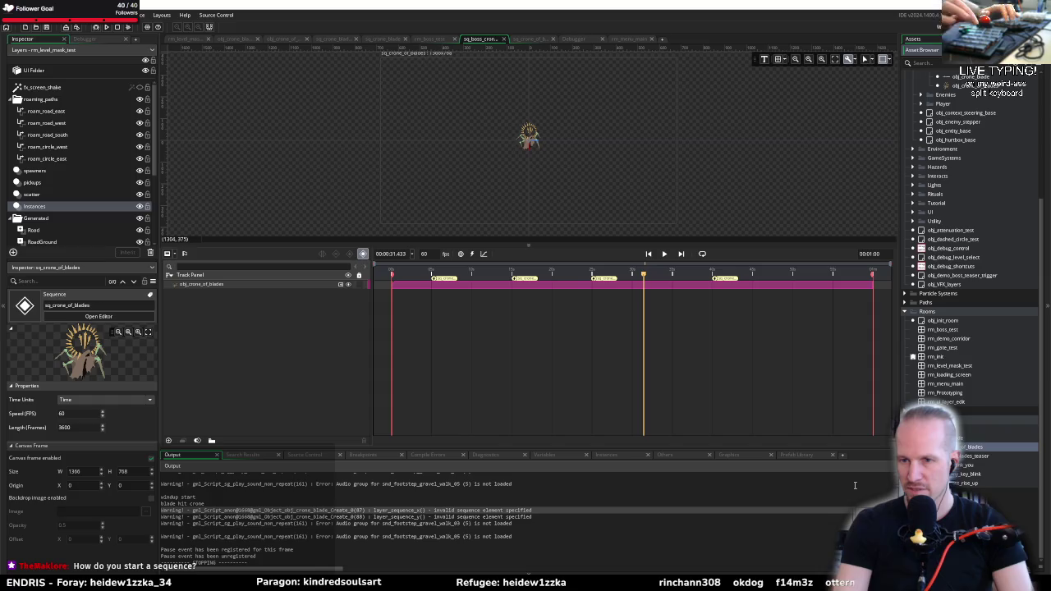
{"action": "key", "text": "Return"}
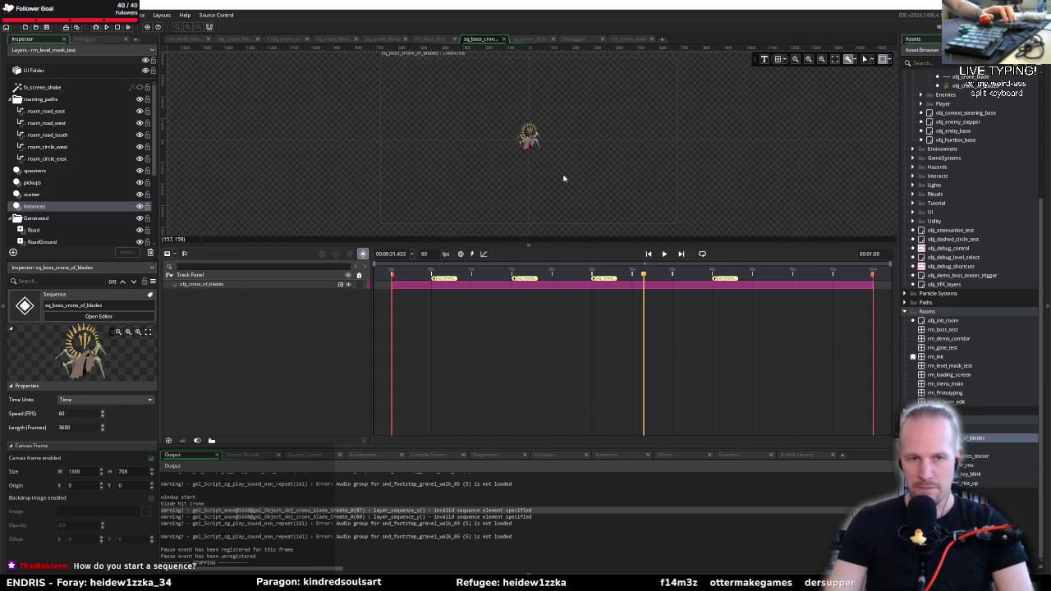
{"action": "left_click_drag", "start_coordinate": [563, 175], "coordinate": [549, 194]}
{"action": "scroll", "coordinate": [550, 194], "scroll_direction": "down", "scroll_amount": 1}
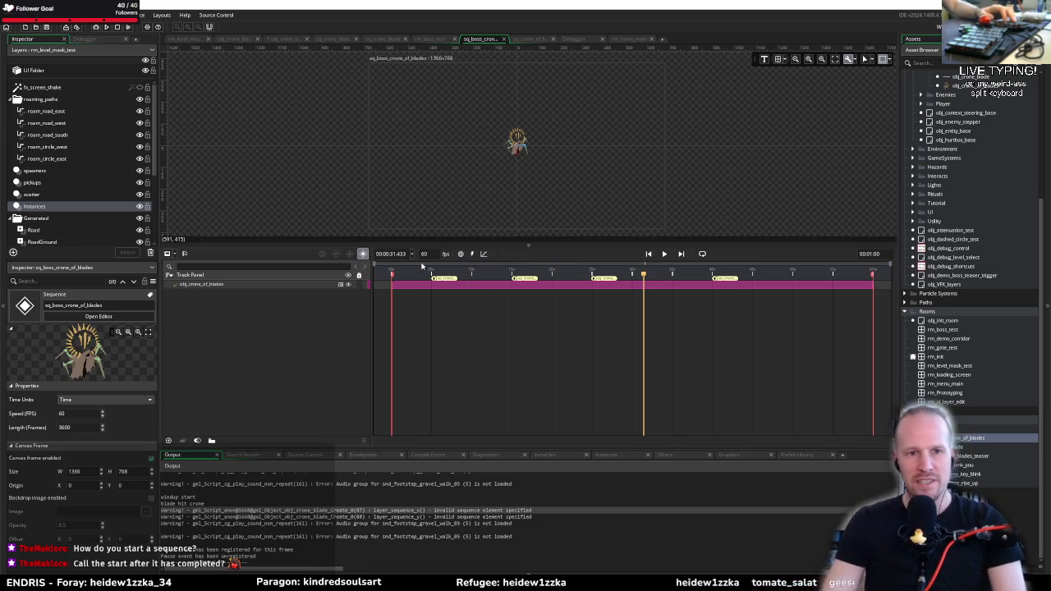
Move the playhead to the 1:00 end and browse the Sequence Events list
{"action": "left_click_drag", "start_coordinate": [792, 274], "coordinate": [891, 275]}
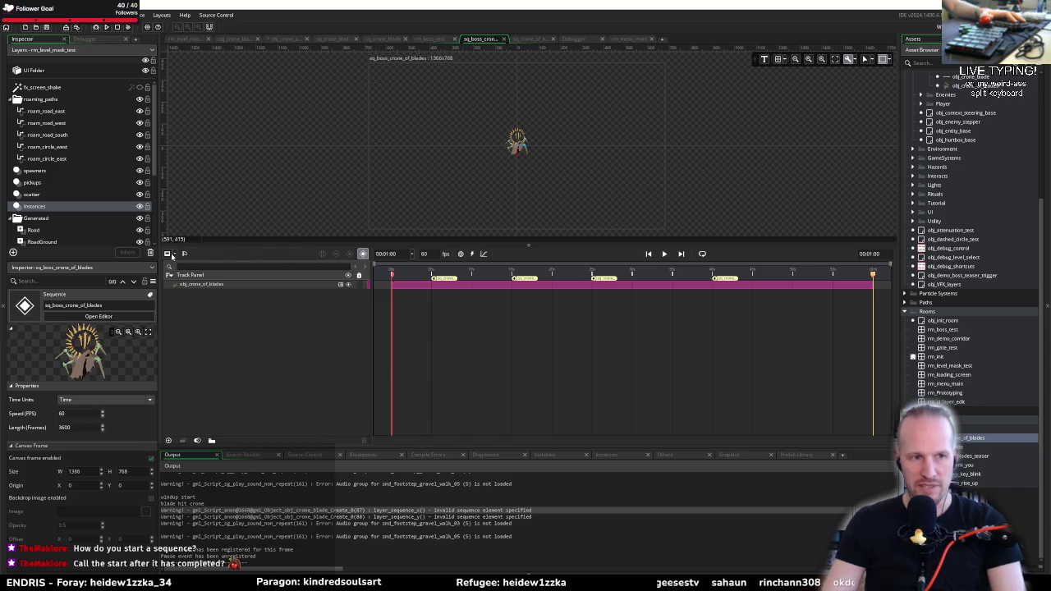
{"action": "left_click", "coordinate": [184, 256]}
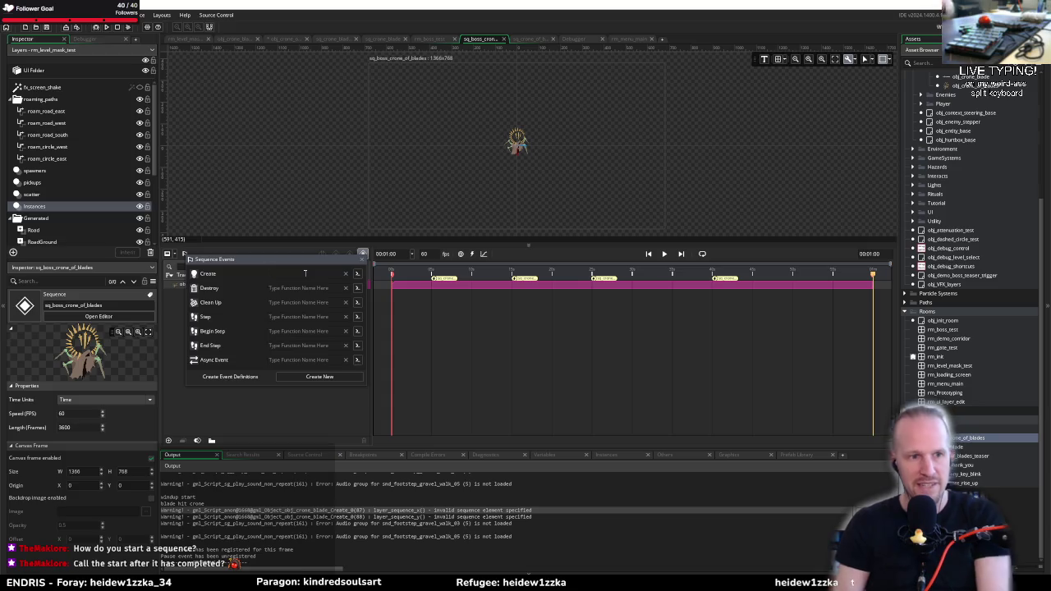
{"action": "left_click", "coordinate": [208, 418]}
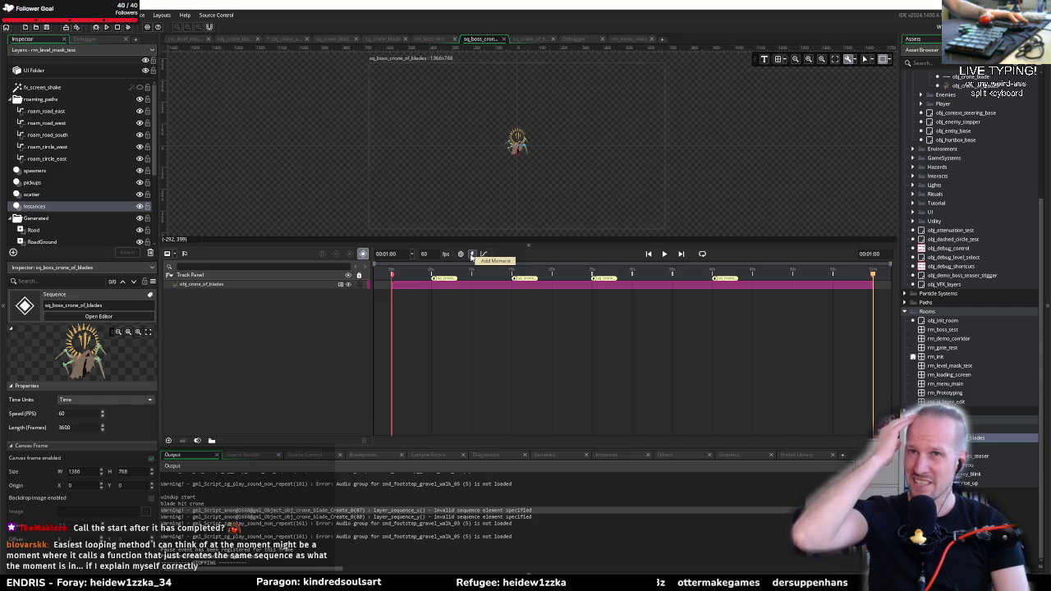
Add a crone restart broadcast message at the final frame, then return to the manual
{"action": "left_click", "coordinate": [462, 255]}
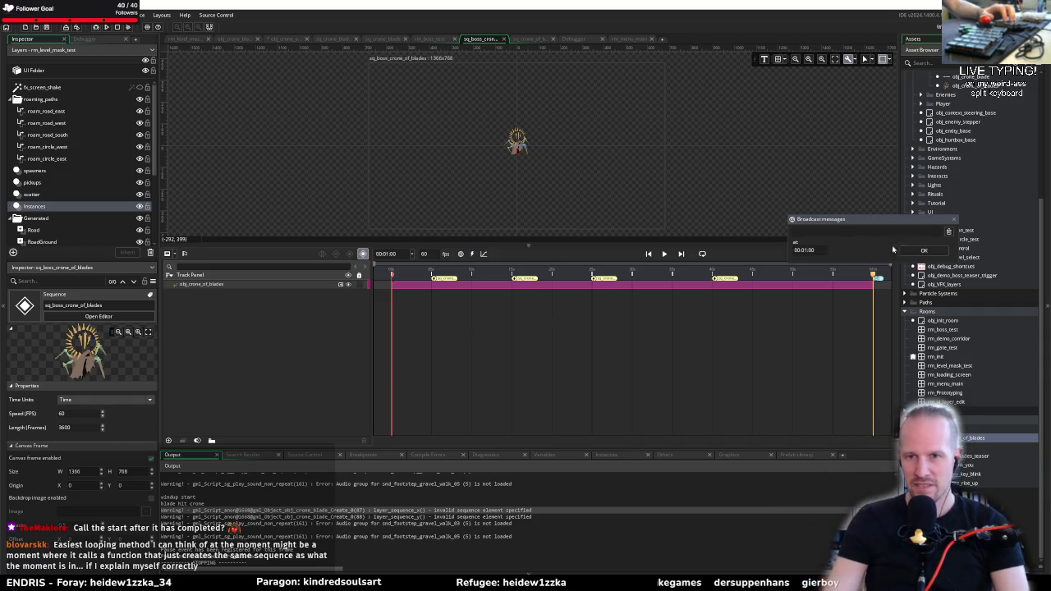
{"action": "left_click", "coordinate": [923, 251]}
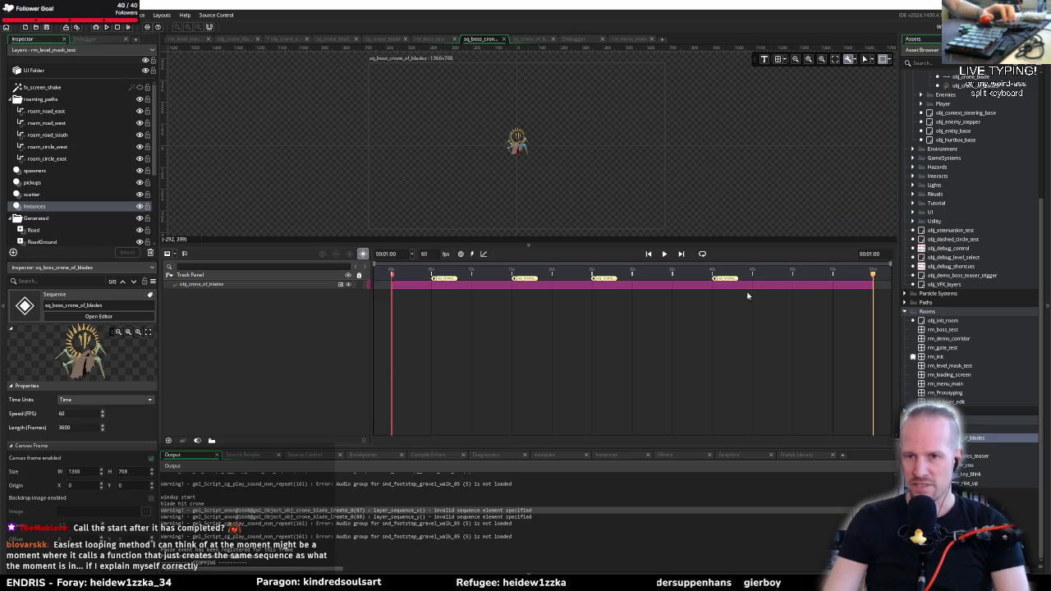
{"action": "left_click", "coordinate": [461, 255]}
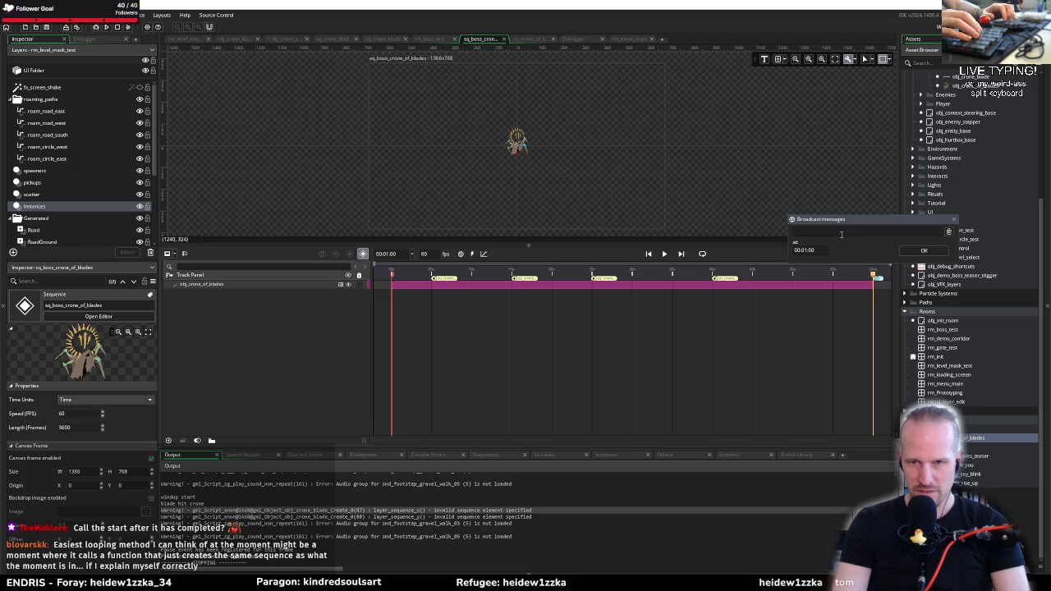
{"action": "type", "text": "crone_"}
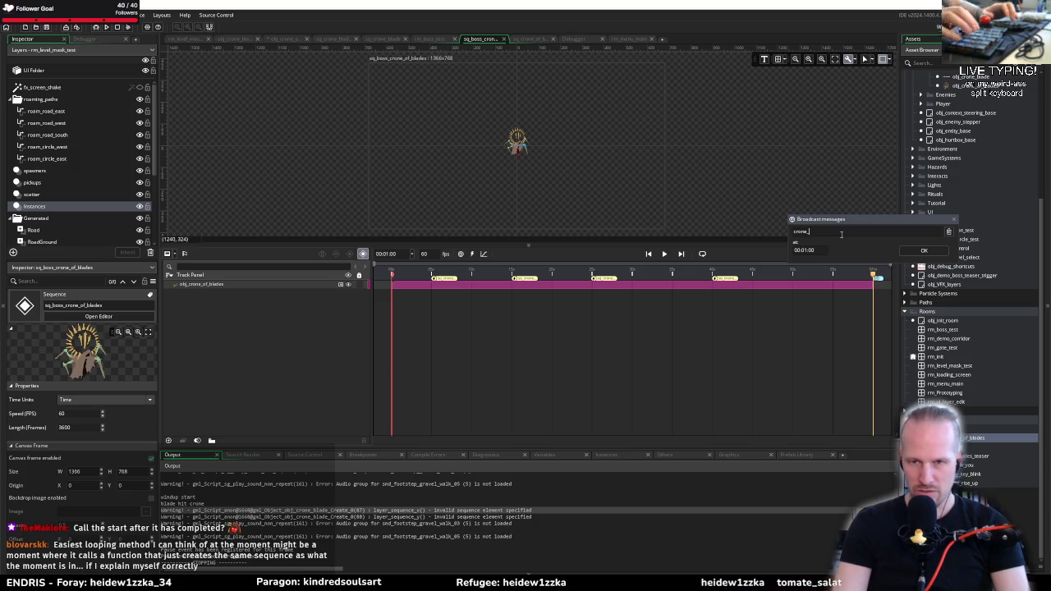
{"action": "type", "text": "restart"}
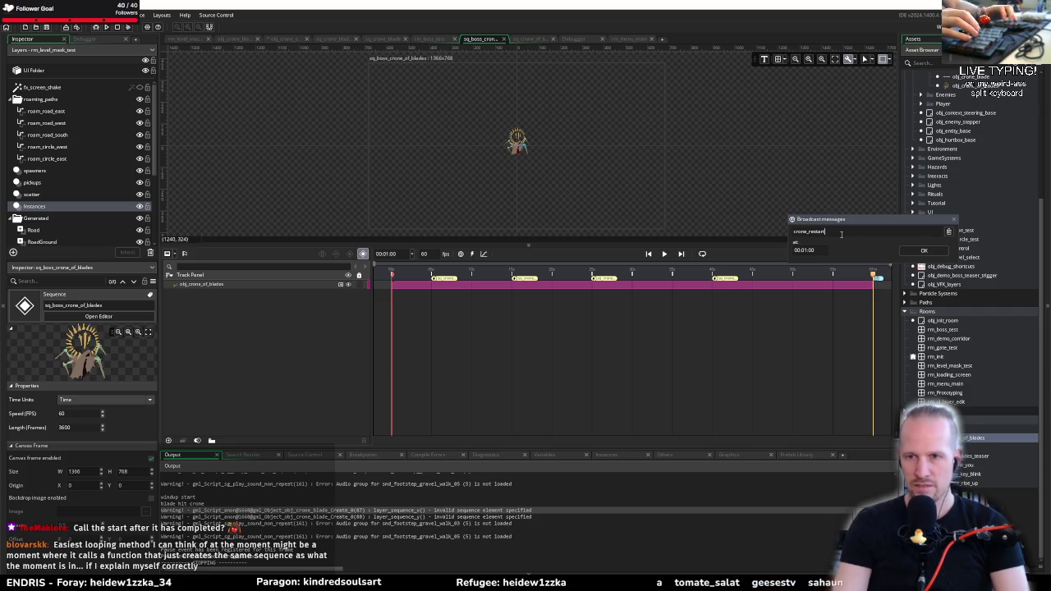
{"action": "key", "text": "Return"}
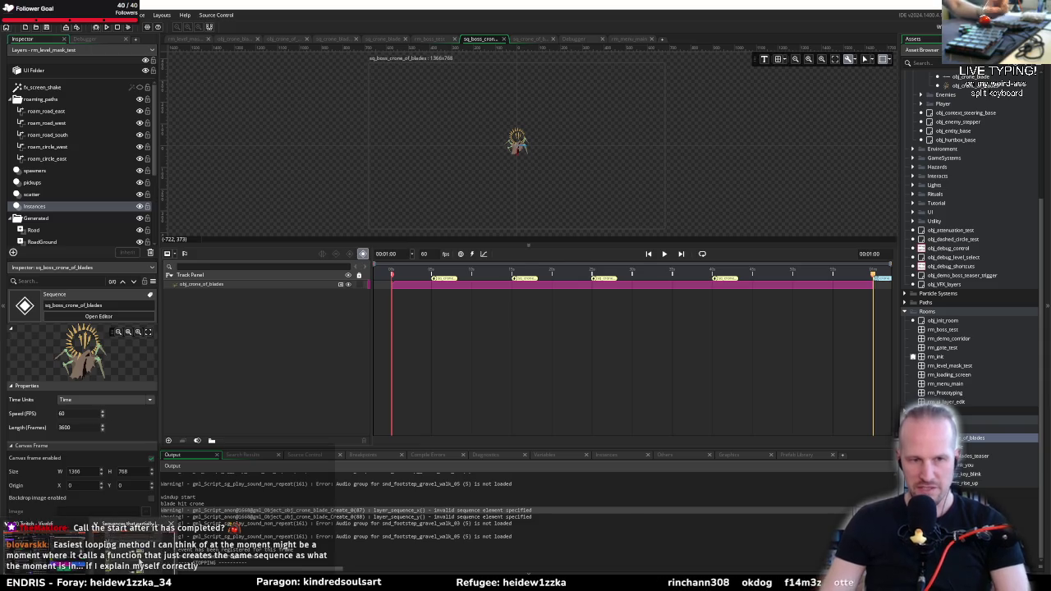
{"action": "key", "text": "alt+Tab"}
{"action": "left_click", "coordinate": [263, 10]}
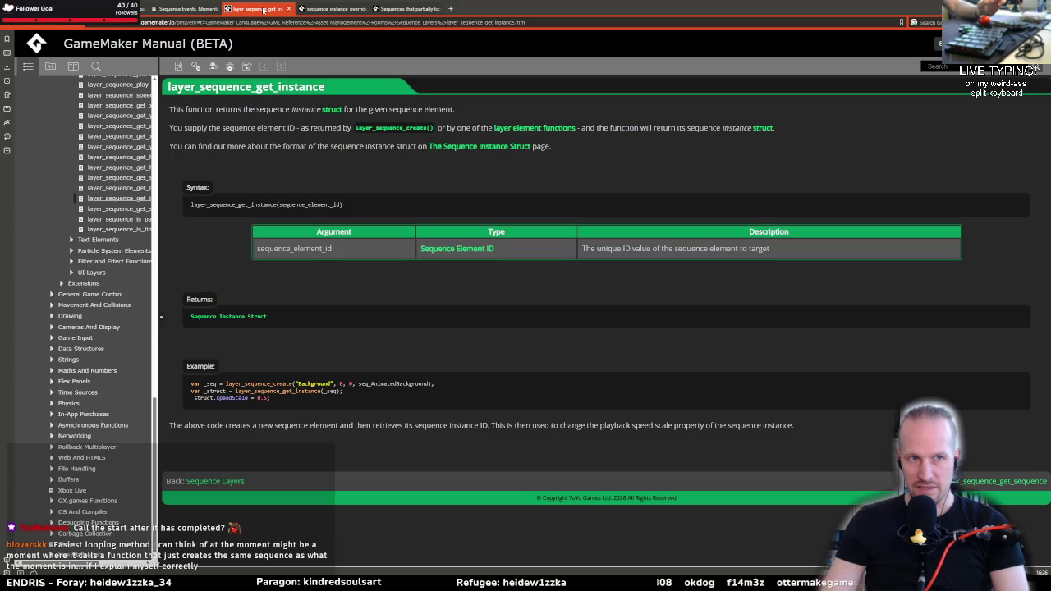
Read the Broadcast Messages section of the Sequence Events, Moments and Broadcast Messages manual page
{"action": "left_click", "coordinate": [193, 9]}
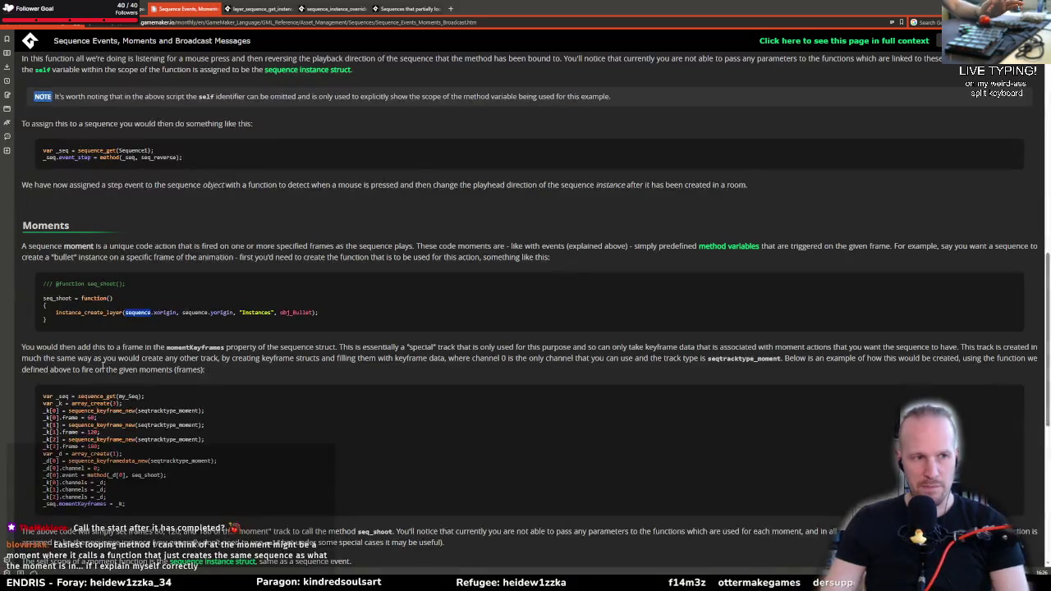
{"action": "scroll", "coordinate": [102, 367], "scroll_direction": "down", "scroll_amount": 5}
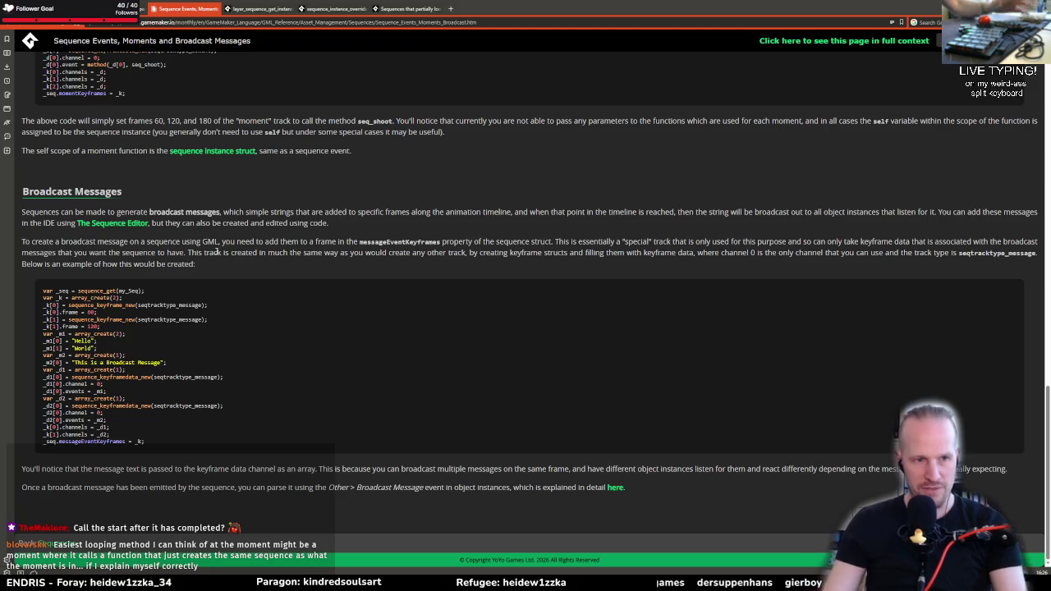
{"action": "left_click_drag", "start_coordinate": [68, 241], "coordinate": [292, 243]}
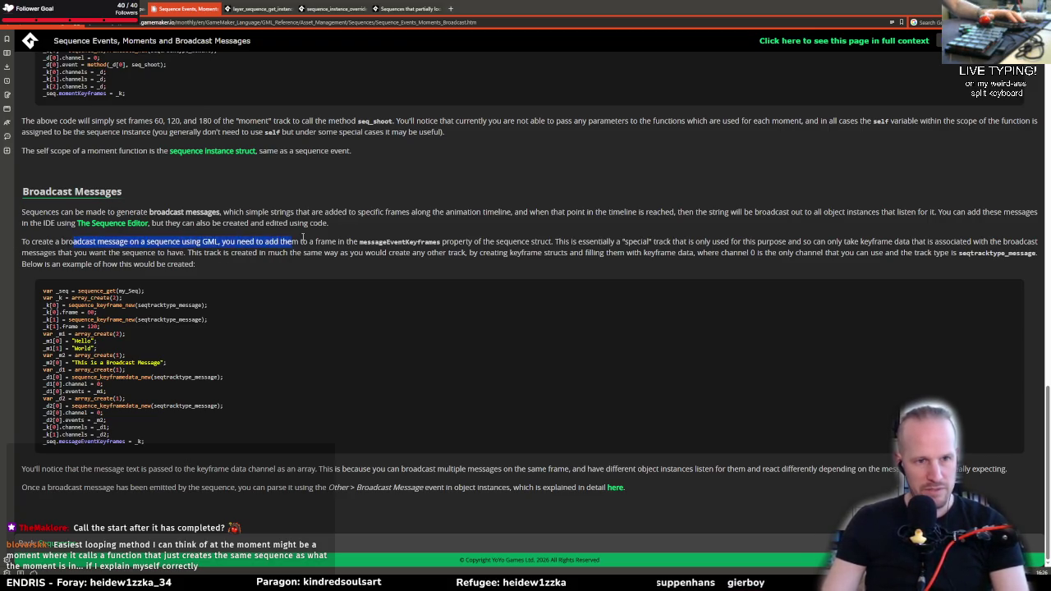
{"action": "left_click", "coordinate": [473, 237]}
{"action": "left_click_drag", "start_coordinate": [547, 243], "coordinate": [773, 248]}
{"action": "left_click", "coordinate": [719, 265]}
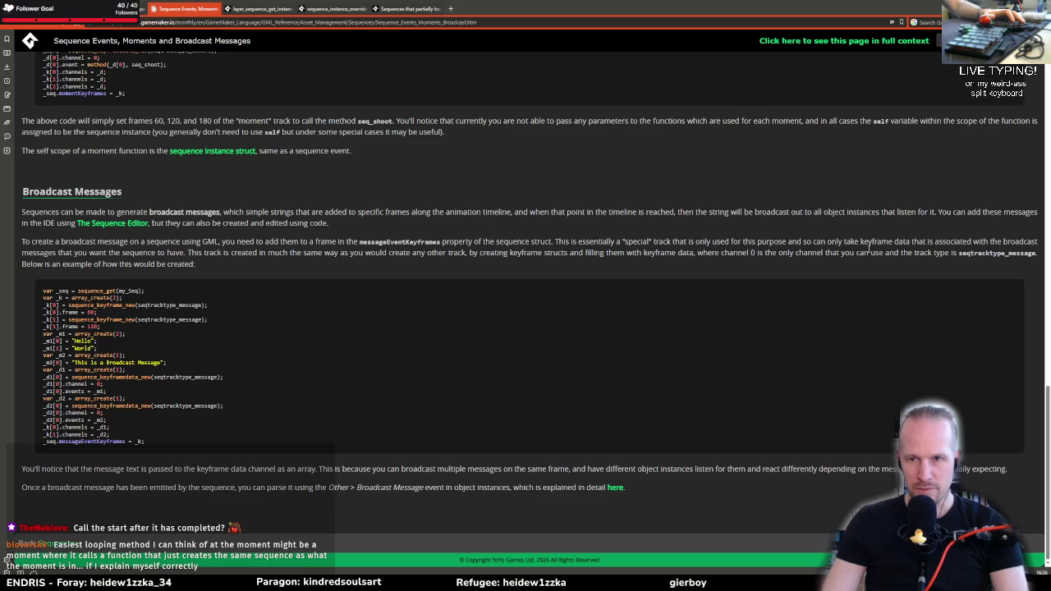
{"action": "left_click_drag", "start_coordinate": [869, 248], "coordinate": [25, 242]}
{"action": "left_click", "coordinate": [72, 253]}
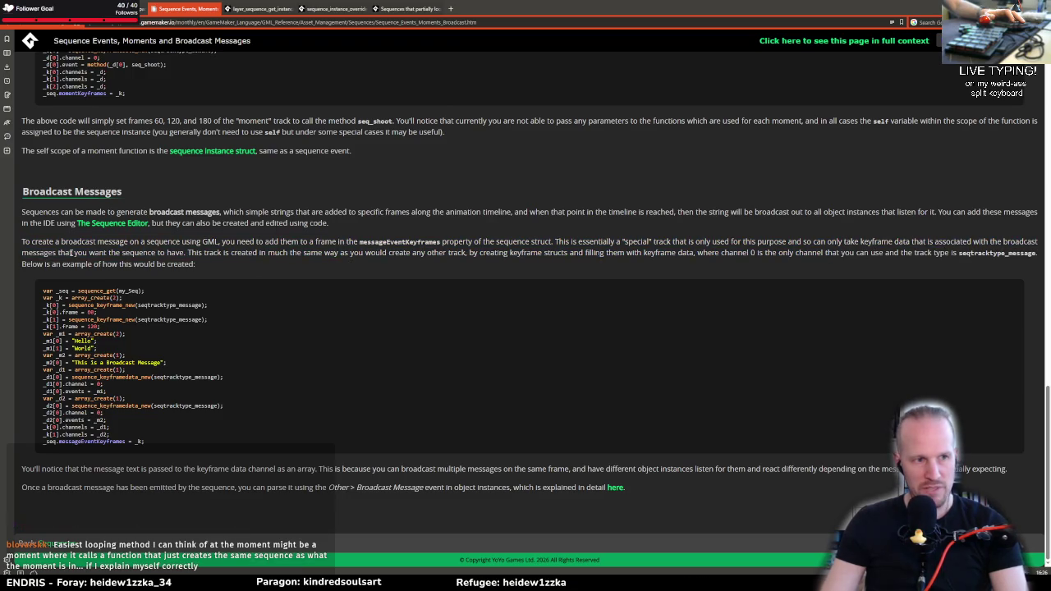
{"action": "left_click_drag", "start_coordinate": [102, 254], "coordinate": [249, 244]}
{"action": "left_click", "coordinate": [247, 250]}
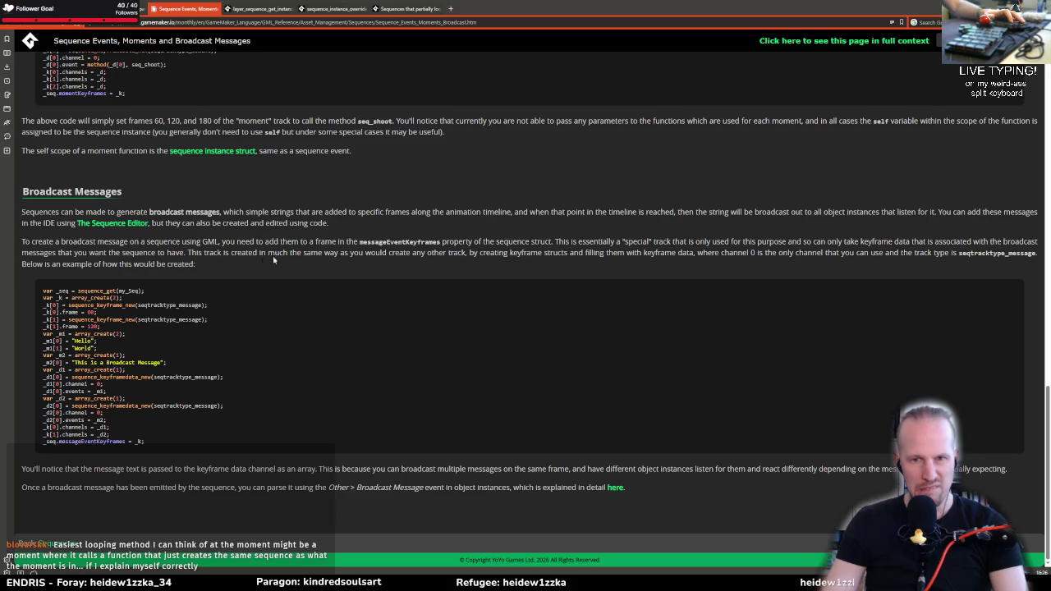
Study the GML broadcast example and the Other > Broadcast Message event notes
{"action": "left_click_drag", "start_coordinate": [557, 250], "coordinate": [778, 243]}
{"action": "left_click", "coordinate": [867, 242]}
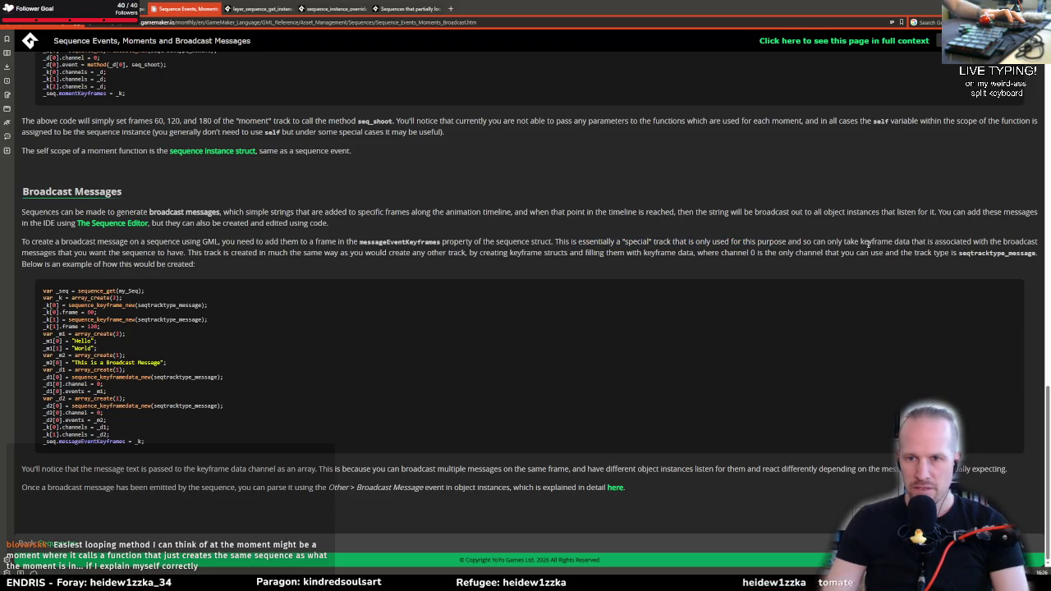
{"action": "left_click_drag", "start_coordinate": [155, 279], "coordinate": [79, 441]}
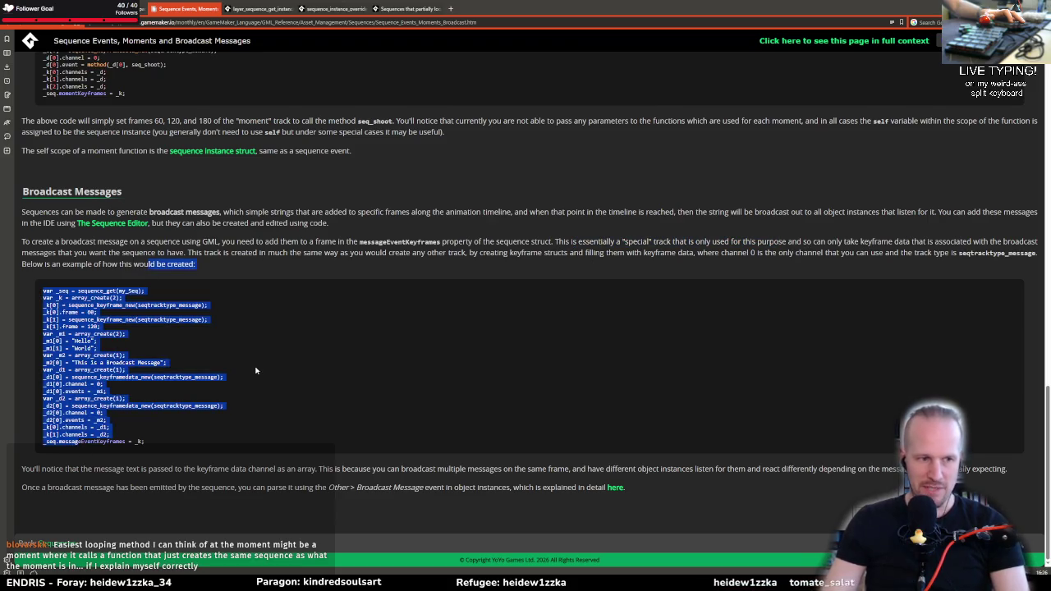
{"action": "left_click", "coordinate": [494, 262]}
{"action": "left_click_drag", "start_coordinate": [485, 252], "coordinate": [803, 253]}
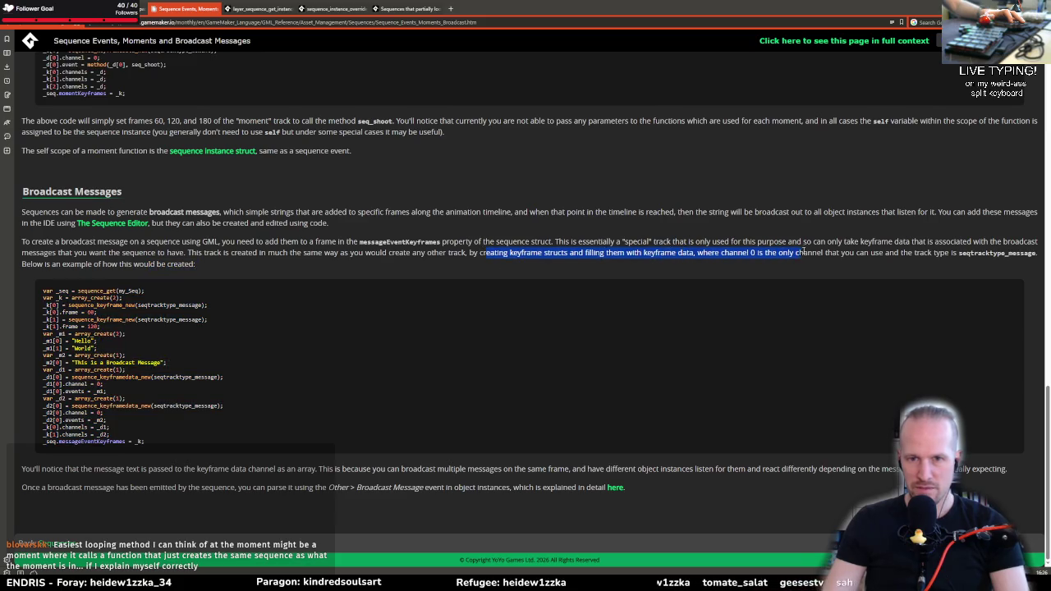
{"action": "left_click", "coordinate": [974, 252]}
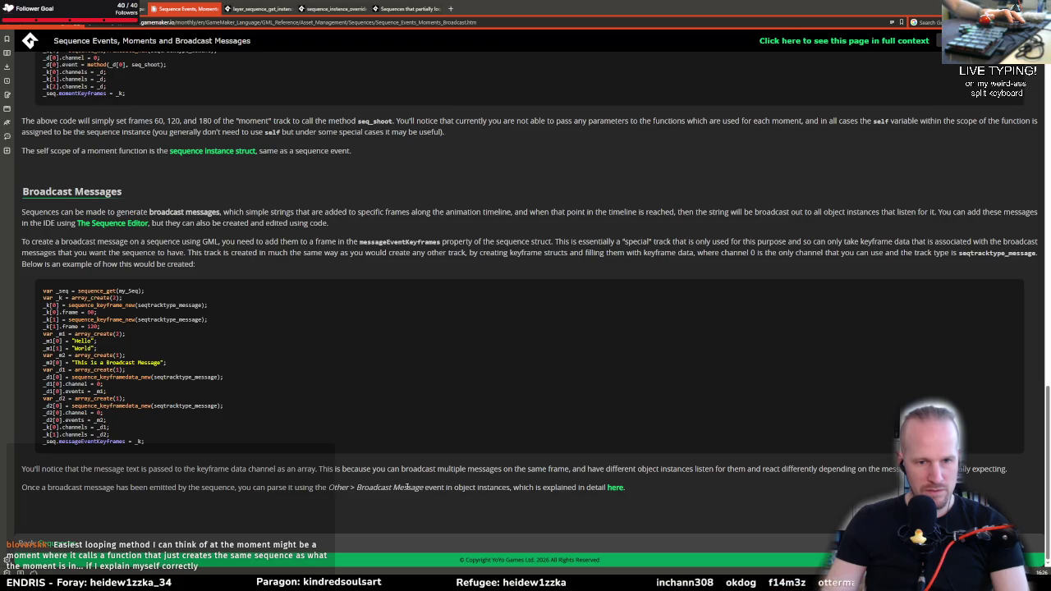
{"action": "left_click_drag", "start_coordinate": [437, 487], "coordinate": [511, 487]}
{"action": "left_click", "coordinate": [357, 489]}
{"action": "left_click_drag", "start_coordinate": [330, 487], "coordinate": [423, 487]}
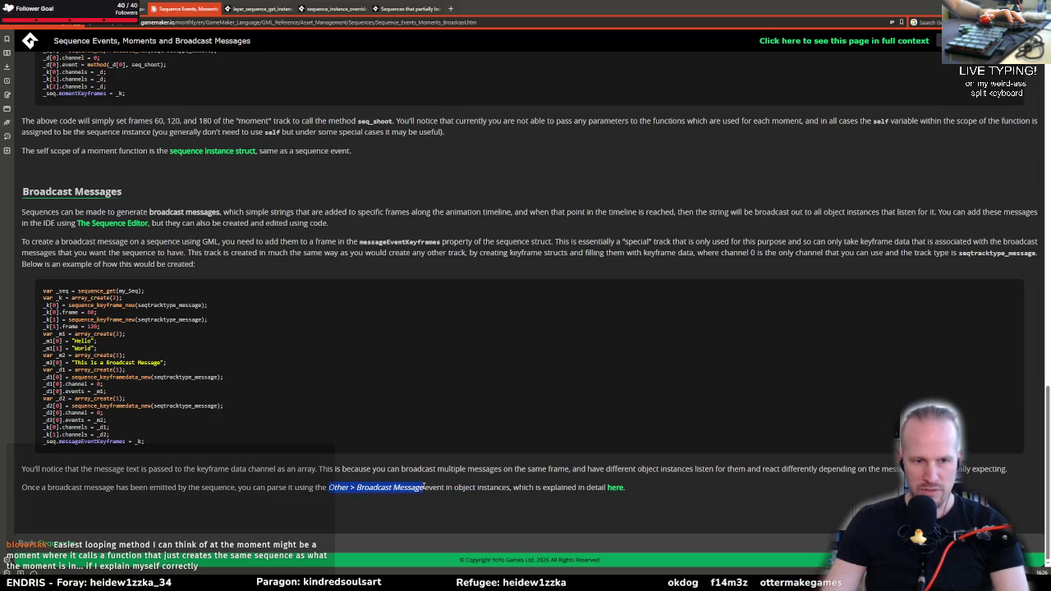
{"action": "left_click", "coordinate": [428, 487]}
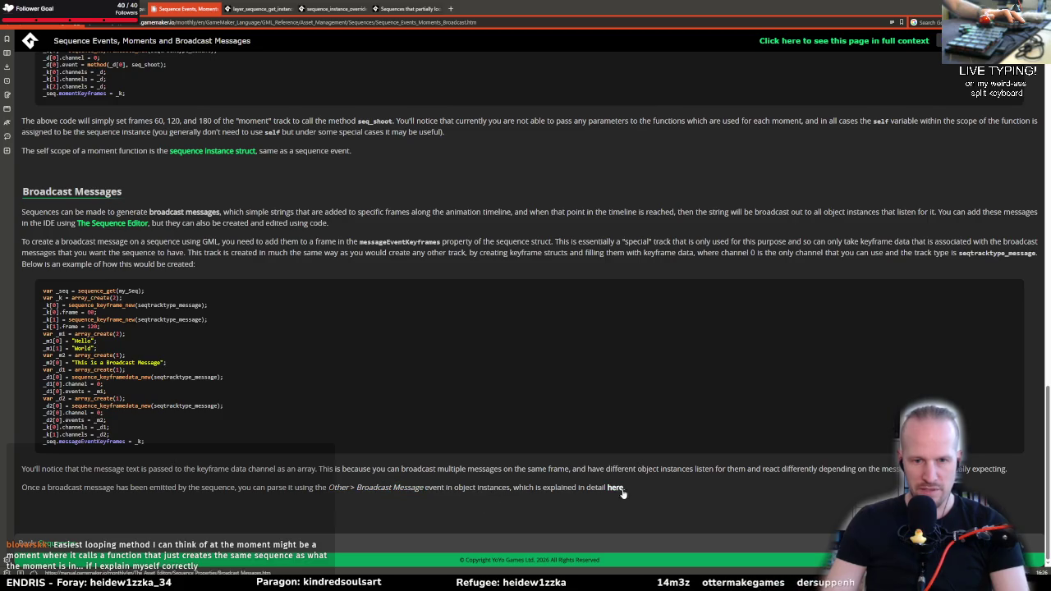
Open the detailed Broadcast Messages & Moments page at its Message Event Struct table
{"action": "left_click", "coordinate": [616, 487]}
{"action": "scroll", "coordinate": [358, 286], "scroll_direction": "down", "scroll_amount": 5}
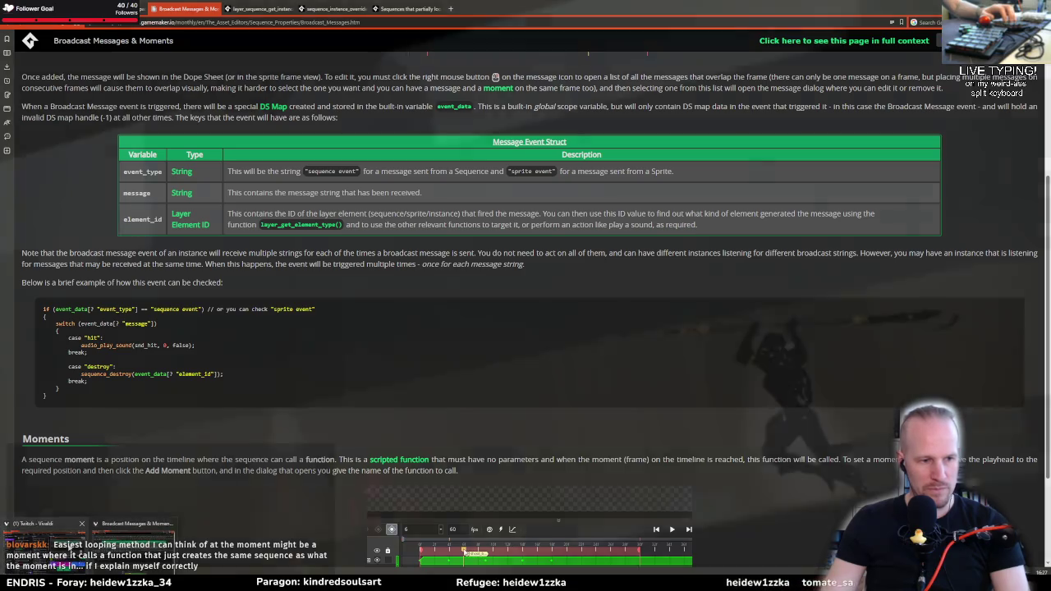
{"action": "key", "text": "ctrl+t"}
{"action": "type", "text": "git"}
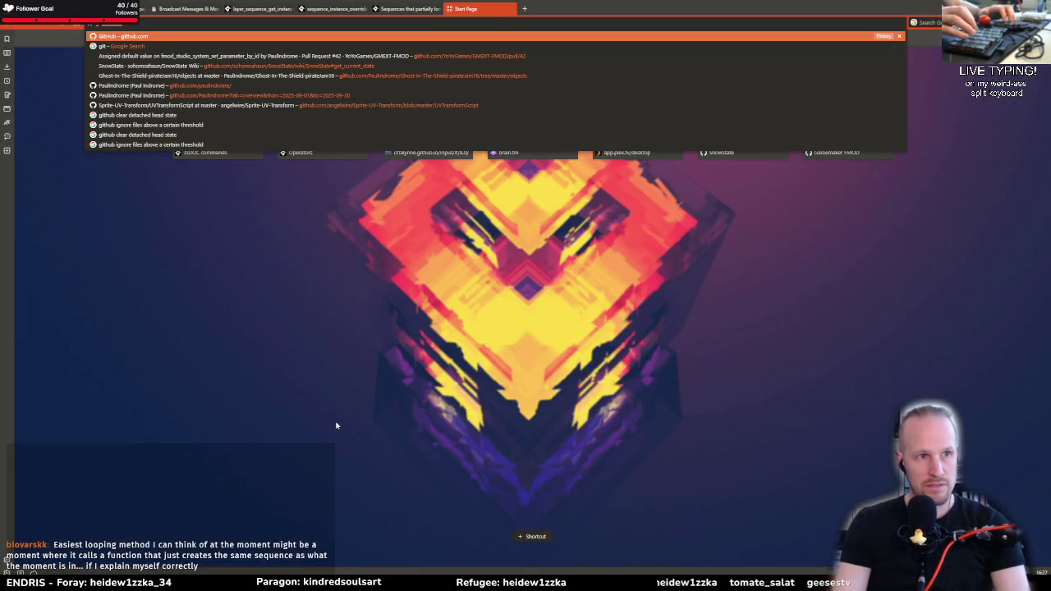
Go to GitHub and open the Ghost-In-The-Shield-pirateJam16 repository
{"action": "key", "text": "Return"}
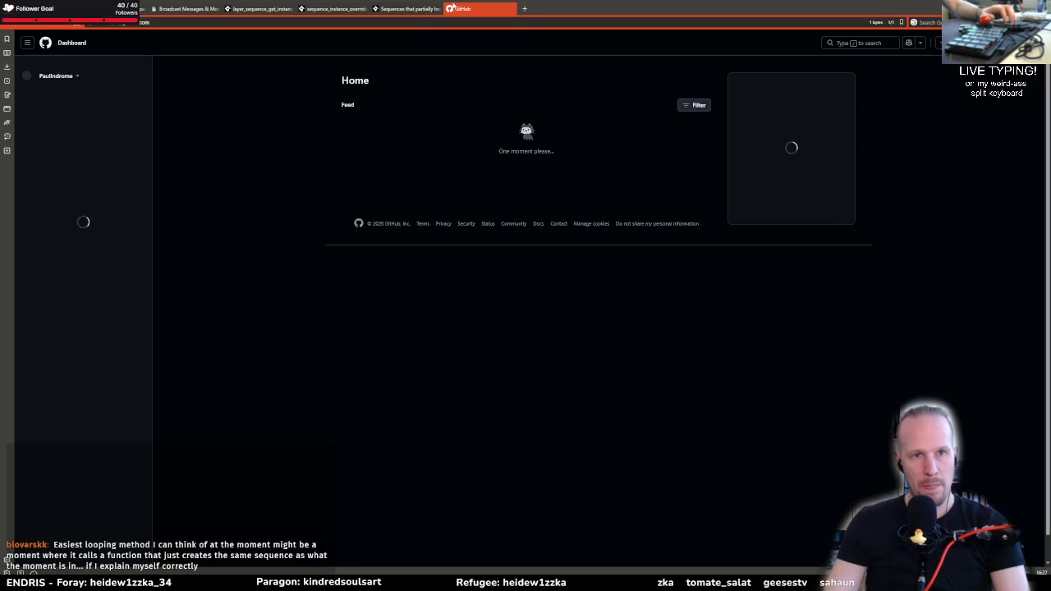
{"action": "left_click", "coordinate": [56, 75]}
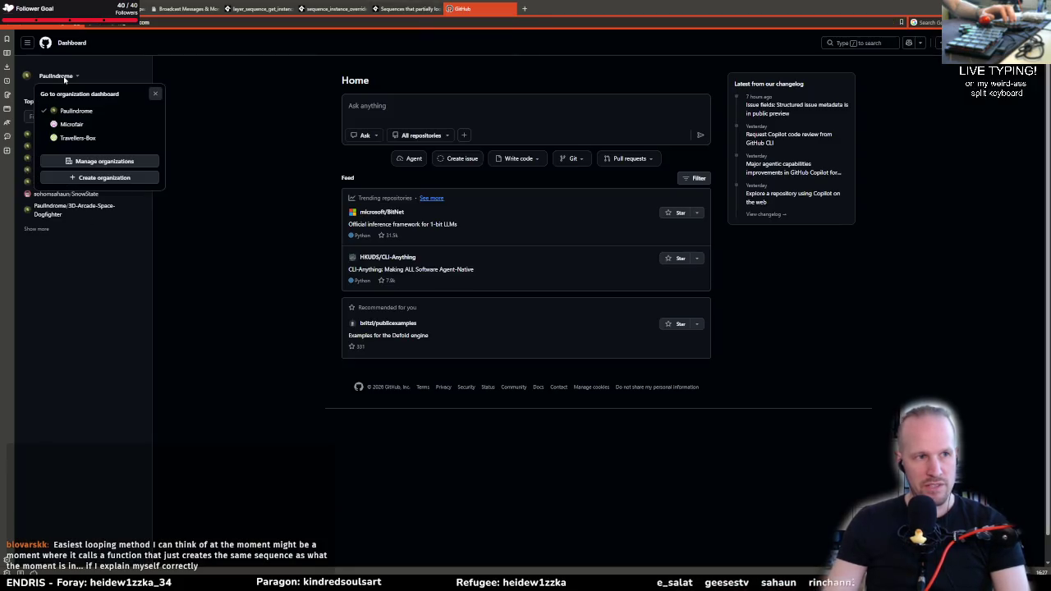
{"action": "left_click", "coordinate": [56, 76]}
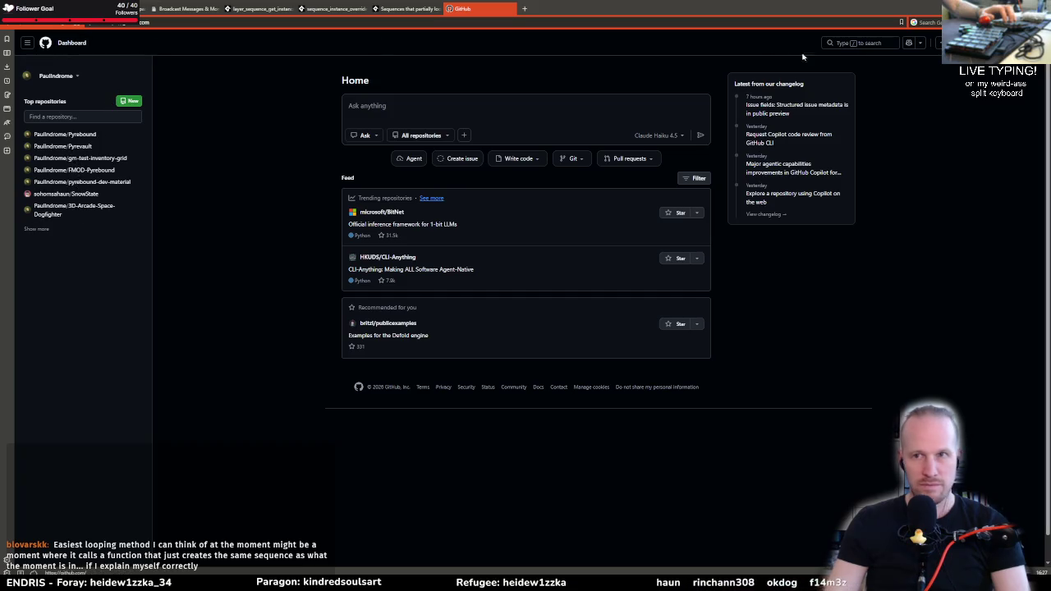
{"action": "left_click", "coordinate": [56, 76]}
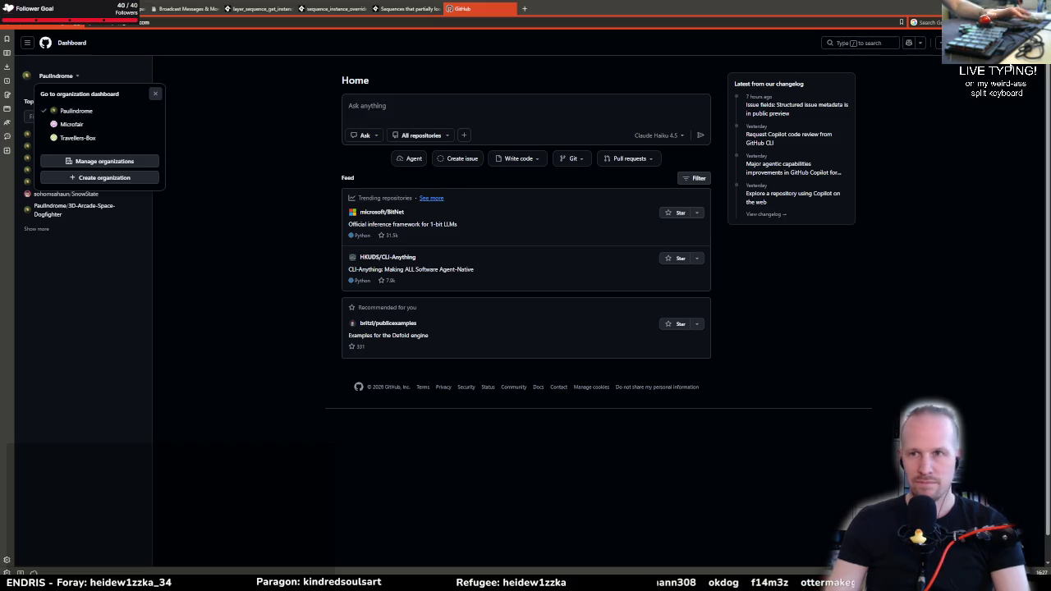
{"action": "left_click", "coordinate": [56, 76]}
{"action": "left_click", "coordinate": [1033, 43]}
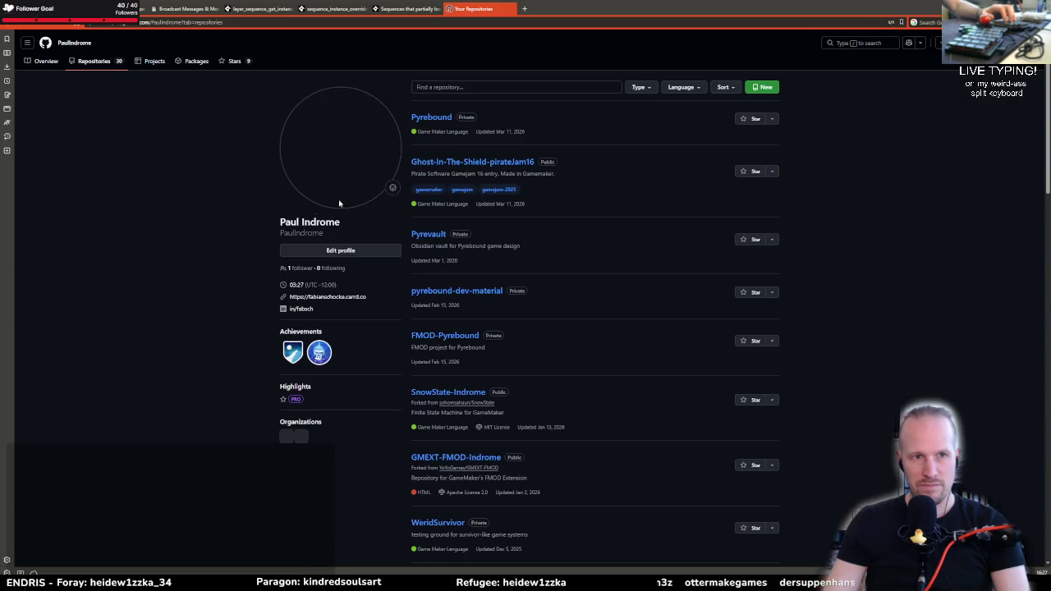
{"action": "mouse_move", "coordinate": [412, 167]}
{"action": "left_mouse_down"}
{"action": "mouse_move", "coordinate": [473, 168]}
{"action": "mouse_move", "coordinate": [394, 175]}
{"action": "left_mouse_up"}
{"action": "left_click", "coordinate": [498, 169]}
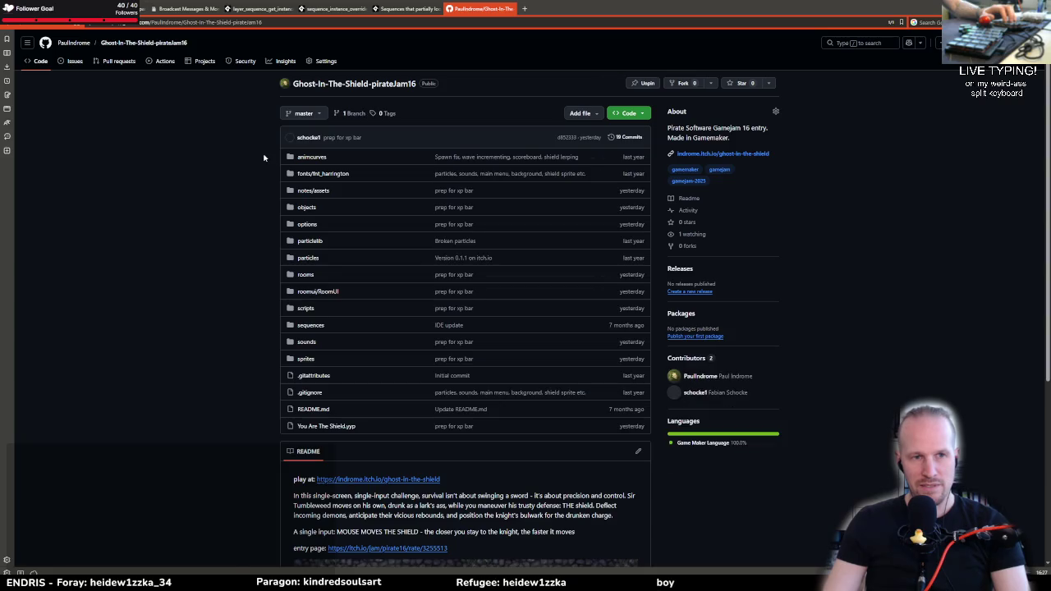
Select and copy the four BROADCAST macros in scripts/InstanceUtils/InstanceUtils.gml
{"action": "left_click", "coordinate": [306, 308]}
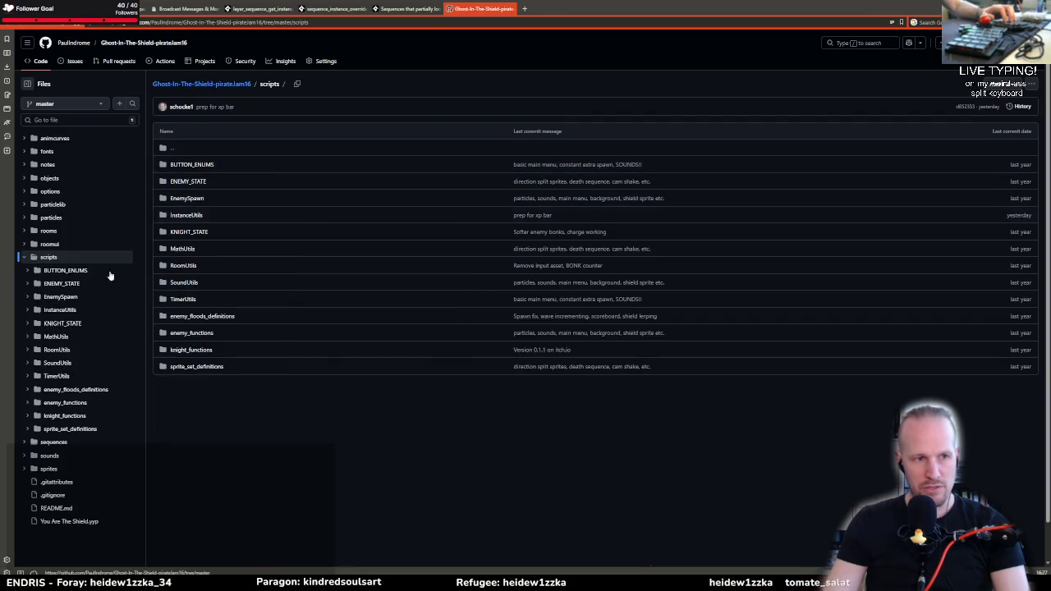
{"action": "left_click", "coordinate": [186, 215]}
{"action": "left_click", "coordinate": [193, 166]}
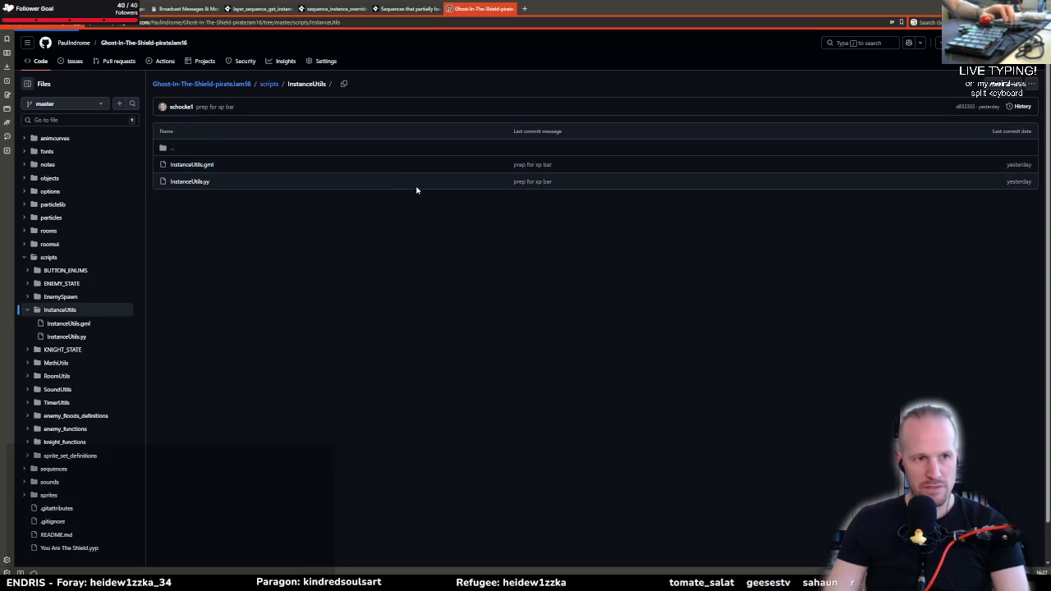
{"action": "left_click_drag", "start_coordinate": [418, 172], "coordinate": [206, 147]}
{"action": "key", "text": "ctrl+c"}
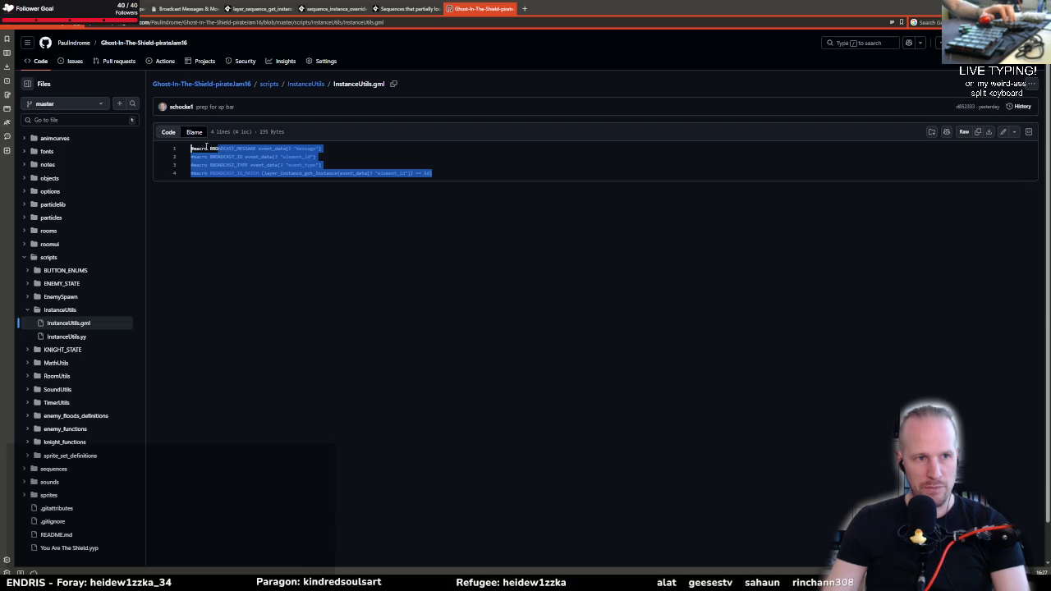
{"action": "key", "text": "alt+Tab"}
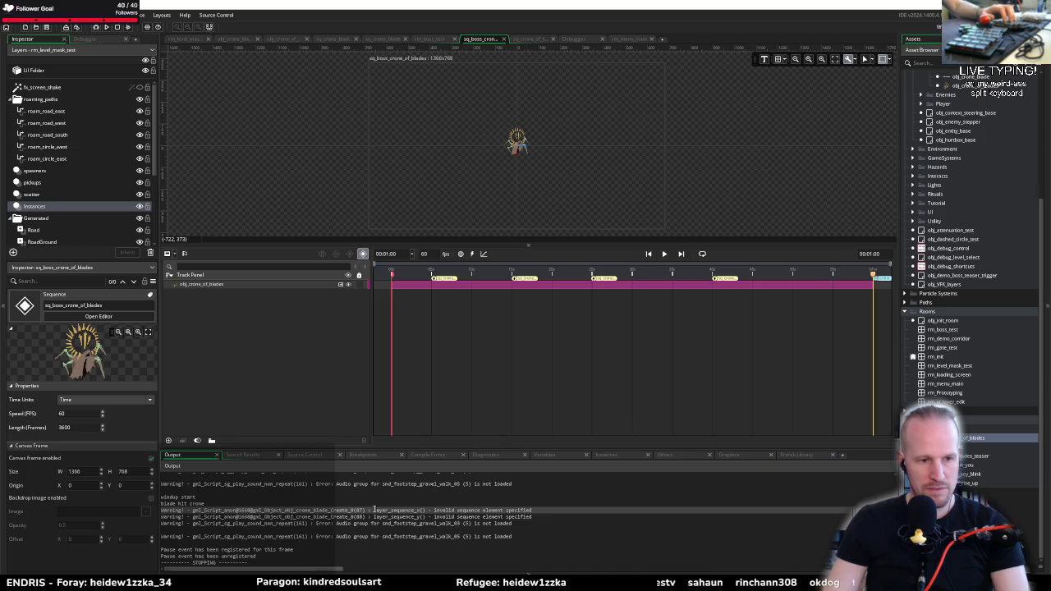
Paste the four macros into InstanceUtils above BROADCAST_MESSAGE_ID_MATCH and search that name project-wide
{"action": "left_click", "coordinate": [968, 456]}
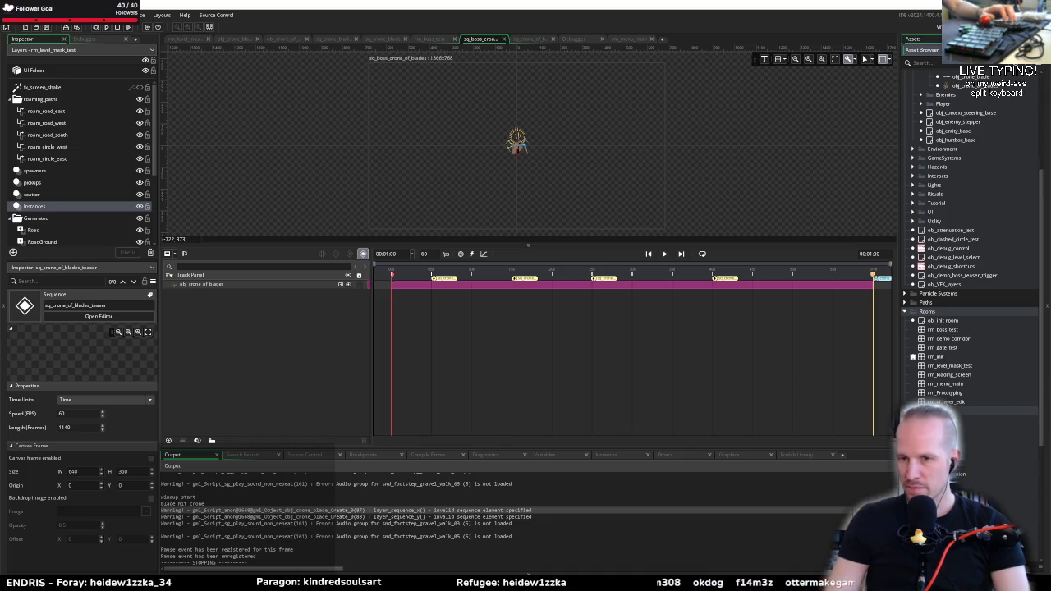
{"action": "scroll", "coordinate": [969, 246], "scroll_direction": "down", "scroll_amount": 3}
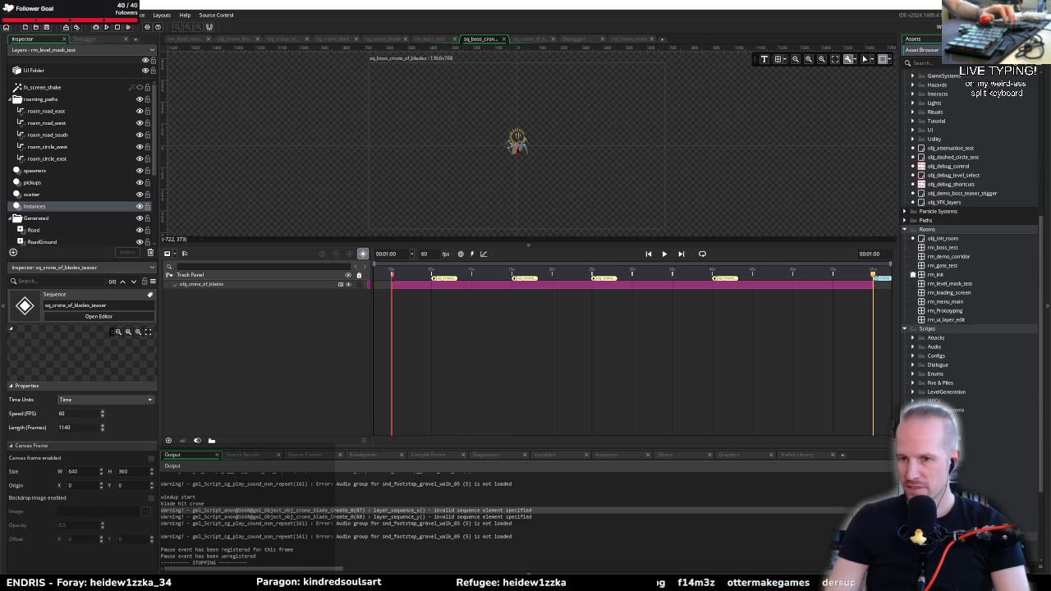
{"action": "scroll", "coordinate": [968, 246], "scroll_direction": "down", "scroll_amount": 3}
{"action": "double_click", "coordinate": [934, 305]}
{"action": "double_click", "coordinate": [944, 422]}
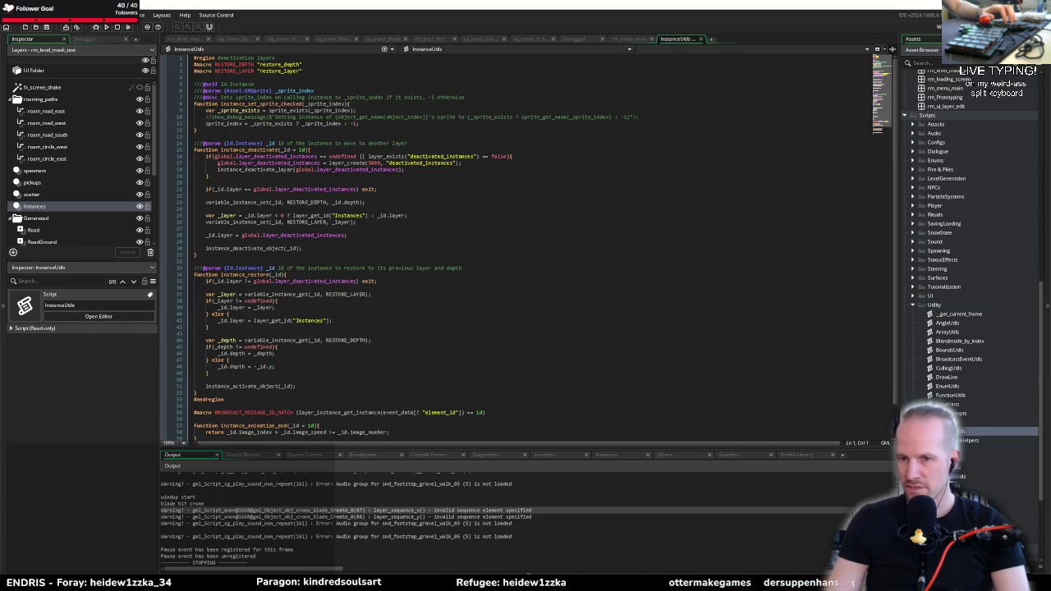
{"action": "scroll", "coordinate": [309, 284], "scroll_direction": "down", "scroll_amount": 2}
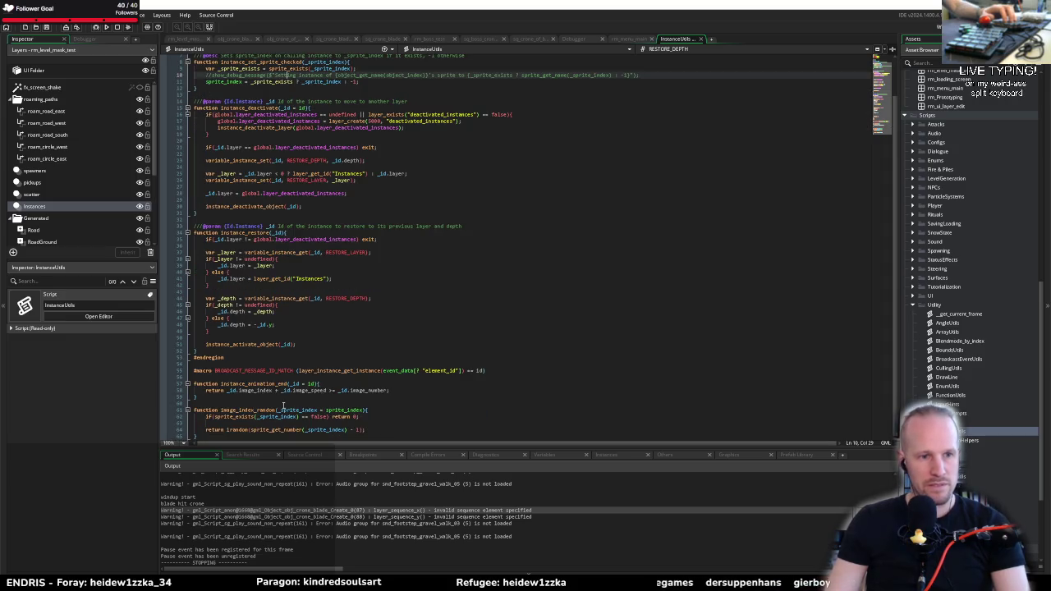
{"action": "left_click", "coordinate": [423, 364]}
{"action": "key", "text": "ctrl+v"}
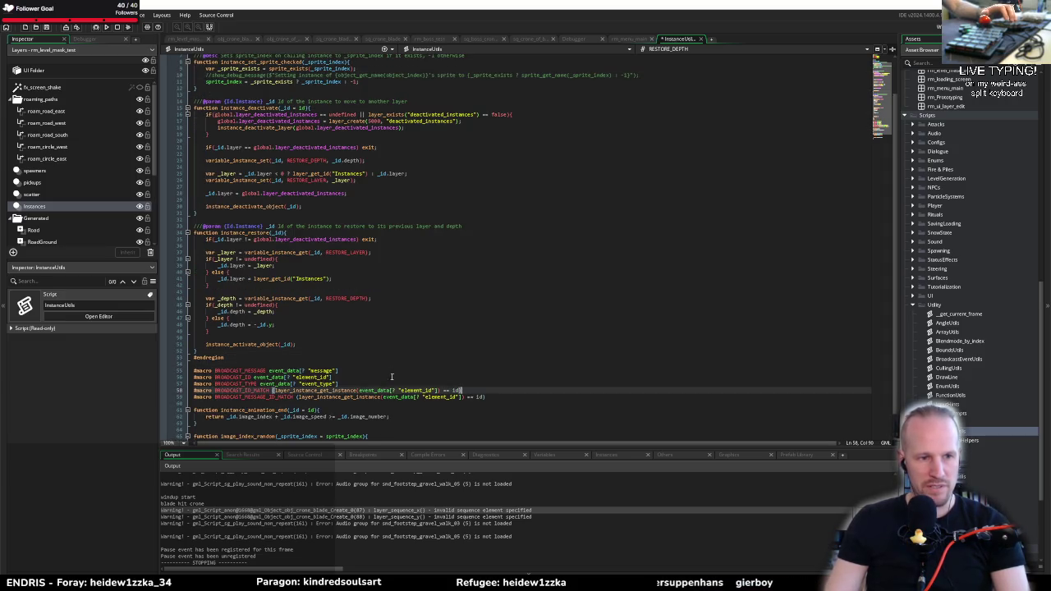
{"action": "double_click", "coordinate": [259, 397]}
{"action": "key", "text": "ctrl+c"}
{"action": "key", "text": "ctrl+f"}
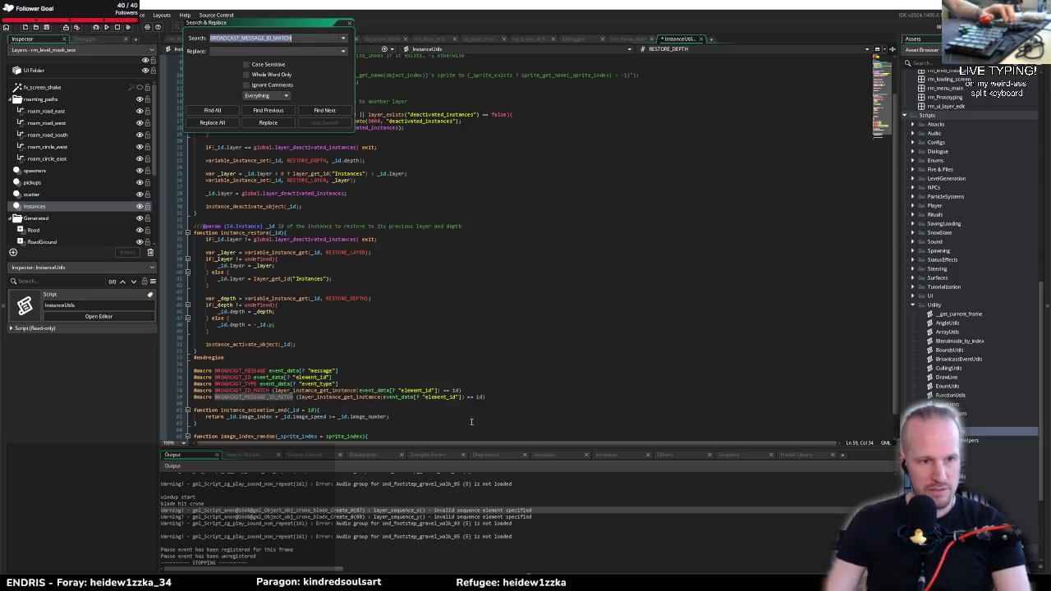
Replace every BROADCAST_MESSAGE_ID_MATCH in the project with BROADCAST_ID_MATCH (four occurrences)
{"action": "key", "text": "ctrl+v"}
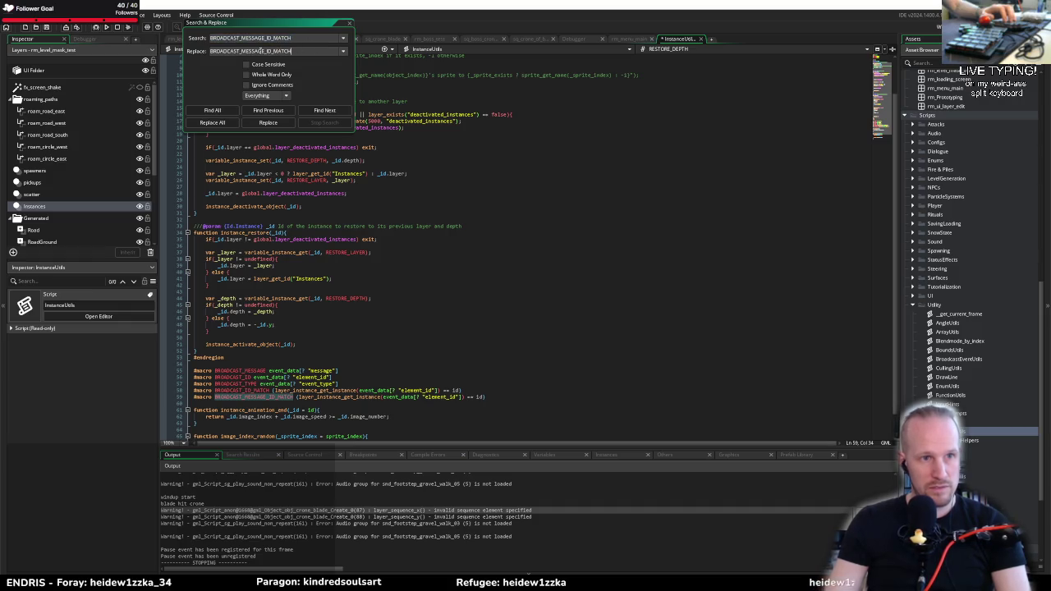
{"action": "left_click_drag", "start_coordinate": [267, 50], "coordinate": [240, 51]}
{"action": "key", "text": "BackSpace"}
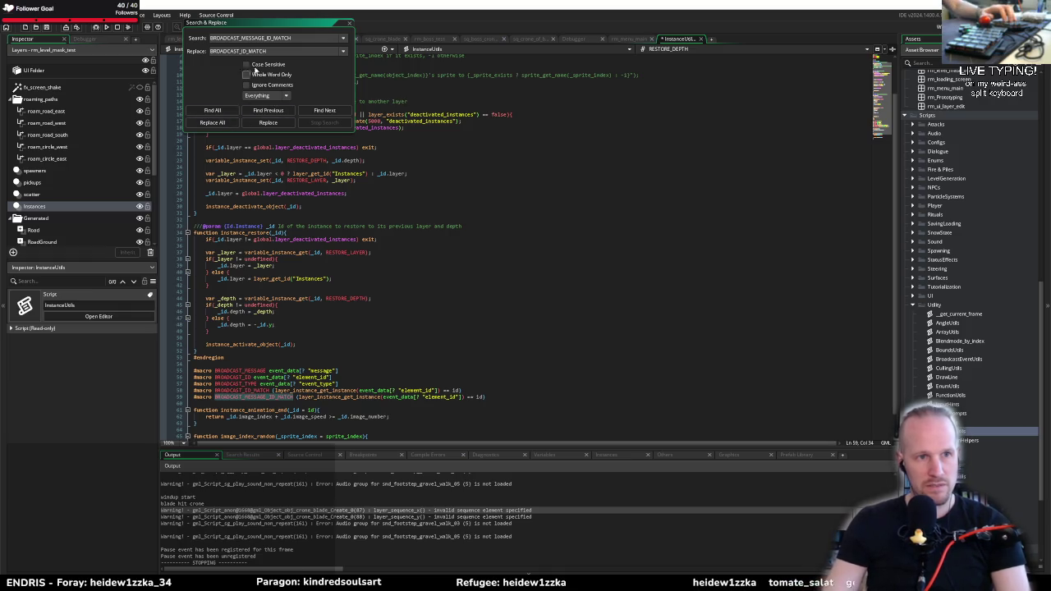
{"action": "left_click", "coordinate": [212, 110]}
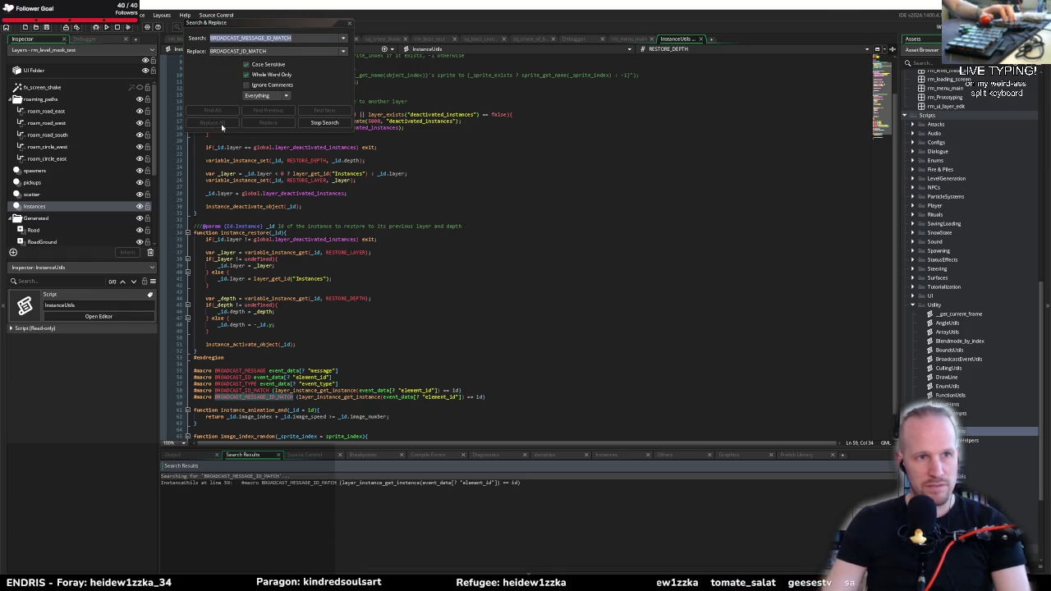
{"action": "left_click", "coordinate": [221, 122]}
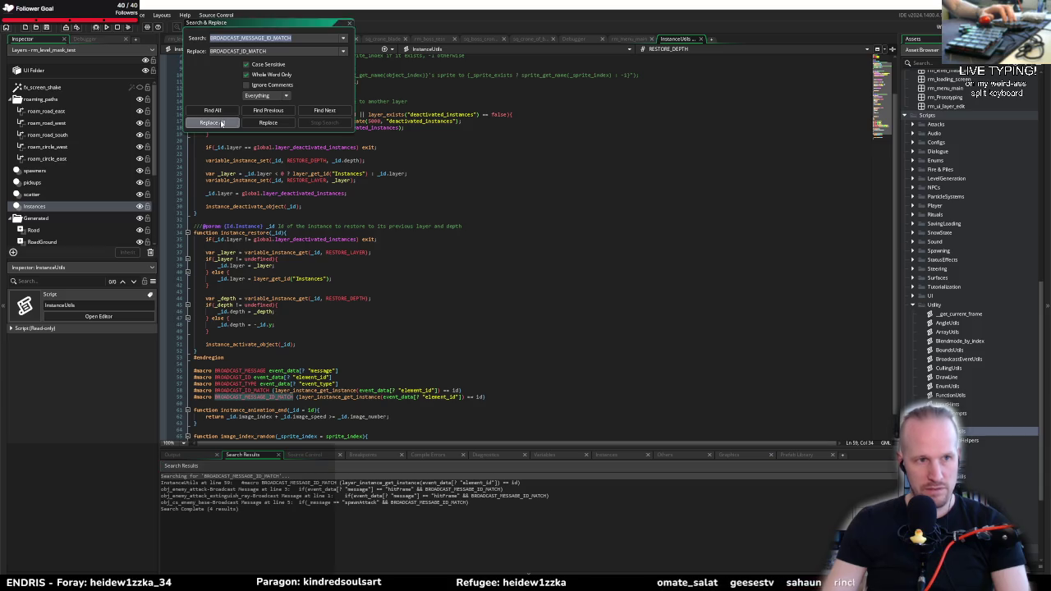
{"action": "left_click", "coordinate": [558, 315]}
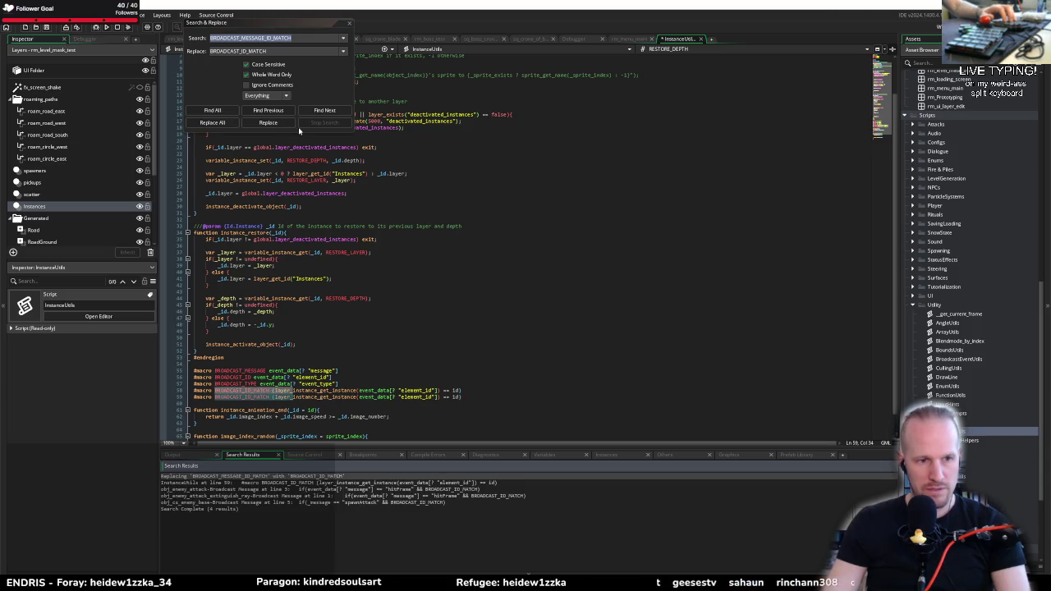
{"action": "left_click", "coordinate": [349, 23]}
Delete the duplicate BROADCAST_ID_MATCH macro definition line
{"action": "left_click", "coordinate": [337, 400]}
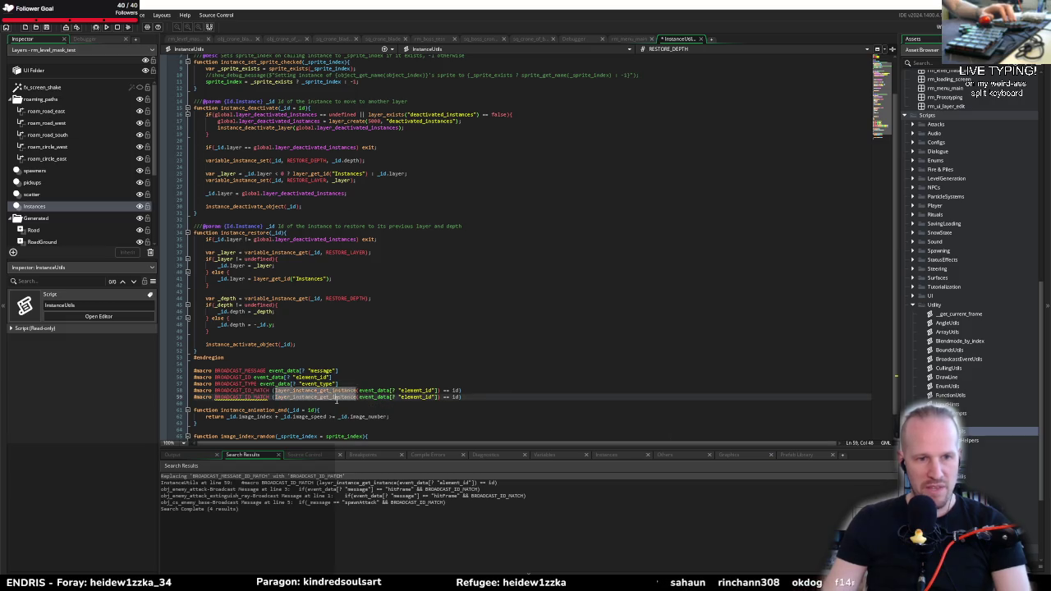
{"action": "key", "text": "ctrl+x"}
{"action": "key", "text": "Up"}
{"action": "key", "text": "Up"}
{"action": "key", "text": "Up"}
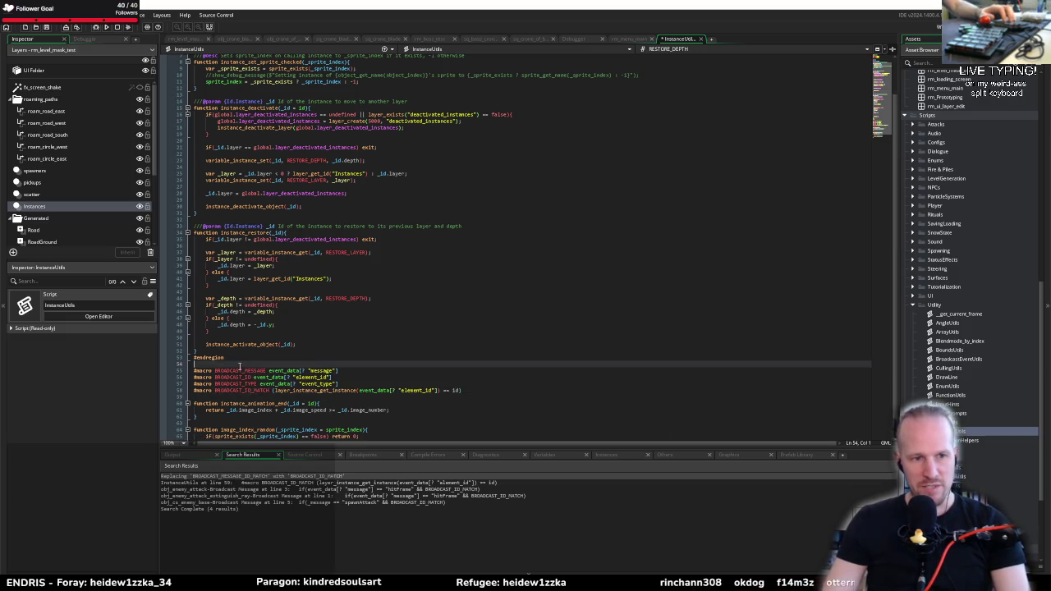
{"action": "double_click", "coordinate": [240, 370]}
{"action": "left_click", "coordinate": [232, 371]}
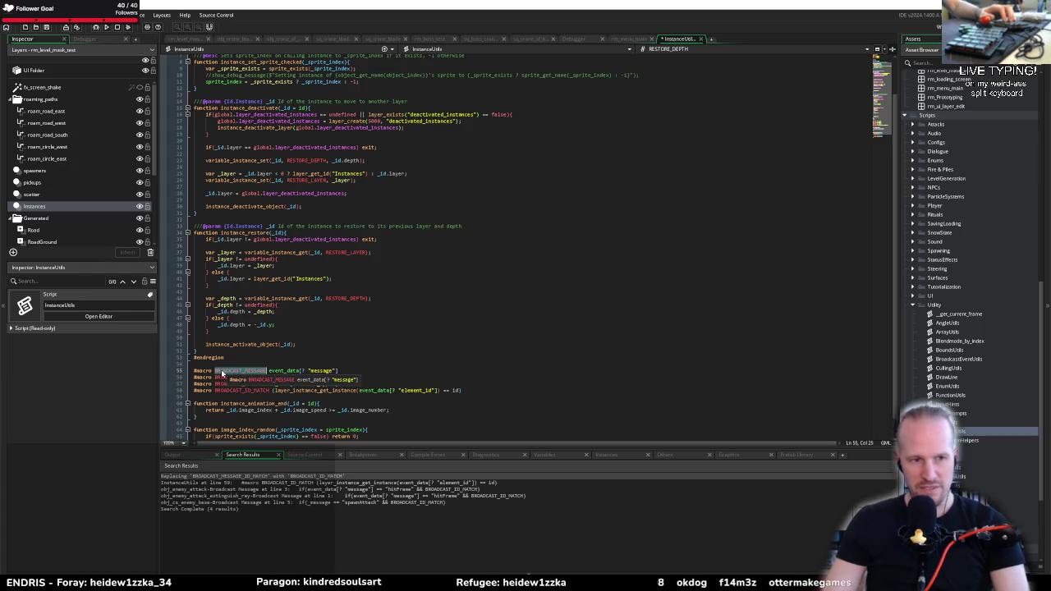
{"action": "left_click_drag", "start_coordinate": [477, 401], "coordinate": [194, 370]}
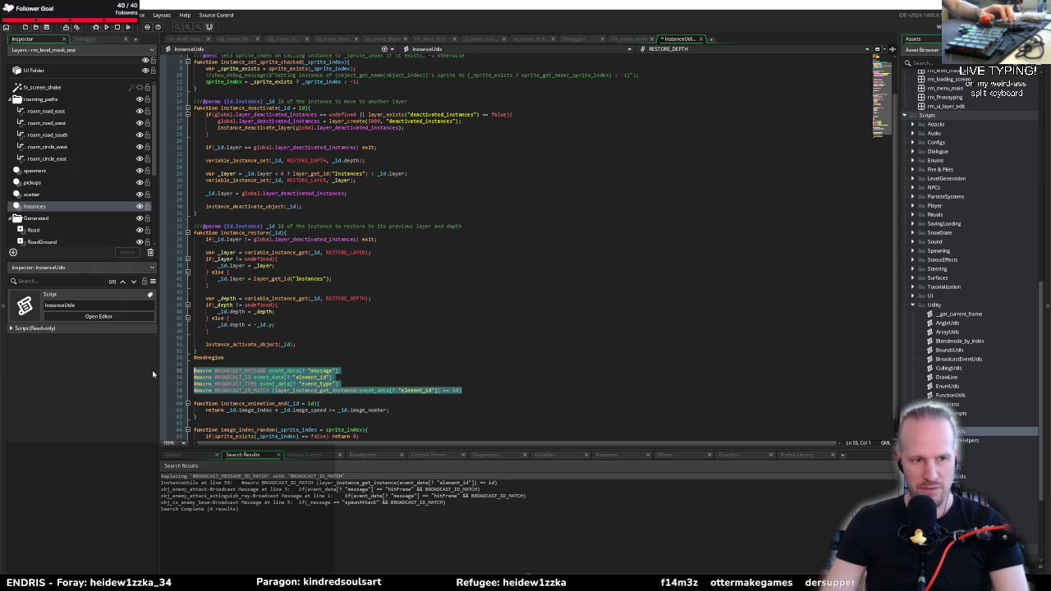
{"action": "left_click", "coordinate": [292, 378]}
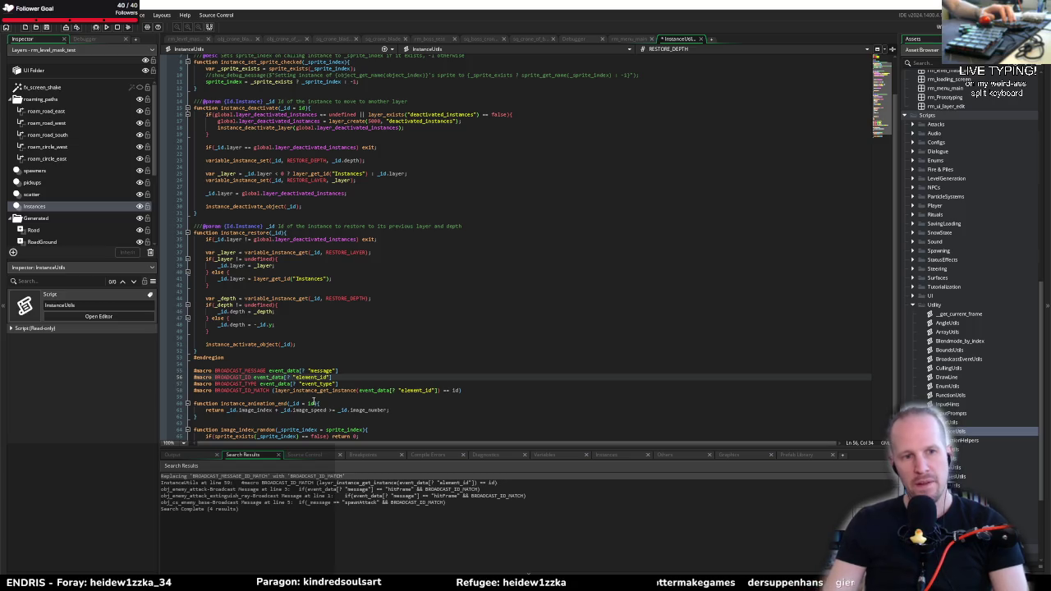
{"action": "double_click", "coordinate": [232, 391]}
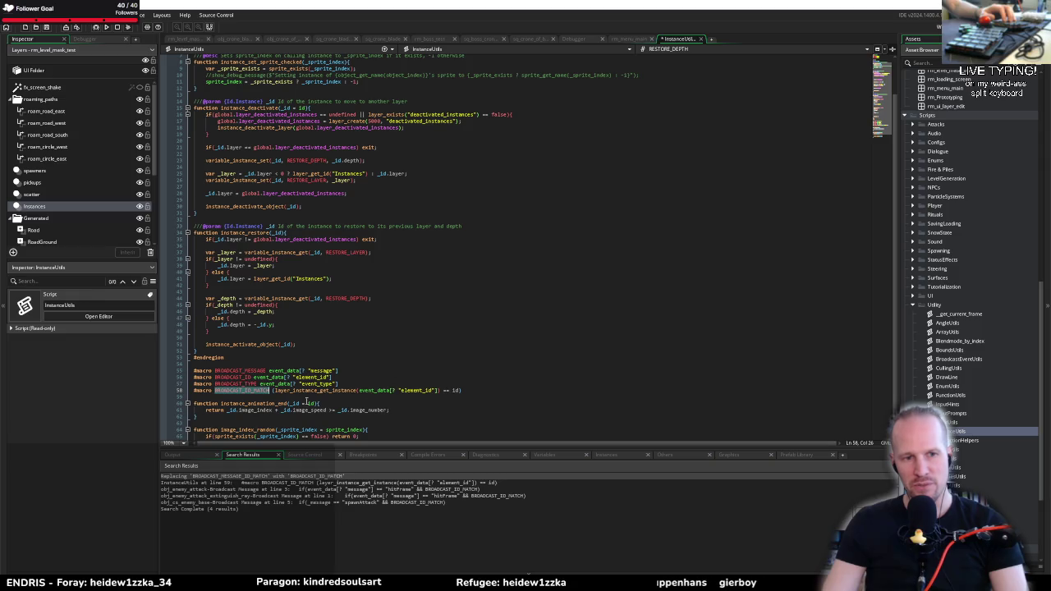
{"action": "left_click_drag", "start_coordinate": [275, 390], "coordinate": [349, 390]}
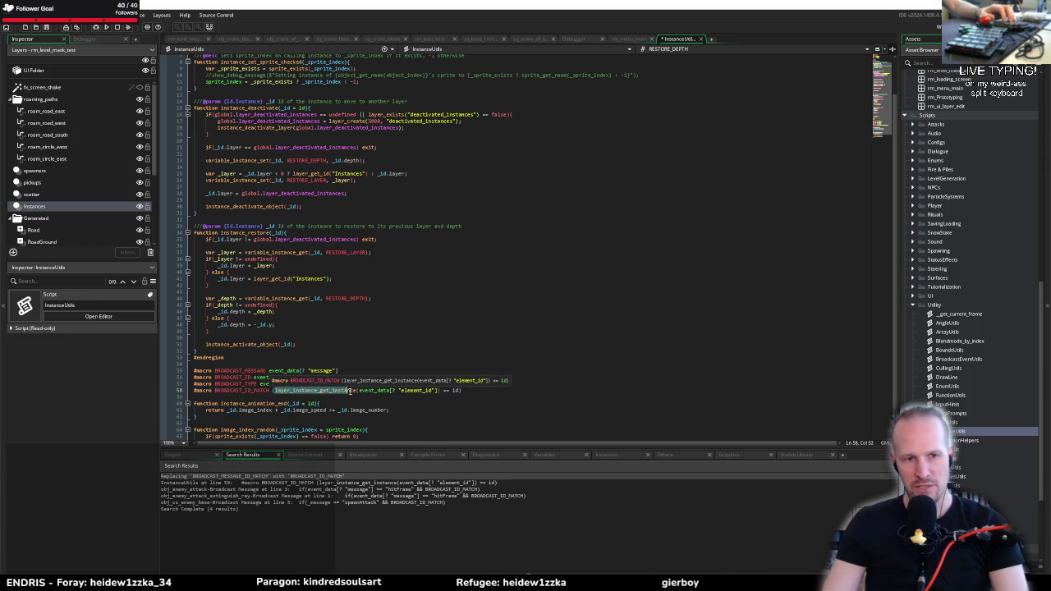
{"action": "left_click", "coordinate": [367, 391]}
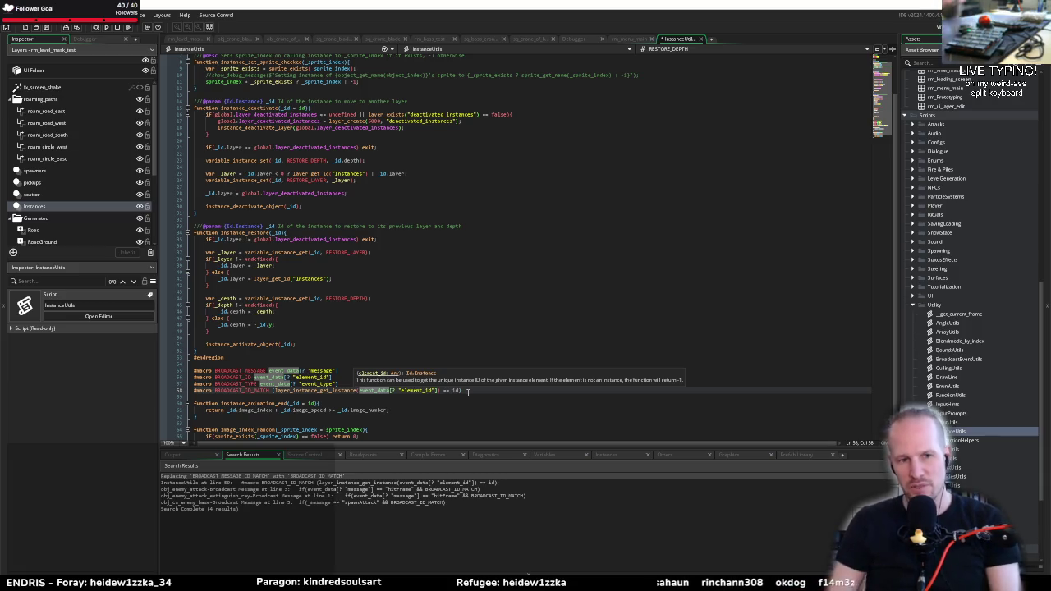
{"action": "left_click", "coordinate": [401, 391]}
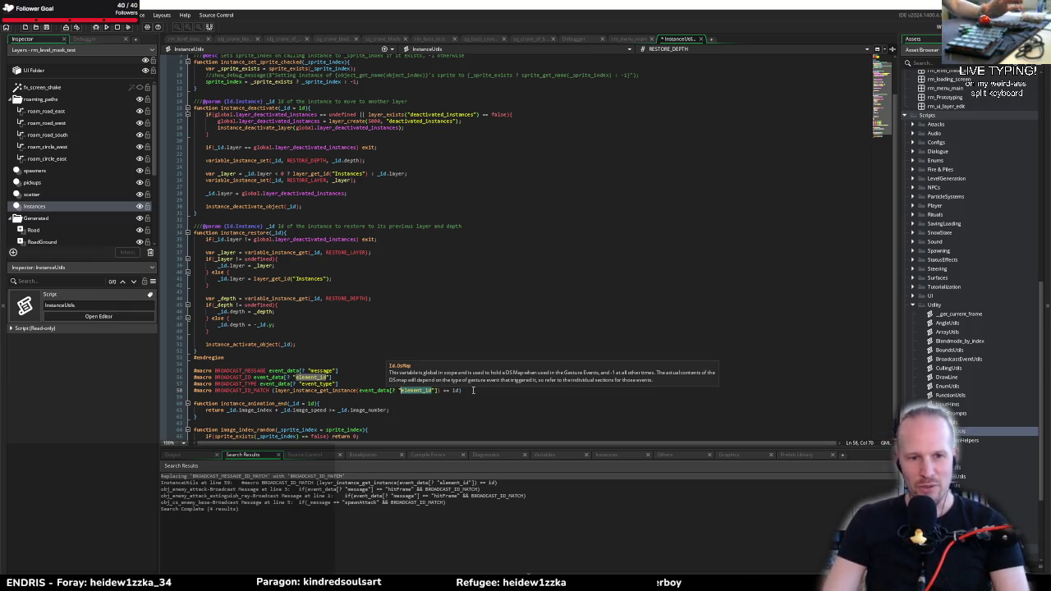
{"action": "left_click_drag", "start_coordinate": [473, 389], "coordinate": [273, 393]}
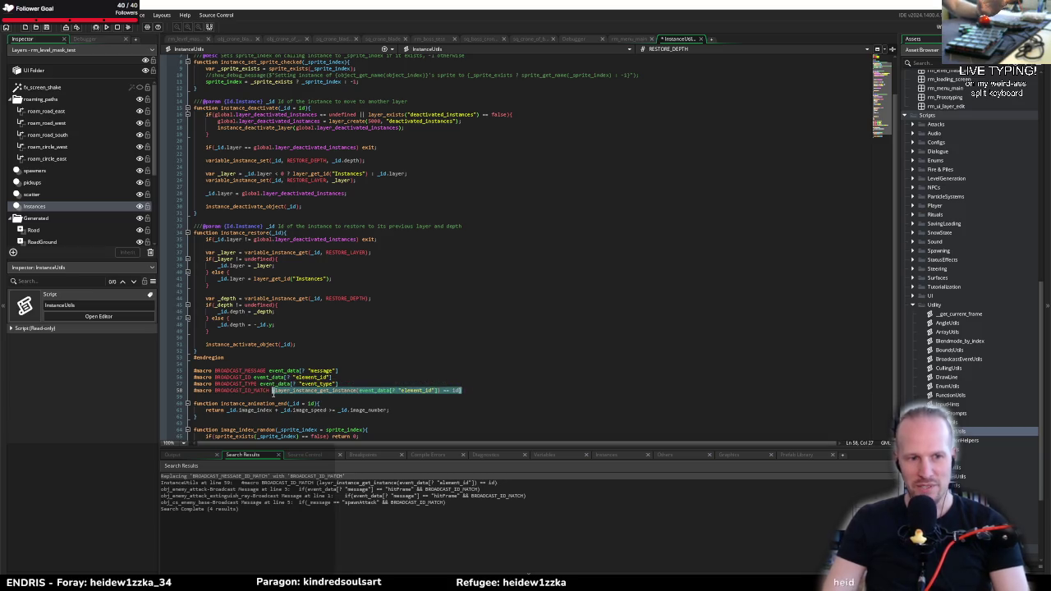
{"action": "left_click", "coordinate": [407, 392]}
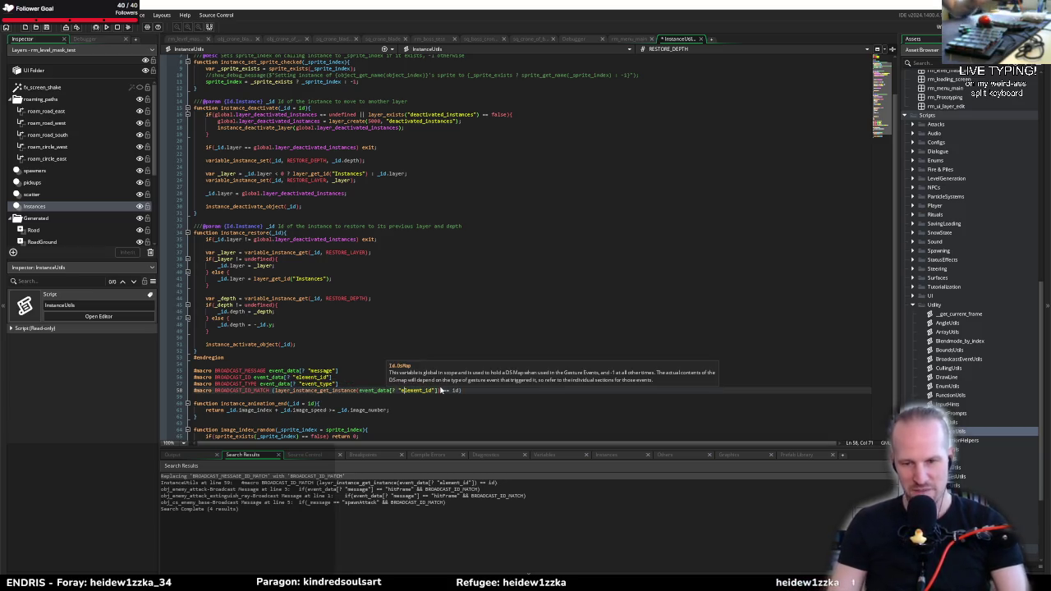
{"action": "left_click", "coordinate": [477, 391]}
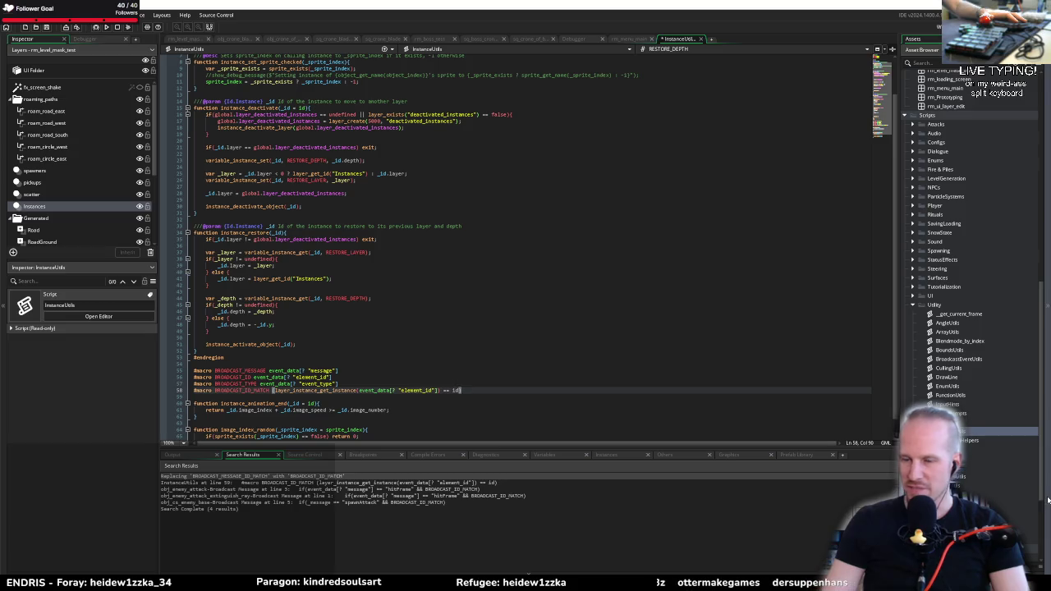
{"action": "left_click", "coordinate": [275, 364]}
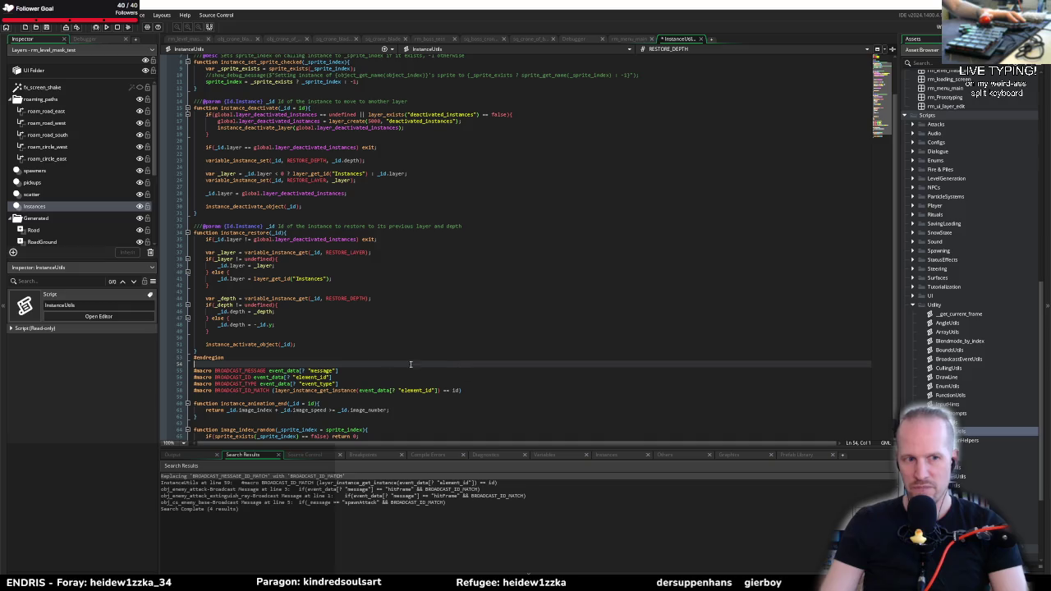
{"action": "left_click", "coordinate": [309, 357]}
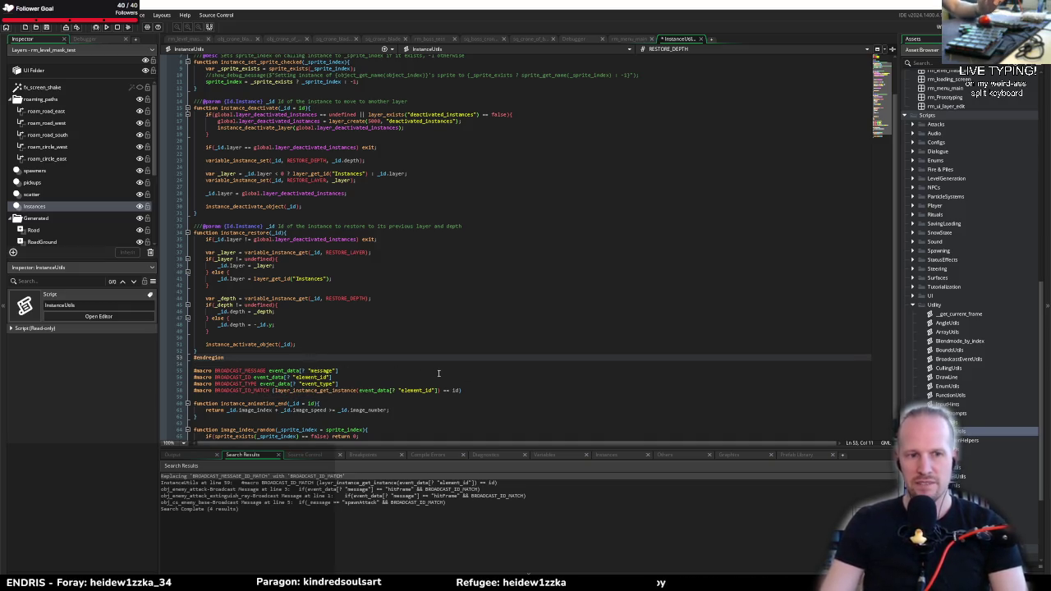
{"action": "left_click", "coordinate": [390, 384]}
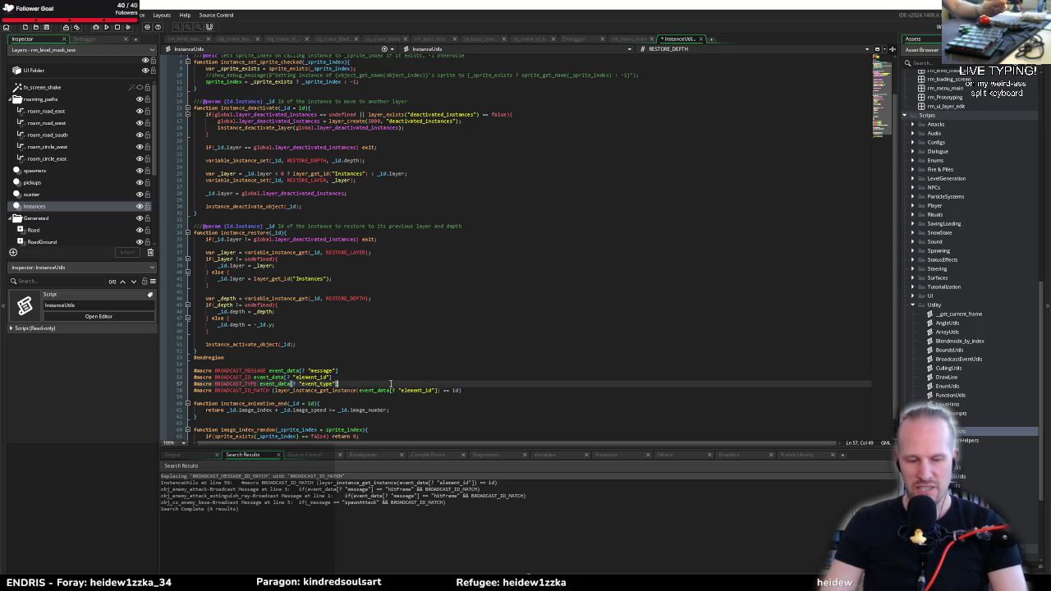
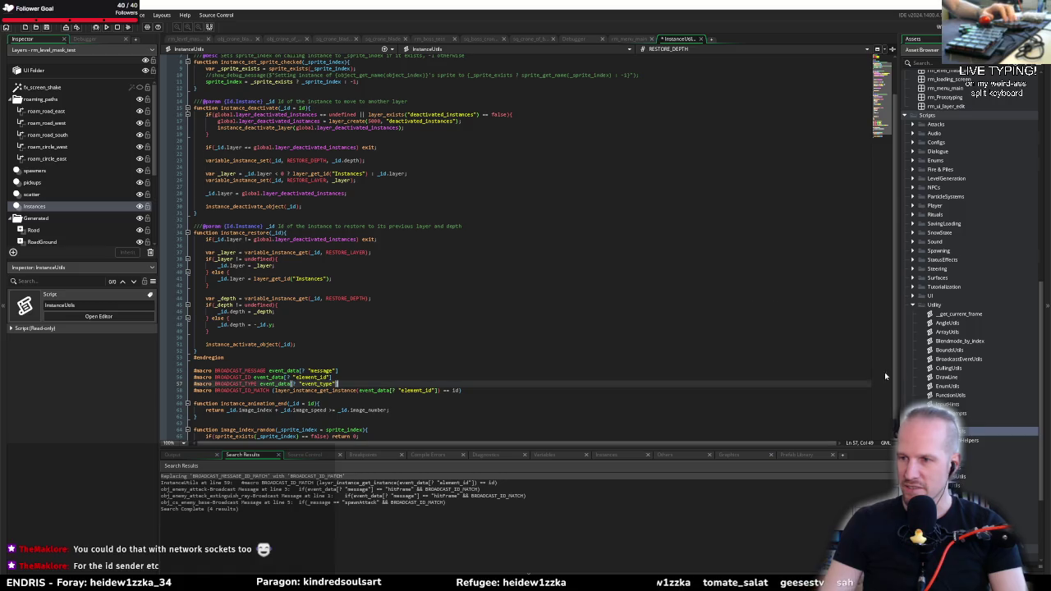
Review the BROADCAST_MESSAGE, BROADCAST_ID and BROADCAST_TYPE macro lines in the script
{"action": "key", "text": "Up"}
{"action": "key", "text": "Up"}
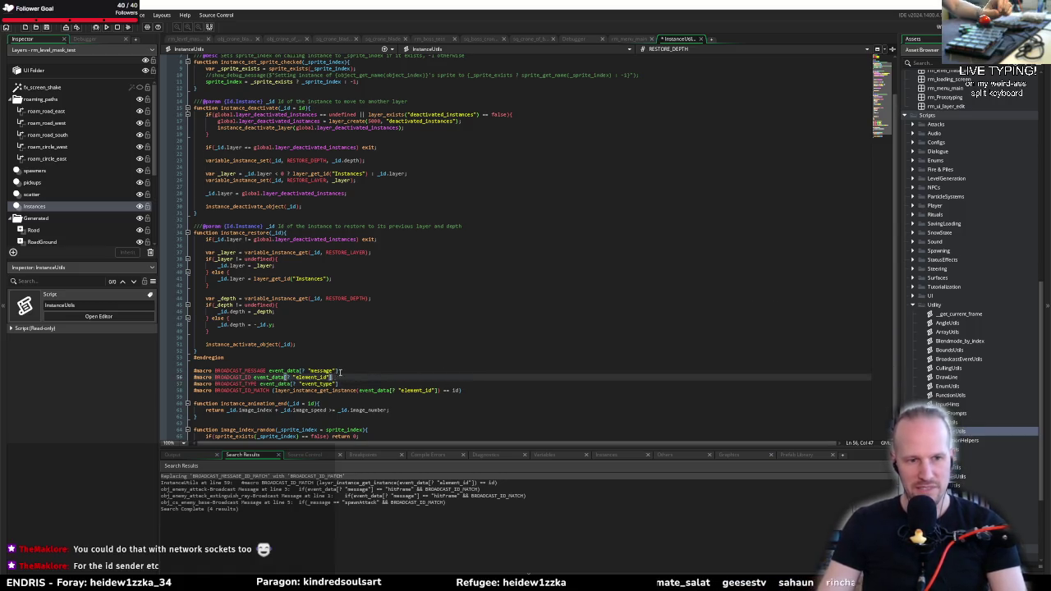
{"action": "key", "text": "Down"}
{"action": "key", "text": "Down"}
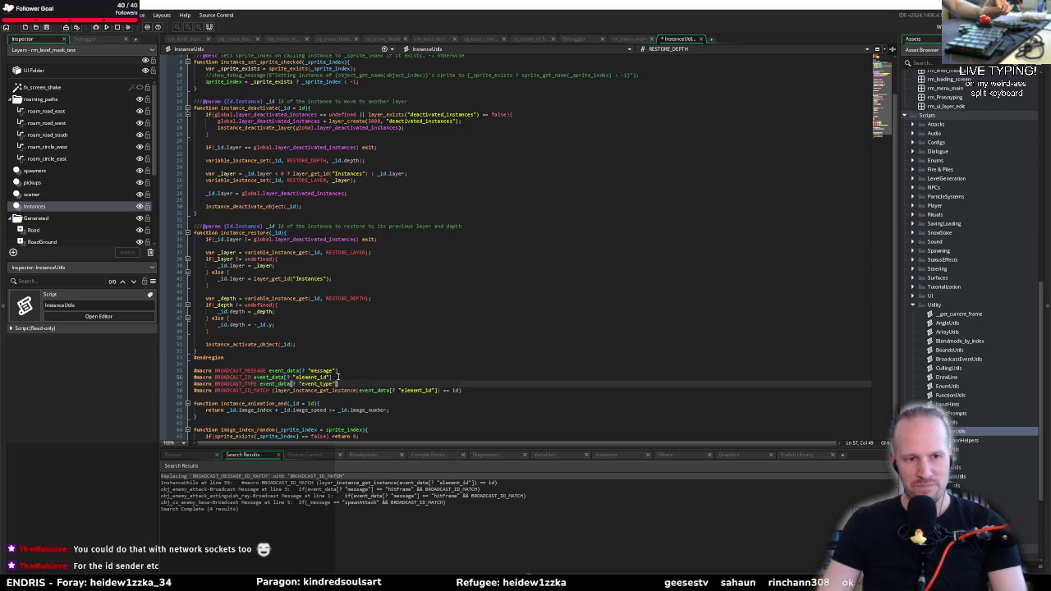
{"action": "left_click", "coordinate": [337, 376]}
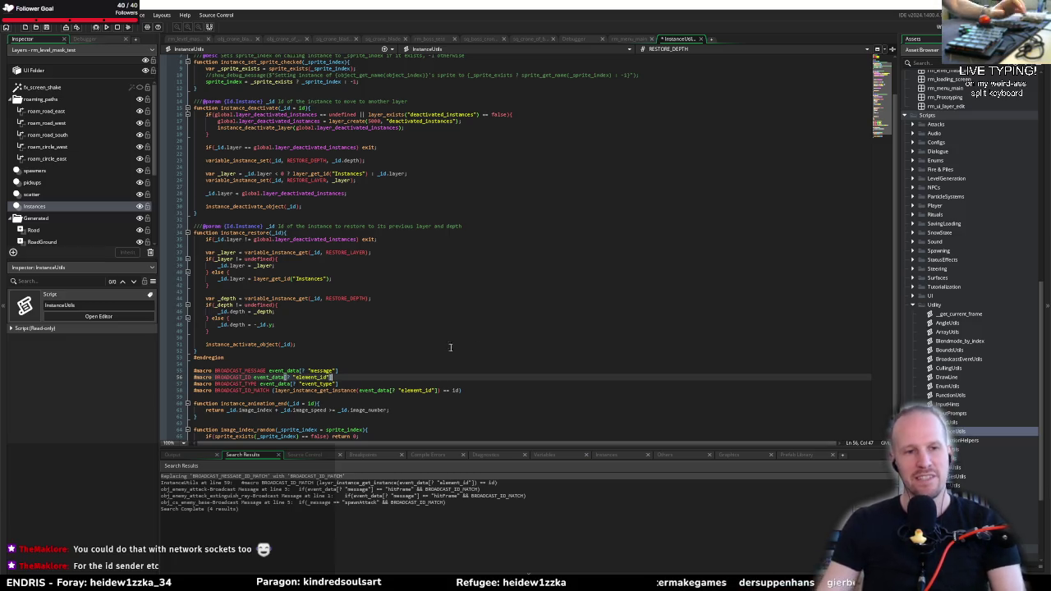
{"action": "left_click", "coordinate": [297, 362]}
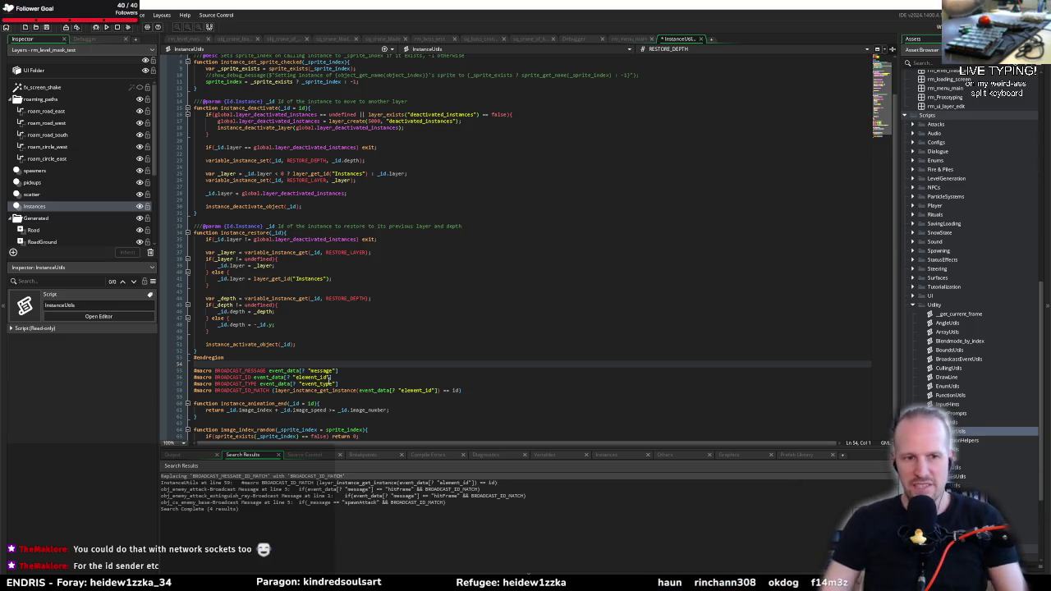
{"action": "left_click", "coordinate": [349, 383]}
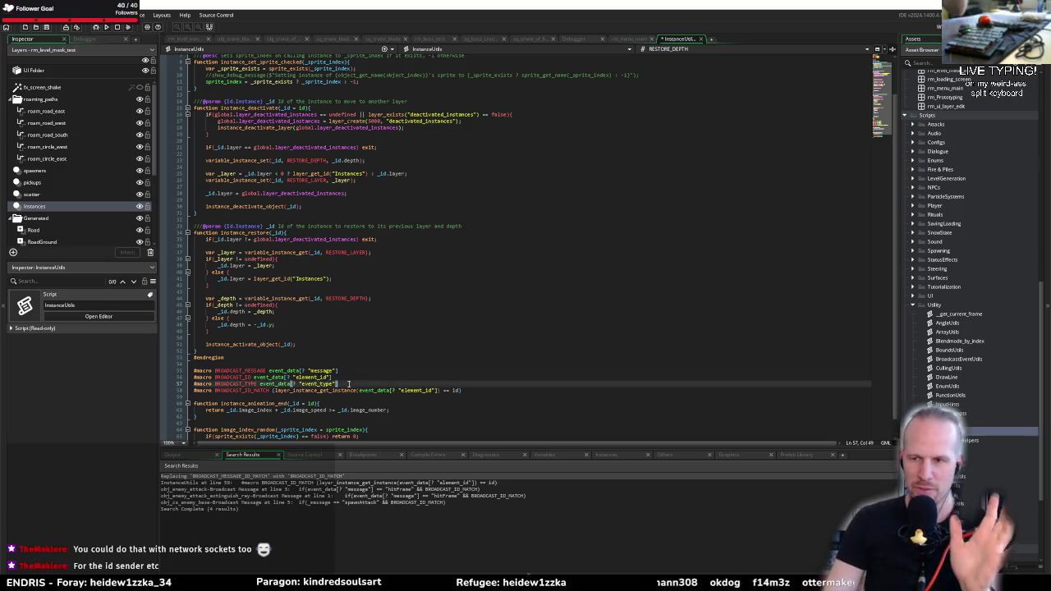
{"action": "left_click", "coordinate": [267, 362]}
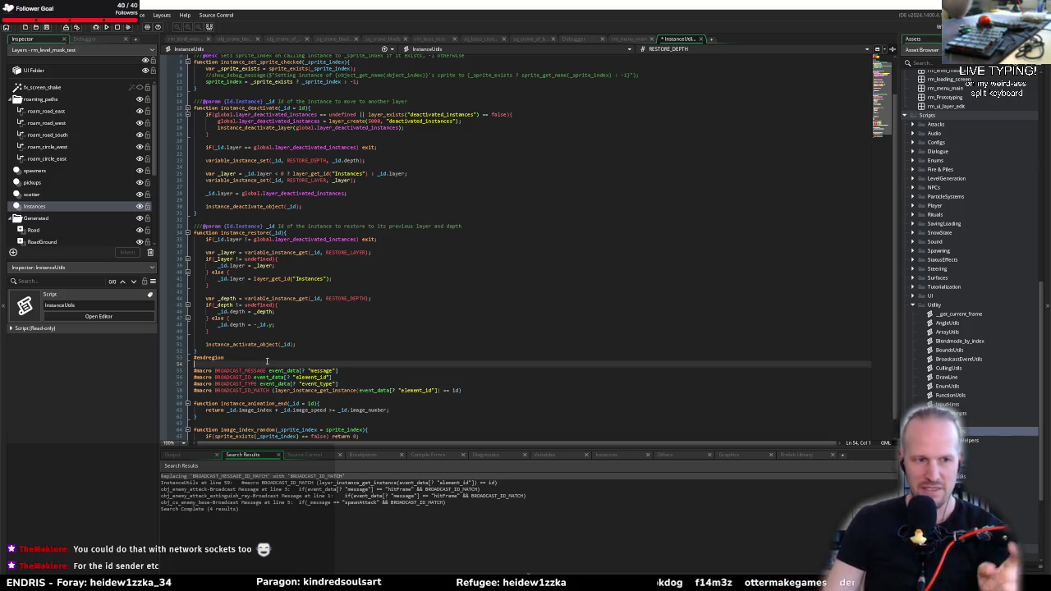
{"action": "left_click", "coordinate": [350, 381]}
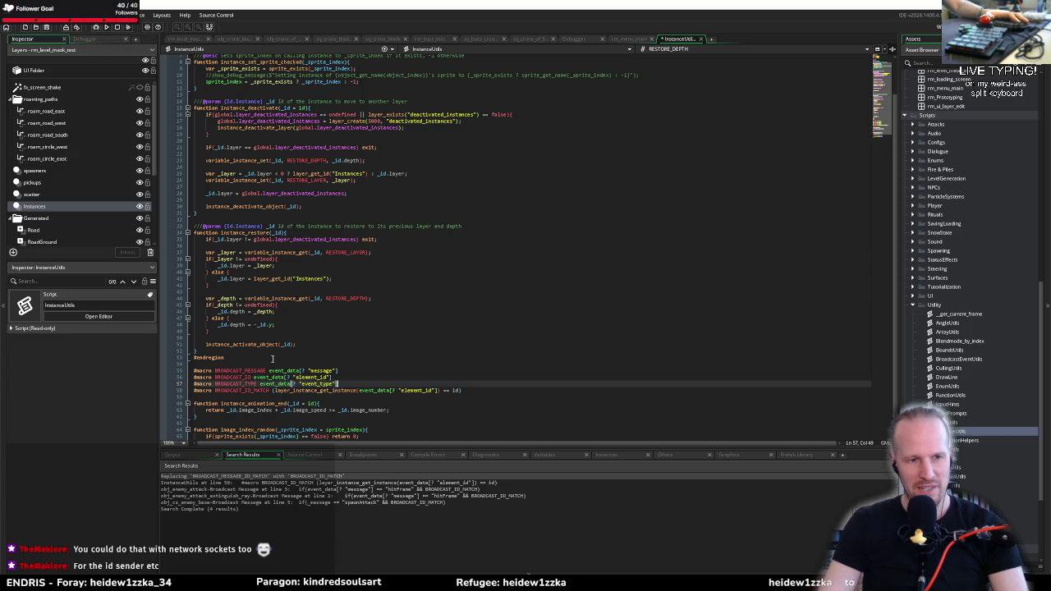
{"action": "left_click", "coordinate": [272, 363]}
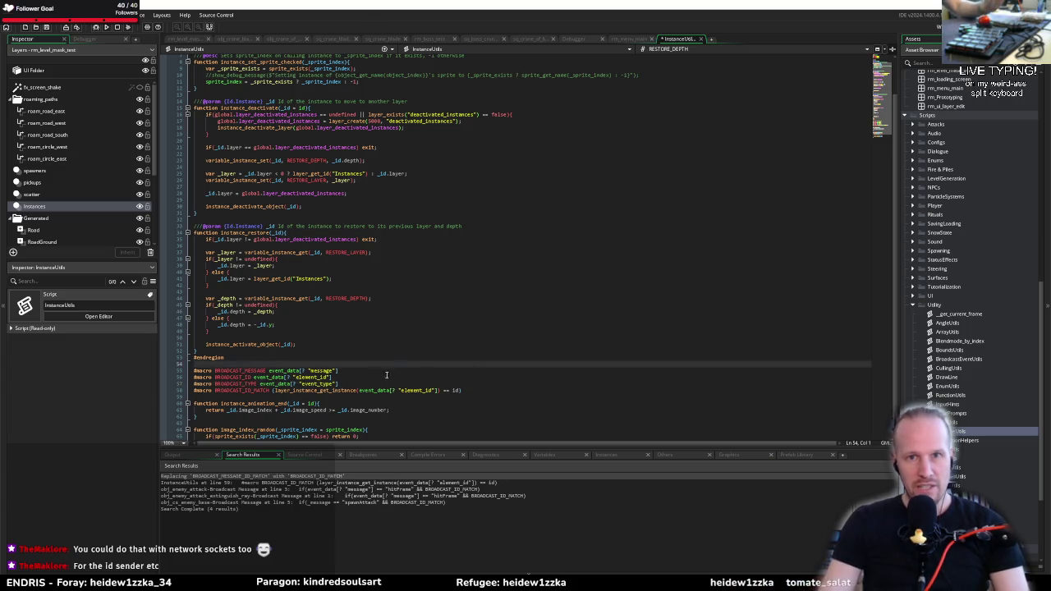
{"action": "left_click", "coordinate": [293, 403]}
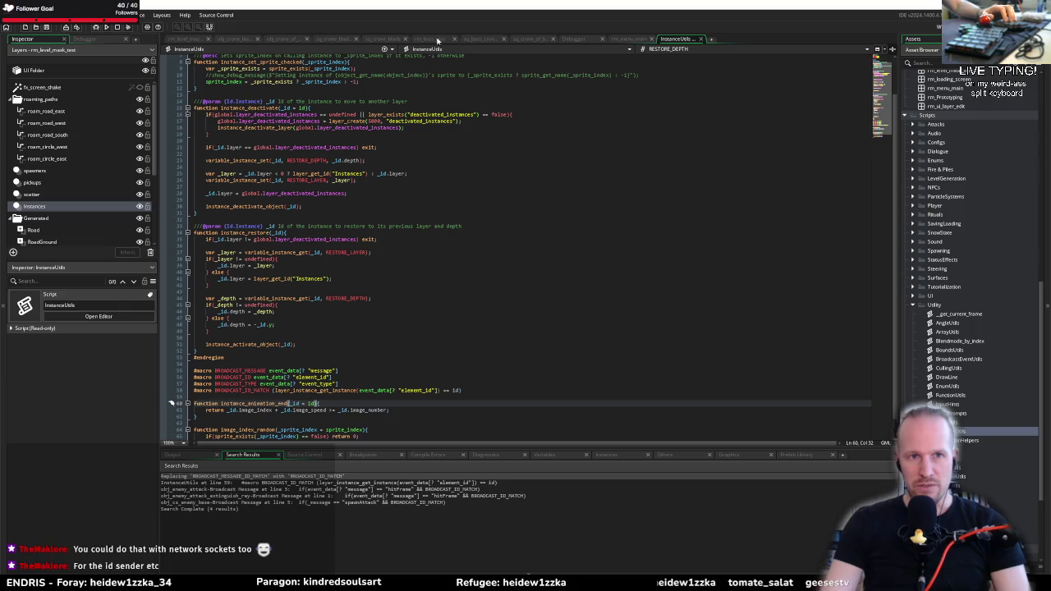
Add an Other > Broadcast Message event to obj_crone_of_blades
{"action": "left_click", "coordinate": [267, 39]}
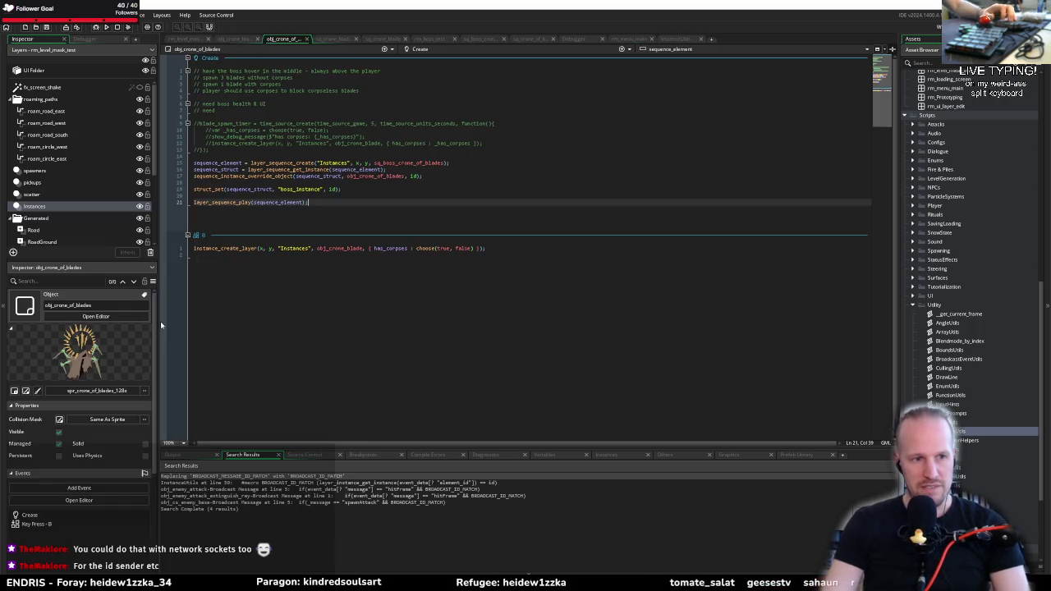
{"action": "left_click", "coordinate": [622, 51]}
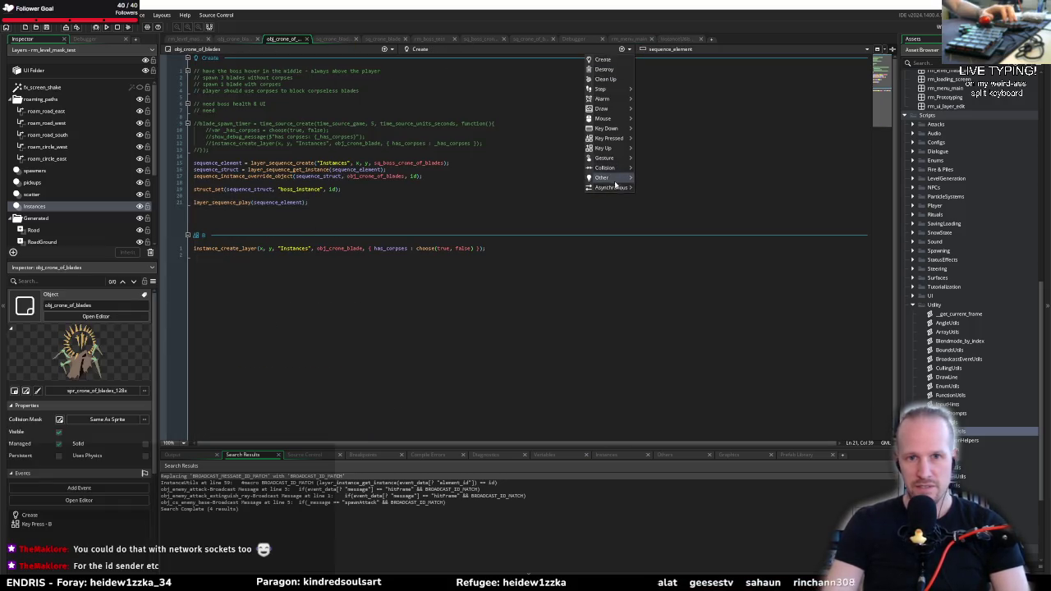
{"action": "mouse_move", "coordinate": [614, 178]}
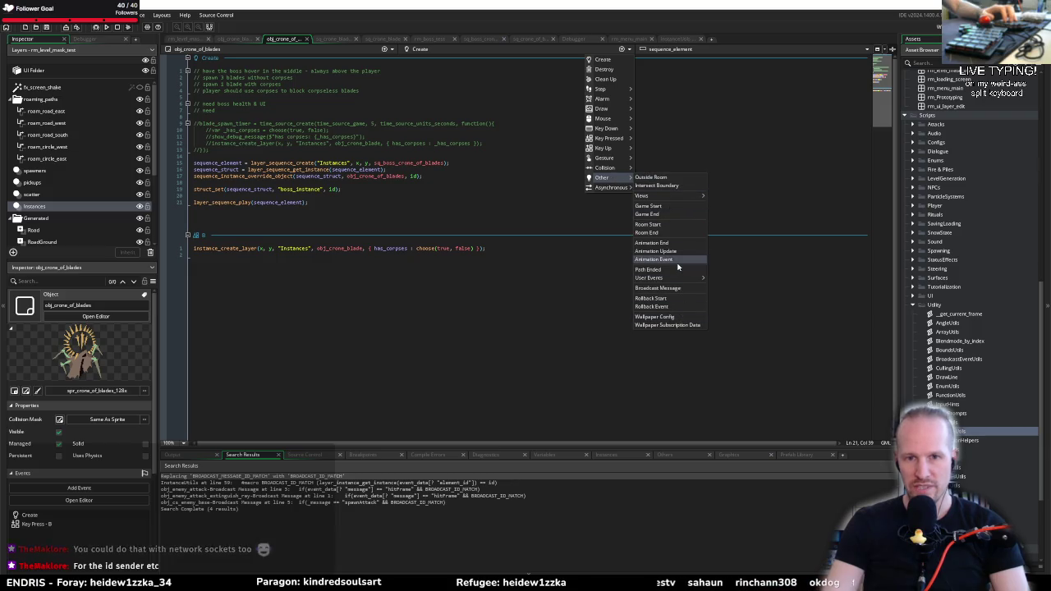
{"action": "left_click", "coordinate": [675, 289]}
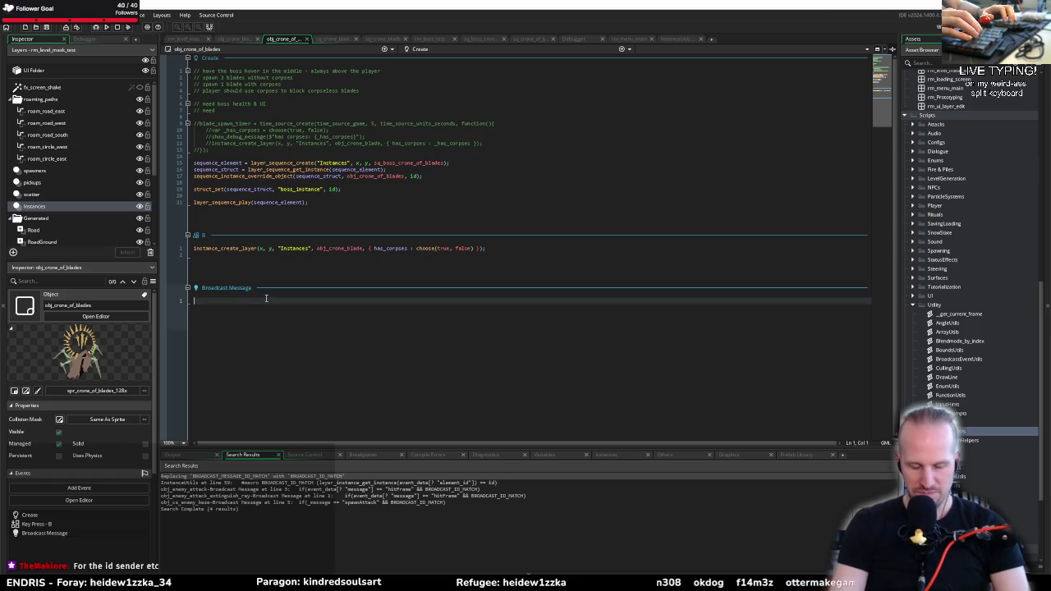
Write an if condition comparing BROADCAST_MESSAGE to a string, replacing the BROADCAST_ID_MATCH attempt
{"action": "type", "text": "//if"}
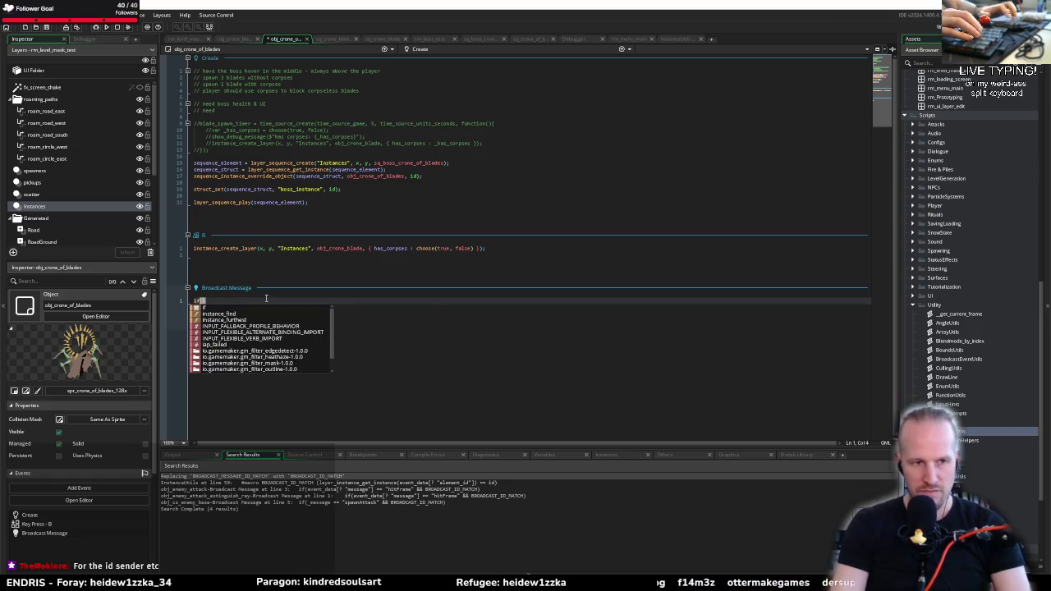
{"action": "type", "text": "(BROA"}
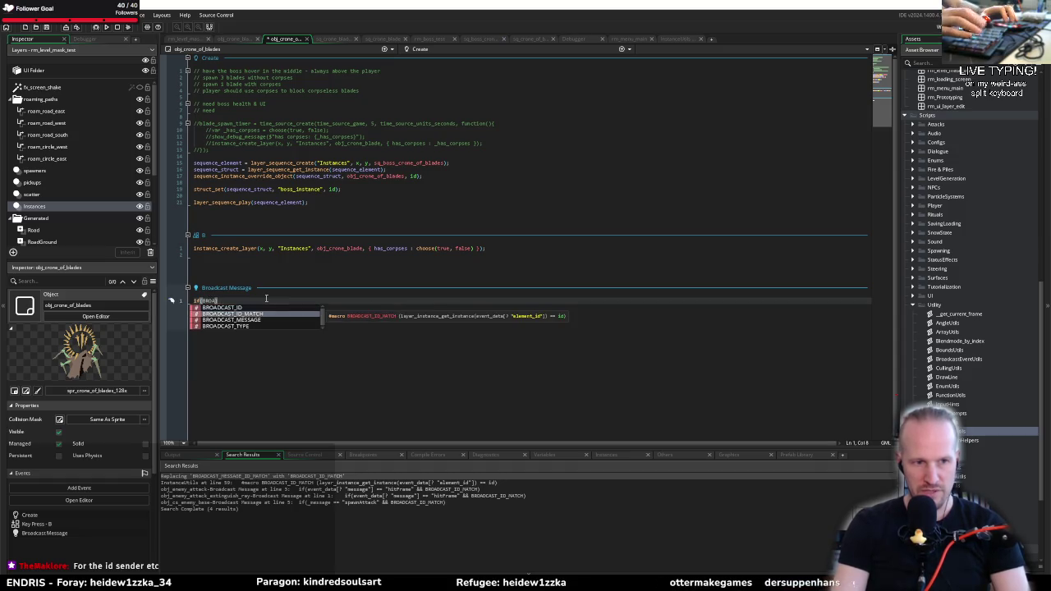
{"action": "key", "text": "Up"}
{"action": "key", "text": "Return"}
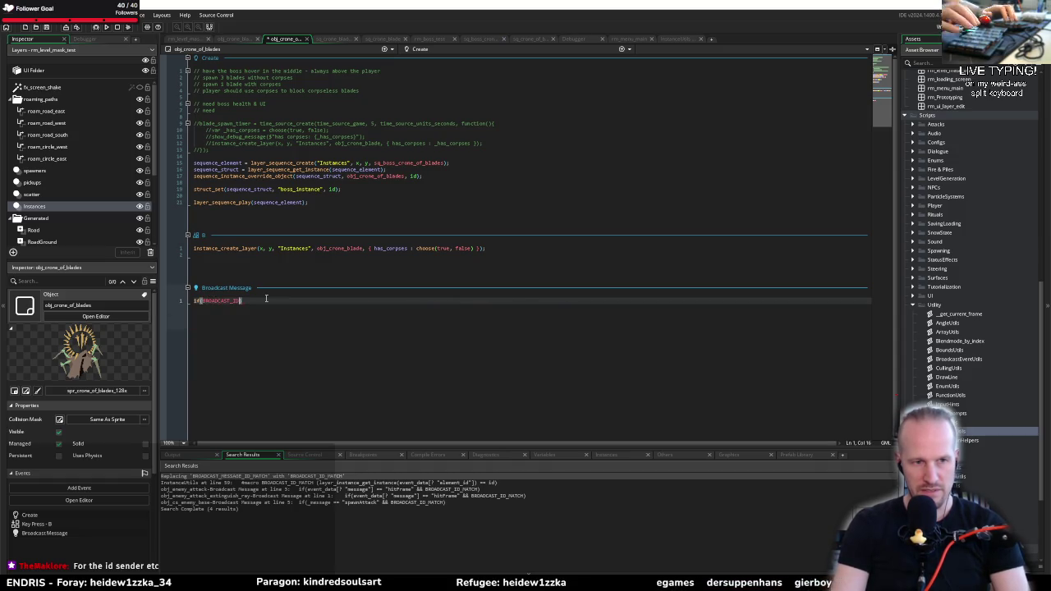
{"action": "type", "text": "_MATCH"}
{"action": "type", "text": " &&"}
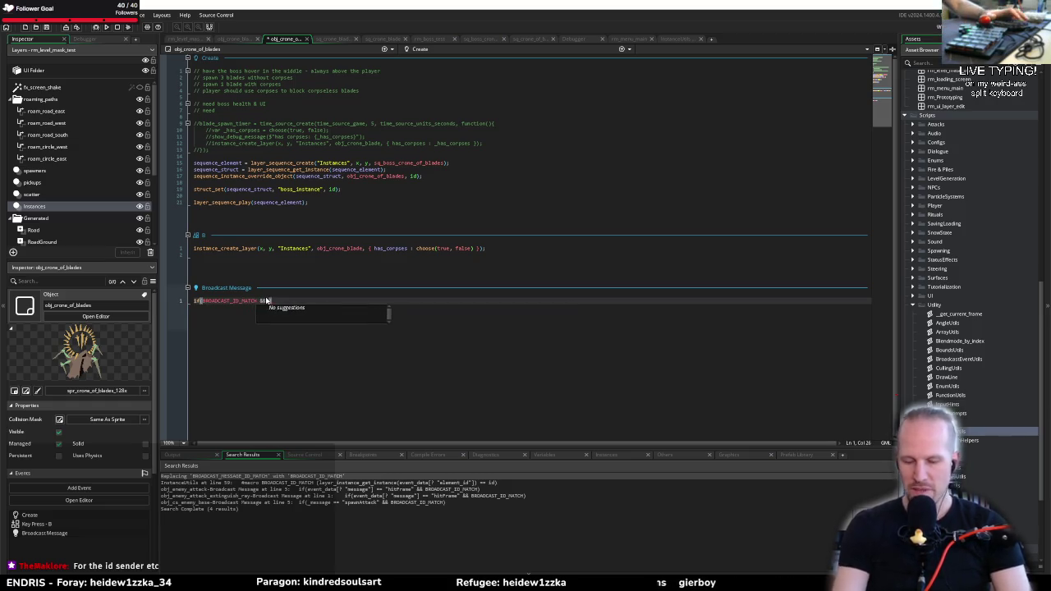
{"action": "key", "text": "Escape"}
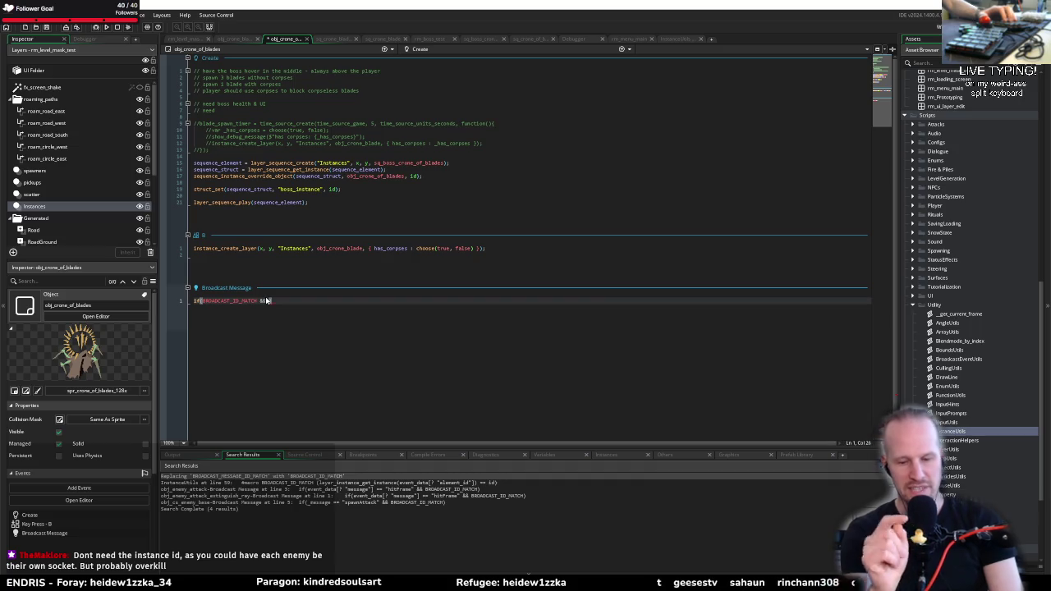
{"action": "key", "text": "ctrl+shift+Left"}
{"action": "key", "text": "ctrl+shift+Left"}
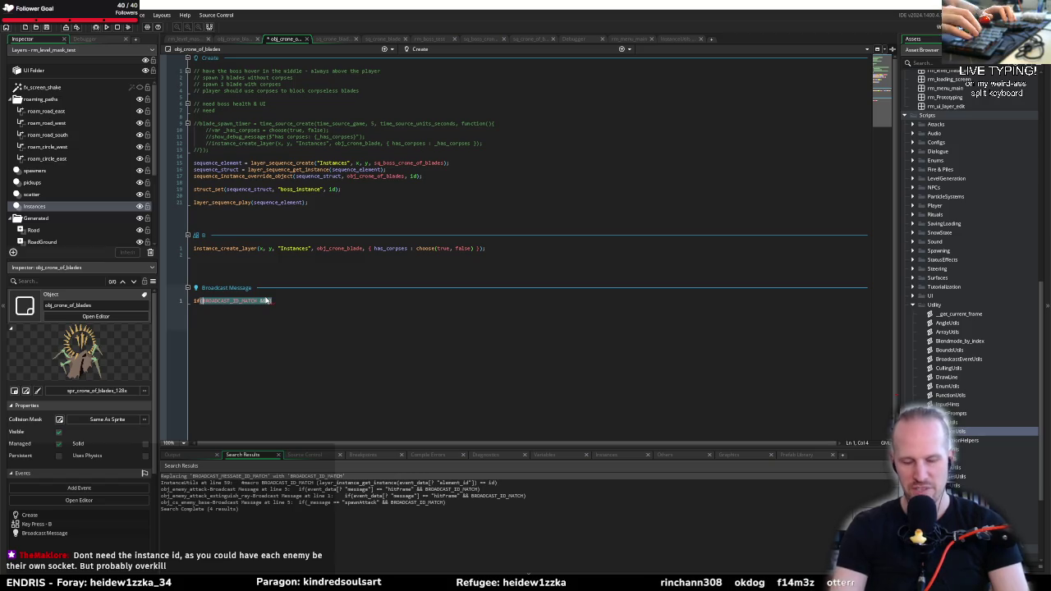
{"action": "type", "text": "BROAD"}
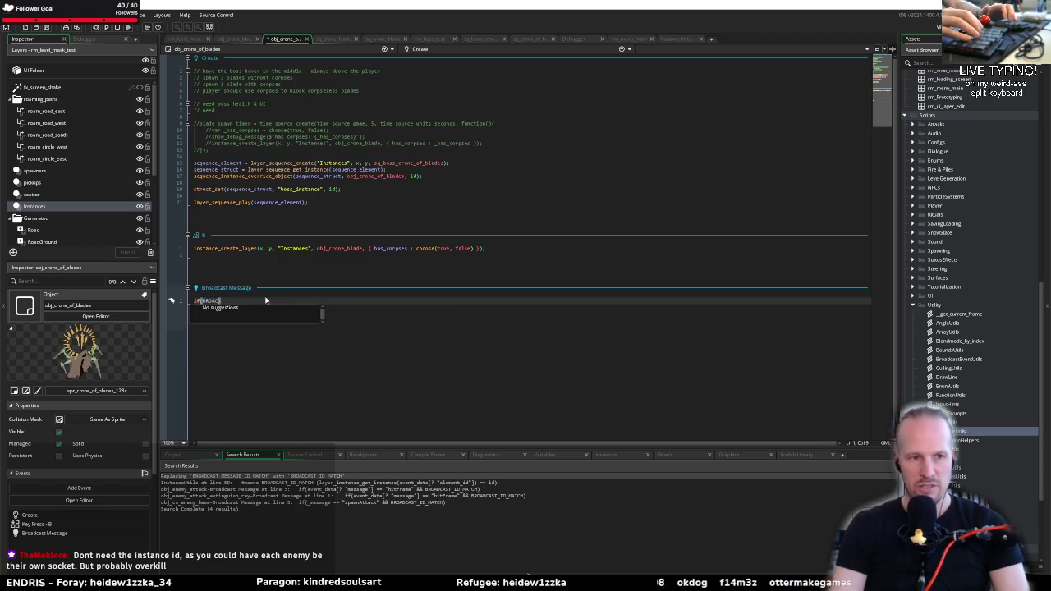
{"action": "key", "text": "Down"}
{"action": "key", "text": "Down"}
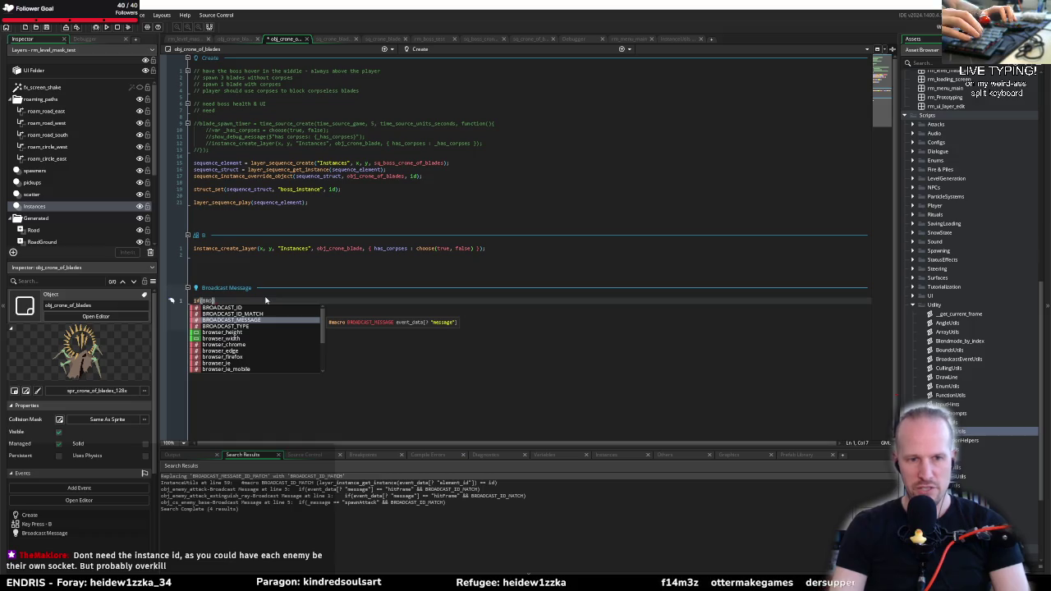
{"action": "key", "text": "Return"}
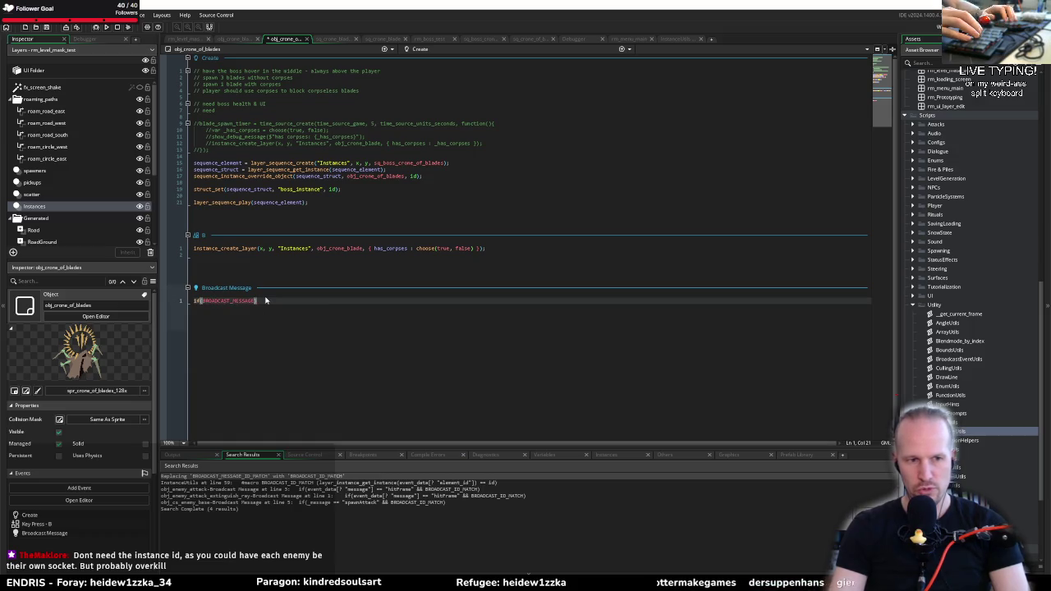
{"action": "type", "text": "== \"crone_res"}
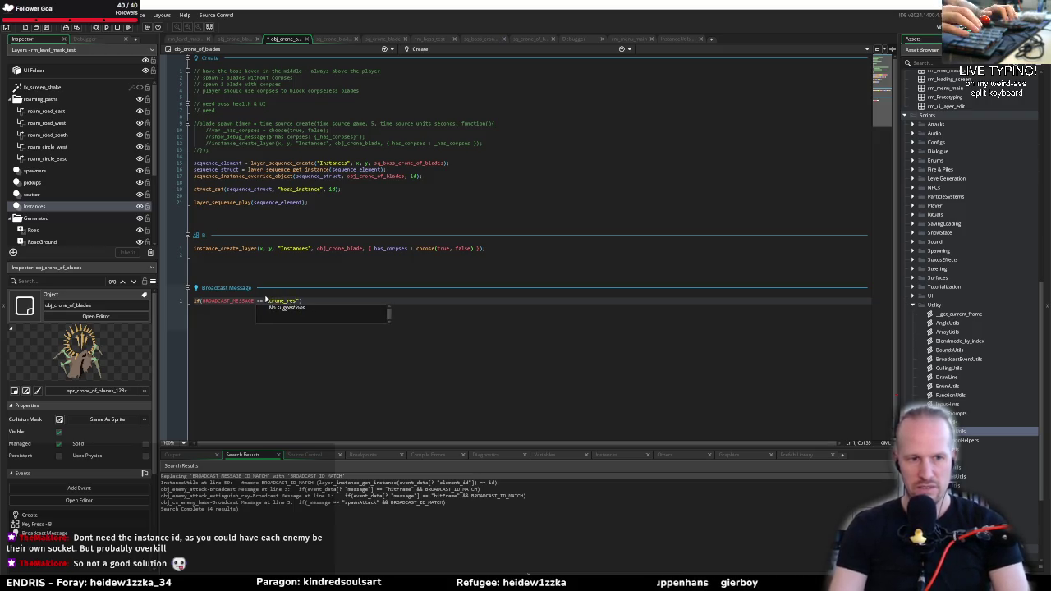
{"action": "type", "text": "\")"}
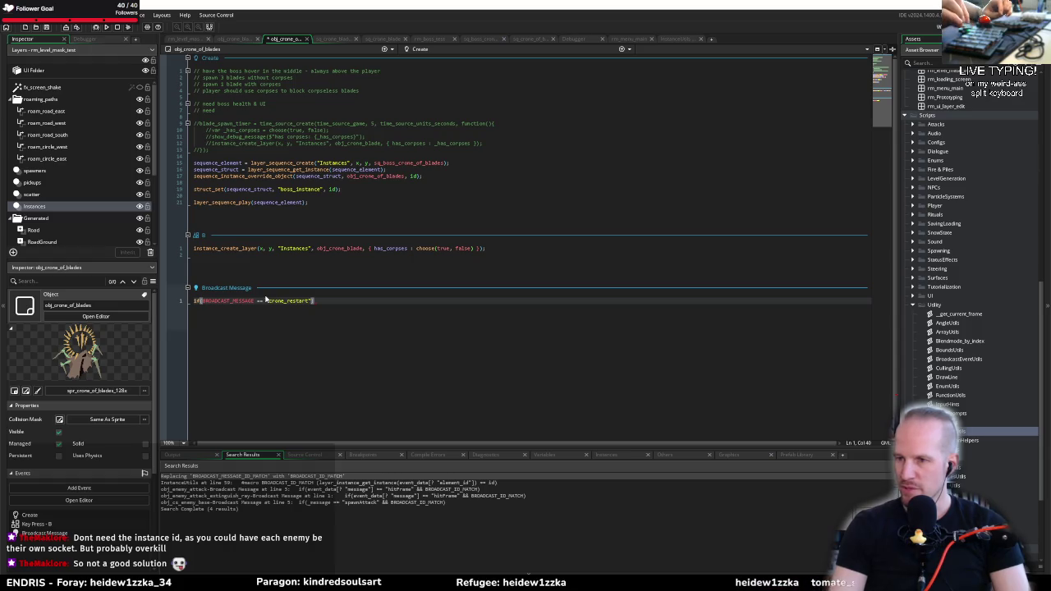
Add in_sequence && to the condition and open the if-block body
{"action": "key", "text": "Right"}
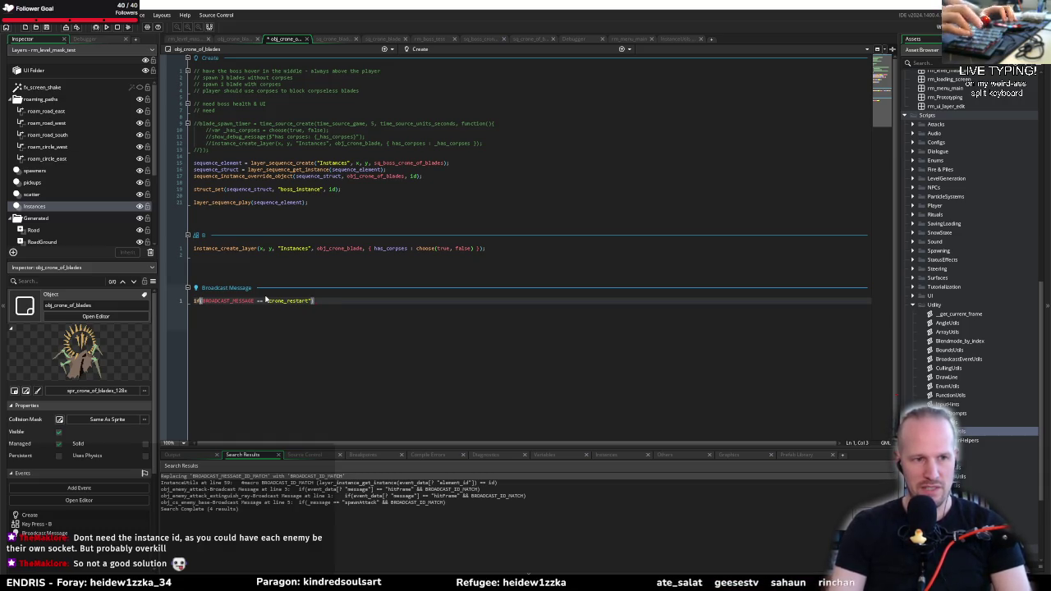
{"action": "type", "text": "in_"}
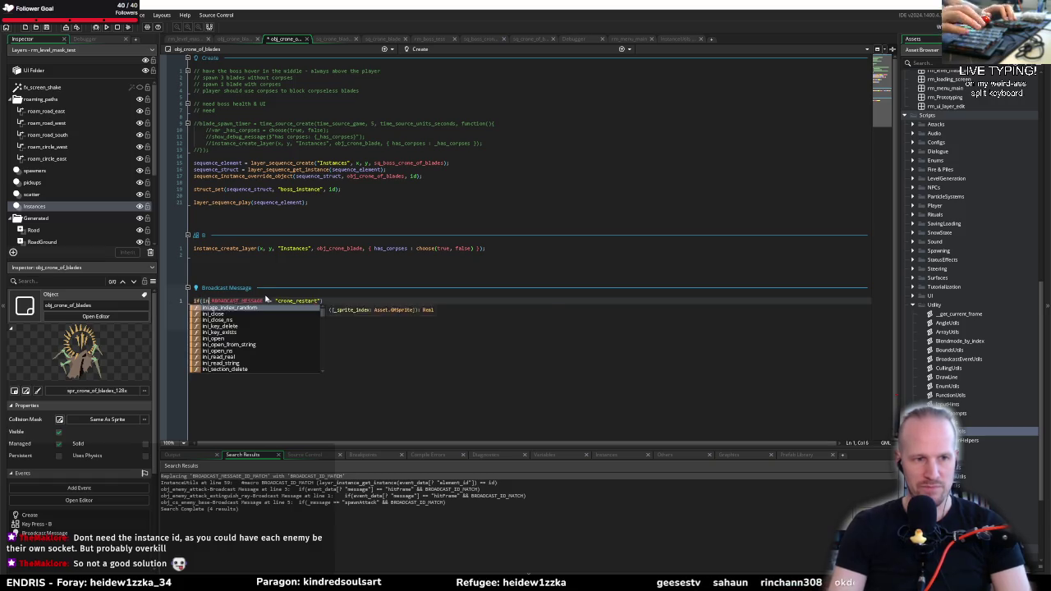
{"action": "type", "text": "sequence &&"}
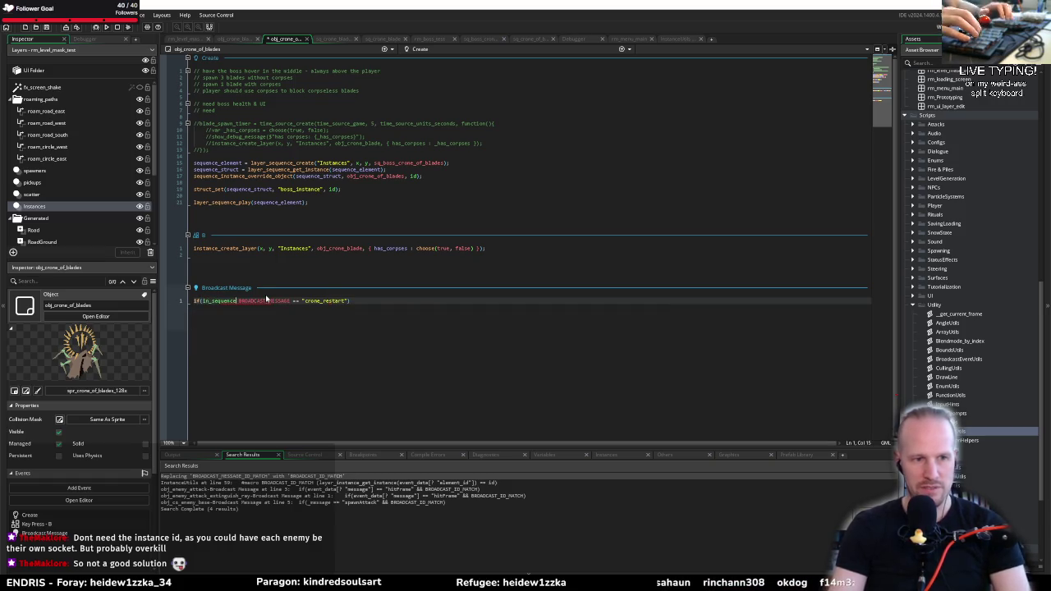
{"action": "key", "text": "BackSpace"}
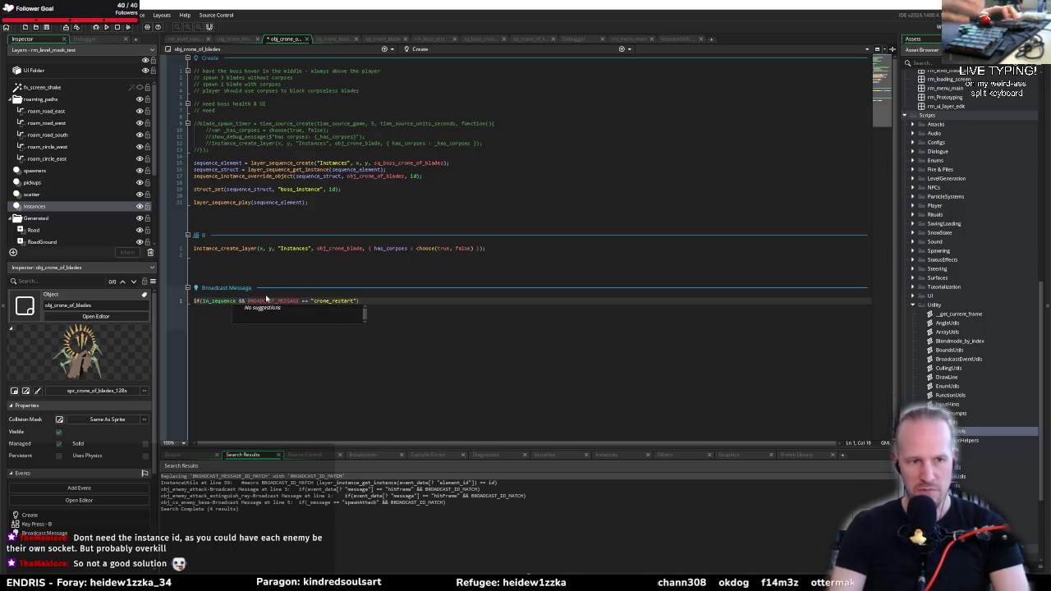
{"action": "key", "text": "End"}
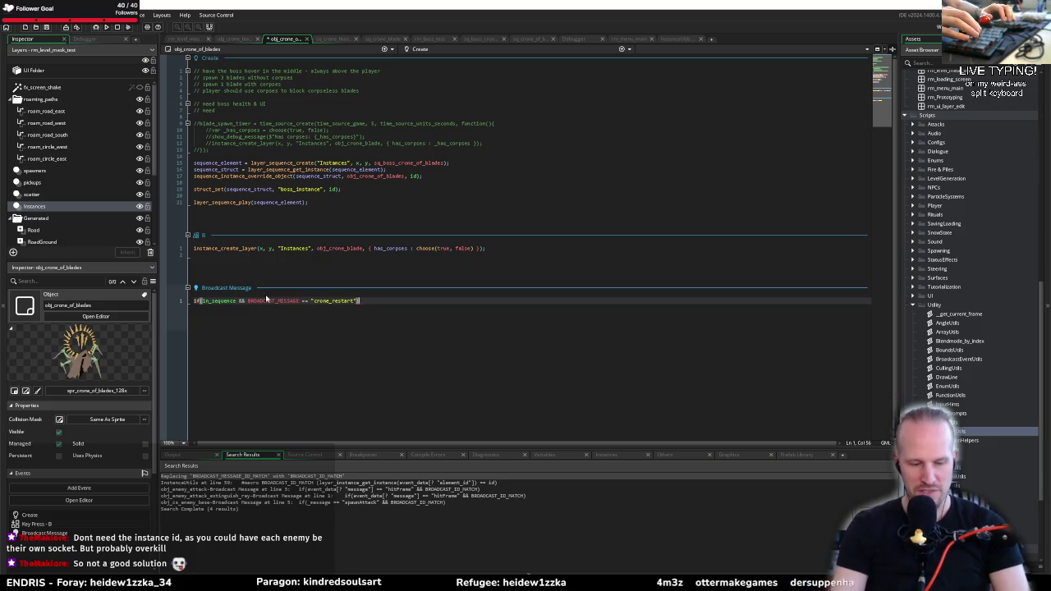
{"action": "type", "text": "{"}
{"action": "key", "text": "Return"}
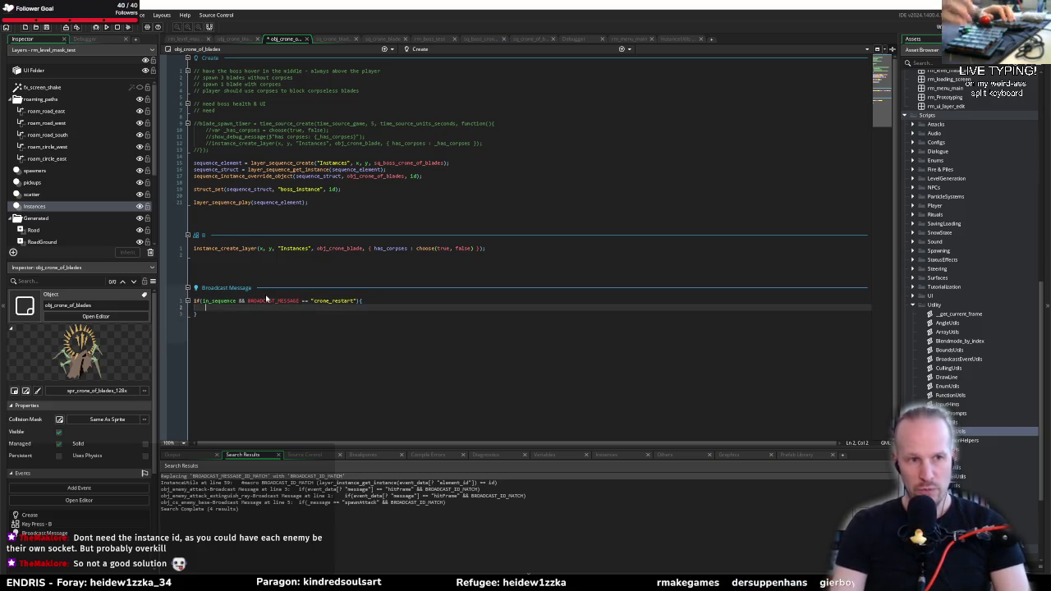
{"action": "type", "text": "layer_sequ"}
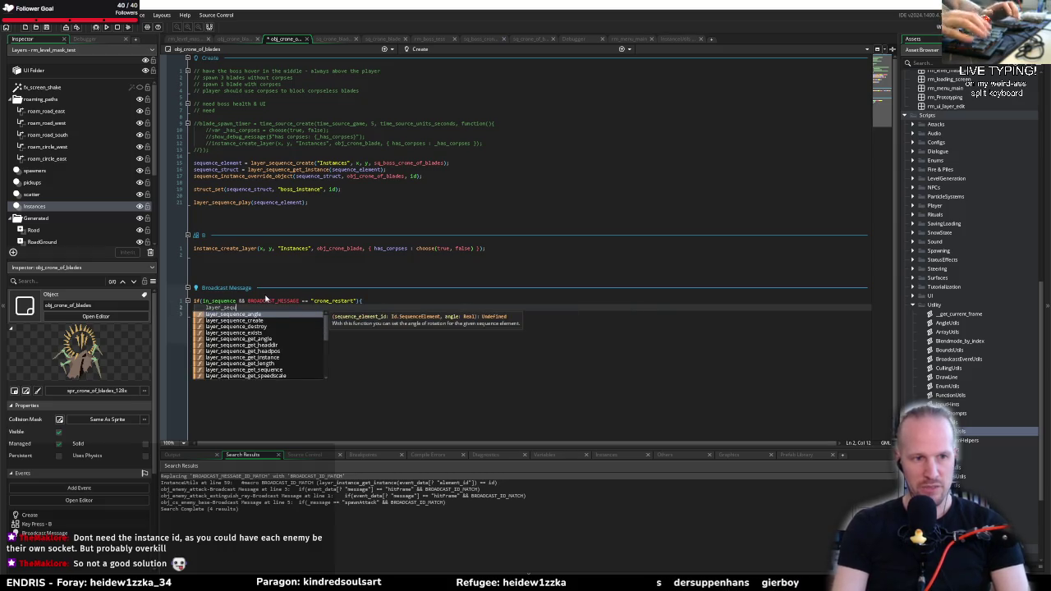
{"action": "type", "text": "ence_he"}
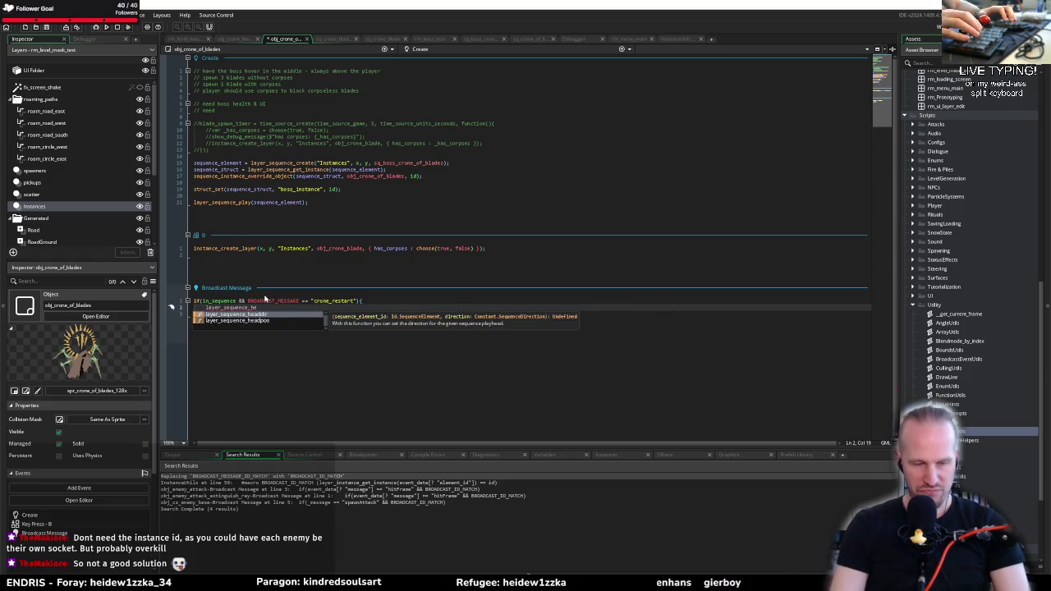
Reset the playhead with layer_sequence_headpos(sequence_element, 0); inside the block
{"action": "key", "text": "Down"}
{"action": "type", "text": "adpos"}
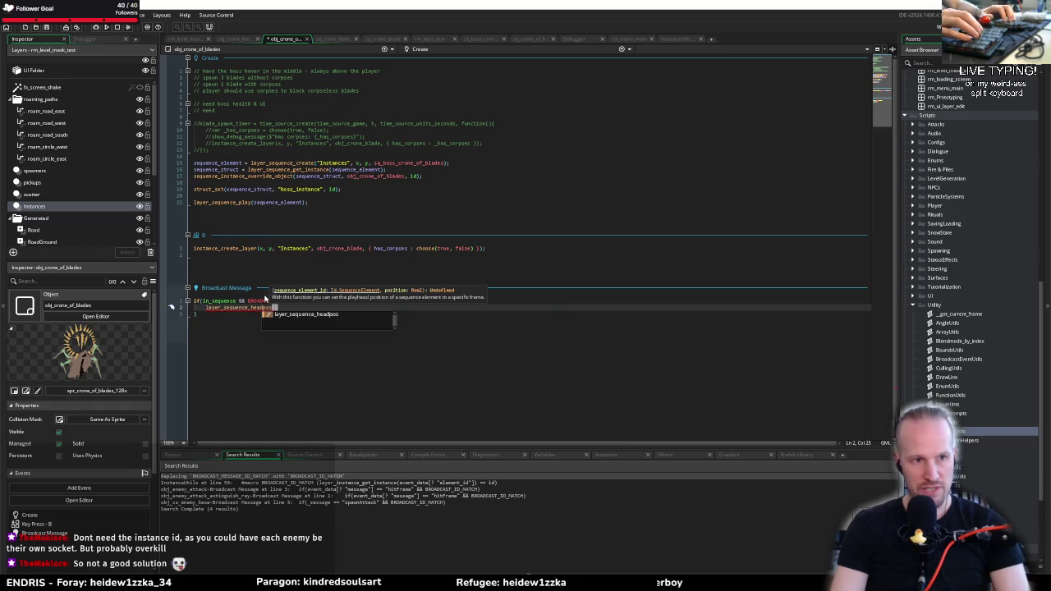
{"action": "type", "text": "(se"}
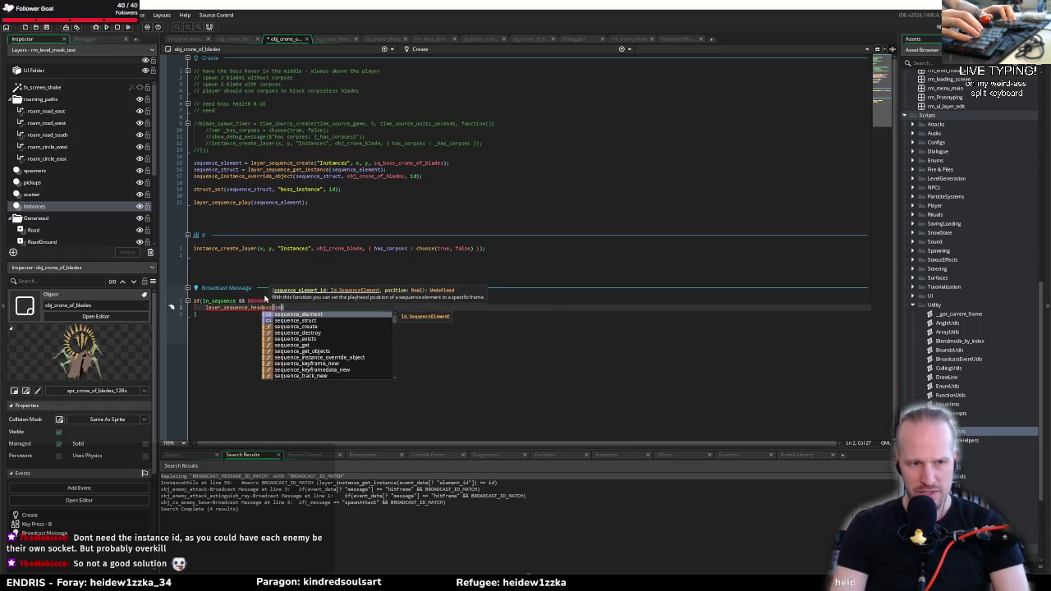
{"action": "key", "text": "Return"}
{"action": "type", "text": ", "}
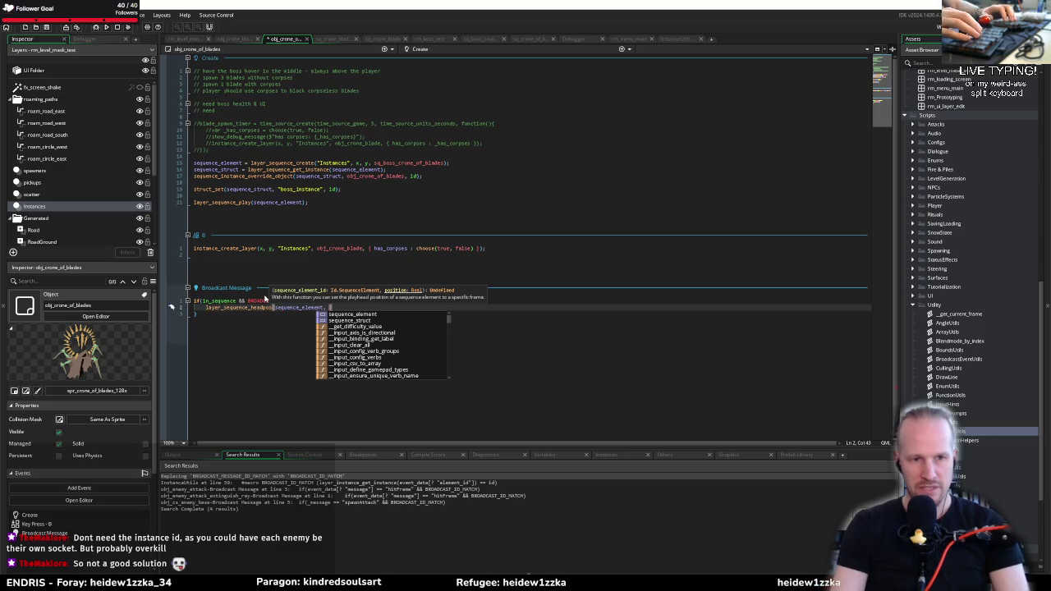
{"action": "type", "text": "0);"}
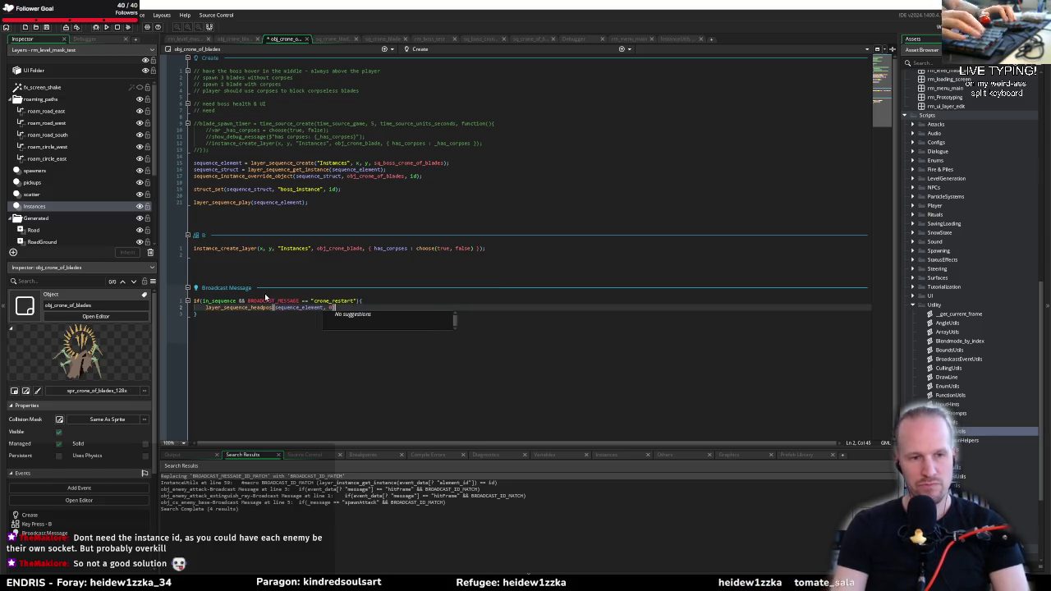
{"action": "key", "text": "ctrl+d"}
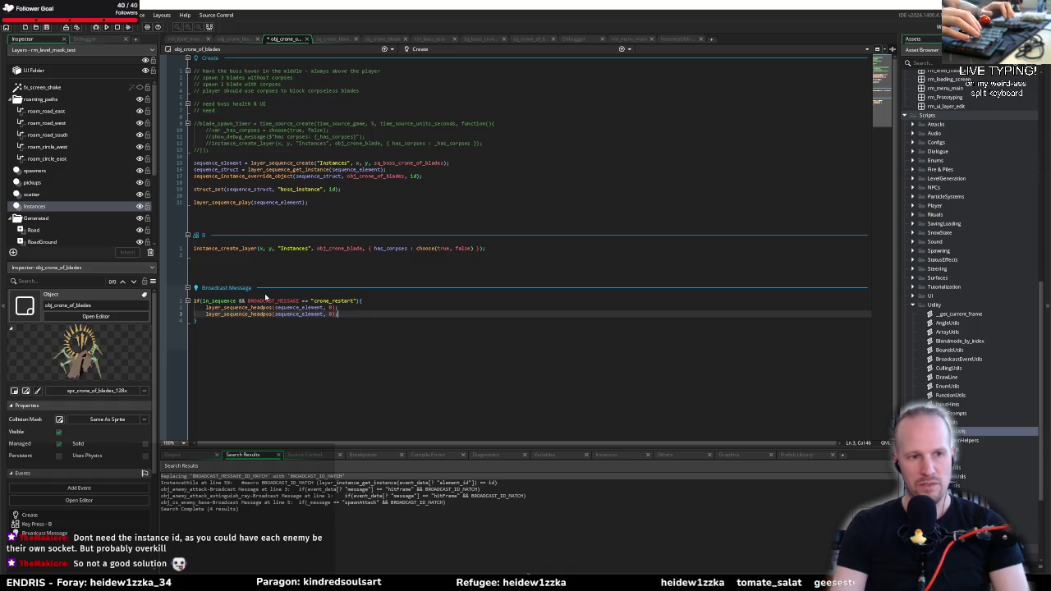
{"action": "key", "text": "ctrl+z"}
{"action": "key", "text": "Return"}
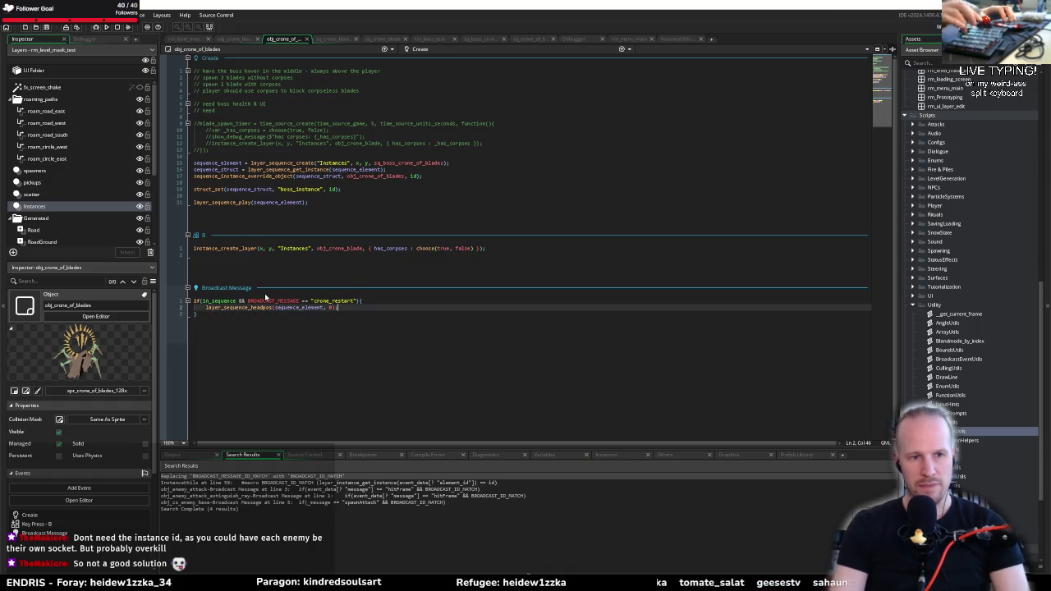
Log $"sequence restarted by {BROADCAST_ID}" with show_debug_message after the headpos line
{"action": "type", "text": "}"}
{"action": "type", "text": "show_debug_message($\""}
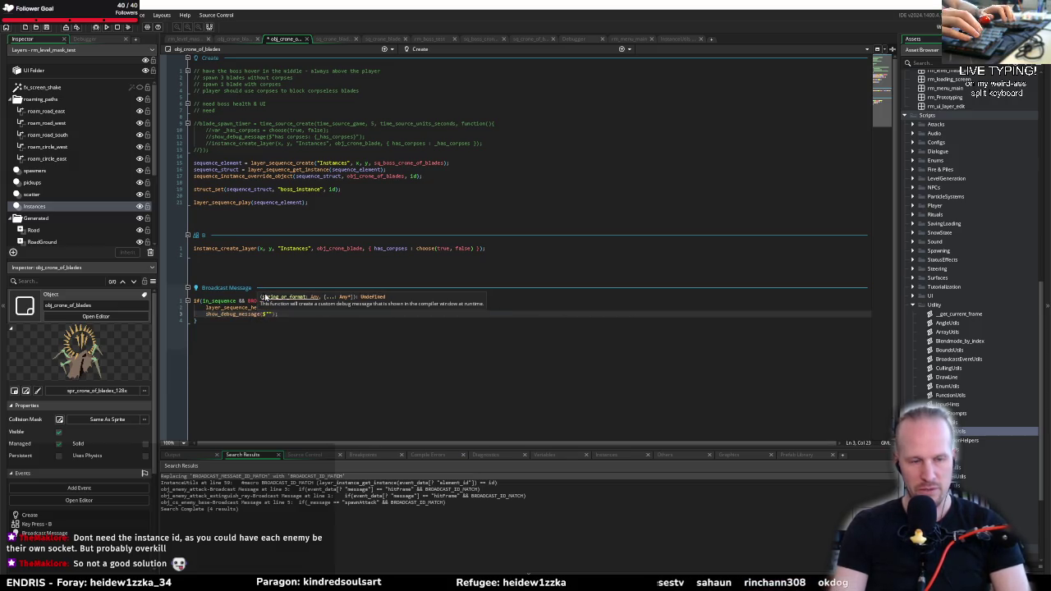
{"action": "type", "text": "sequence restarted"}
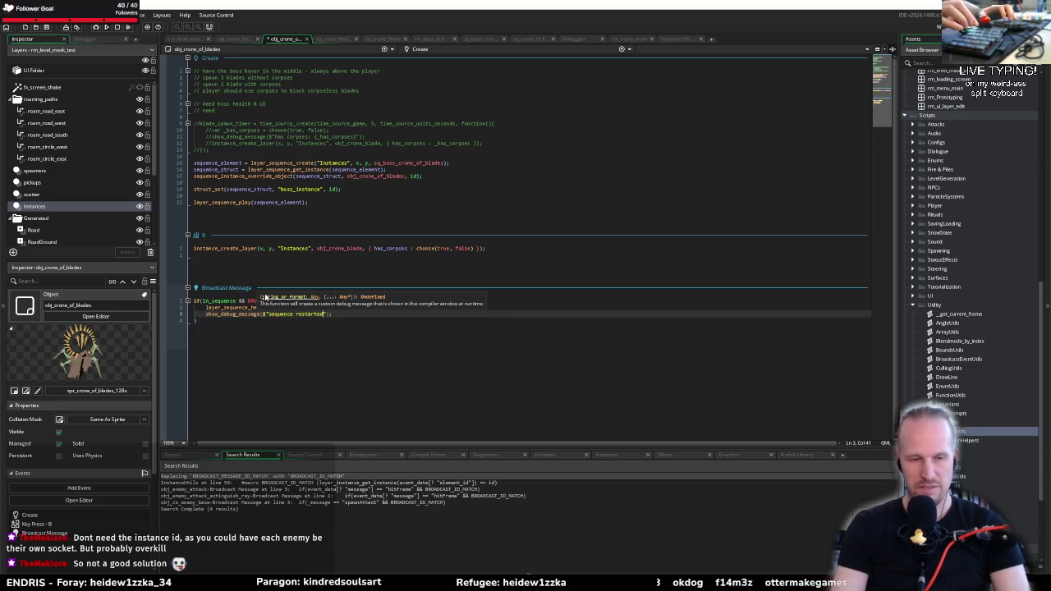
{"action": "key", "text": "End"}
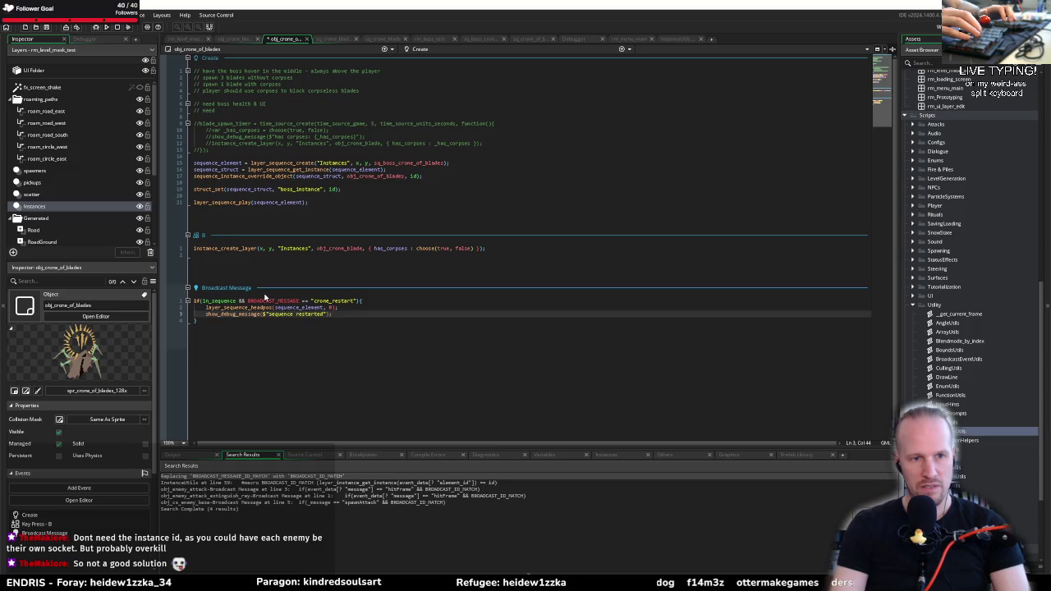
{"action": "key", "text": "Return"}
{"action": "key", "text": "Up"}
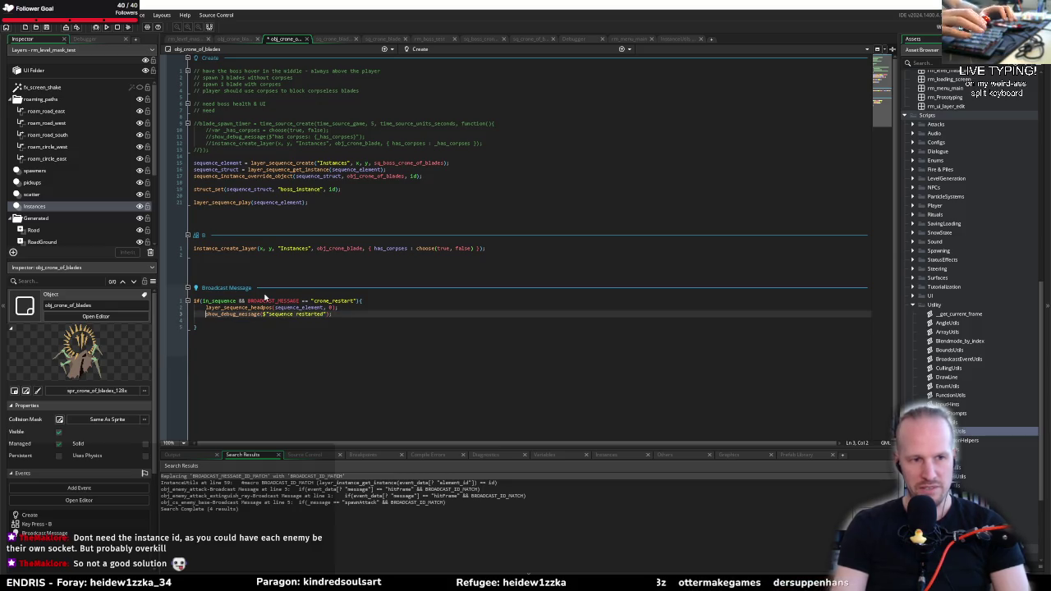
{"action": "key", "text": "Left"}
{"action": "key", "text": "Left"}
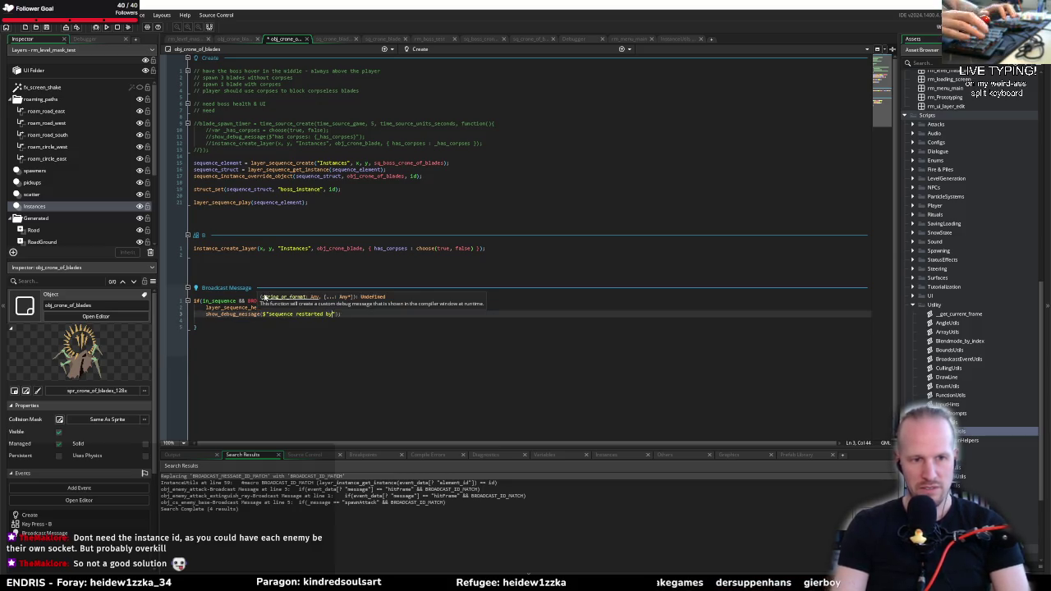
{"action": "type", "text": "{"}
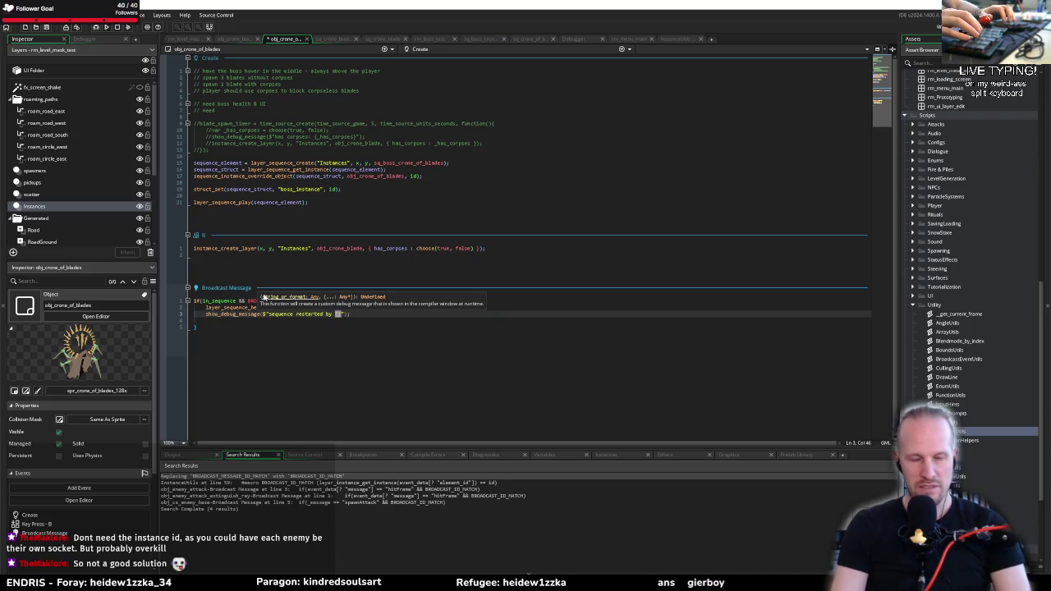
{"action": "type", "text": "BROADCAST_ID"}
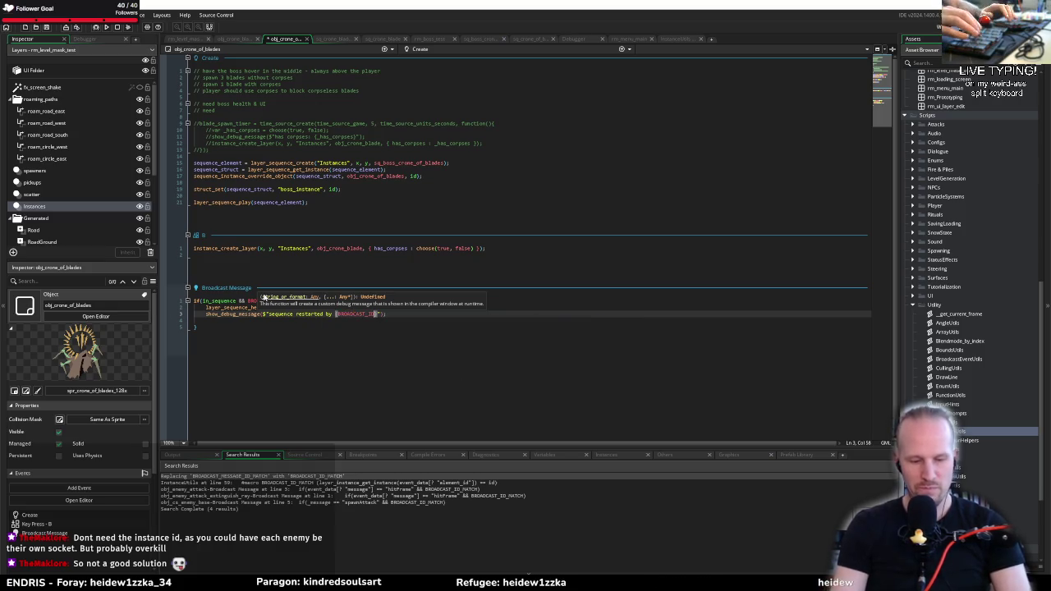
{"action": "key", "text": "End"}
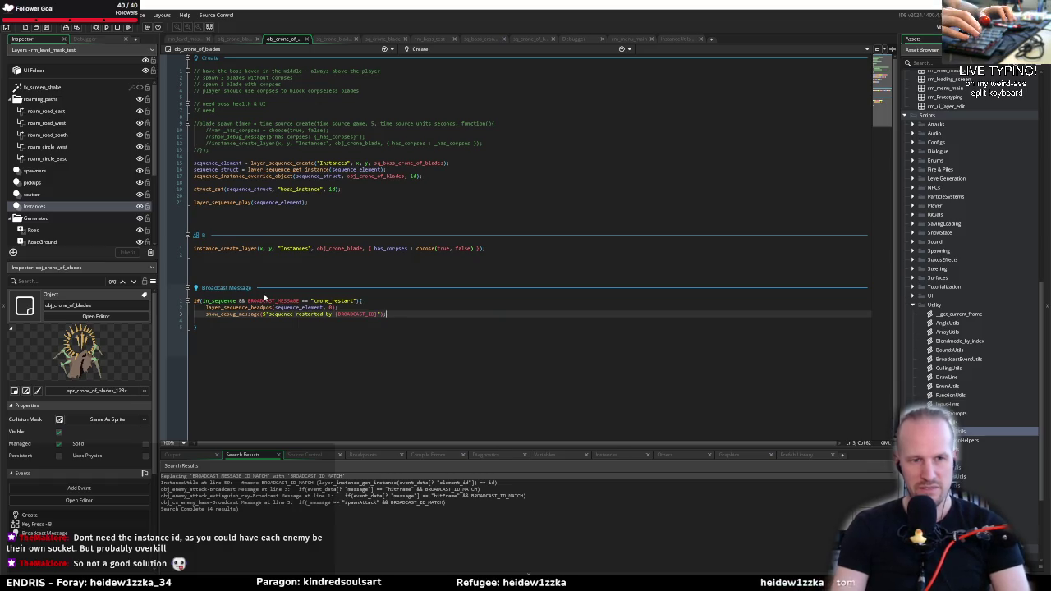
{"action": "key", "text": "Left"}
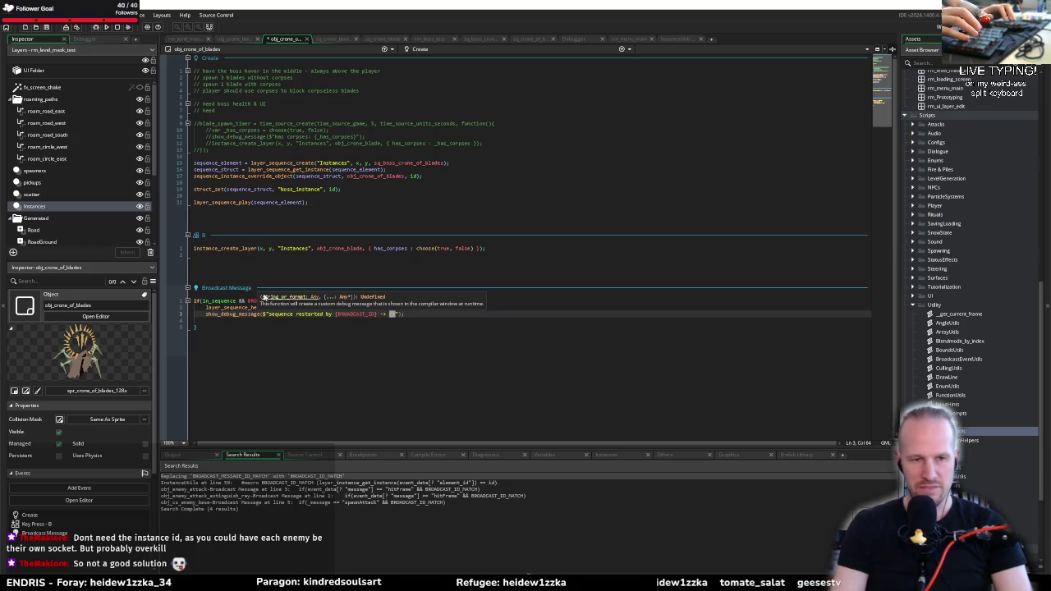
{"action": "type", "text": "{self"}
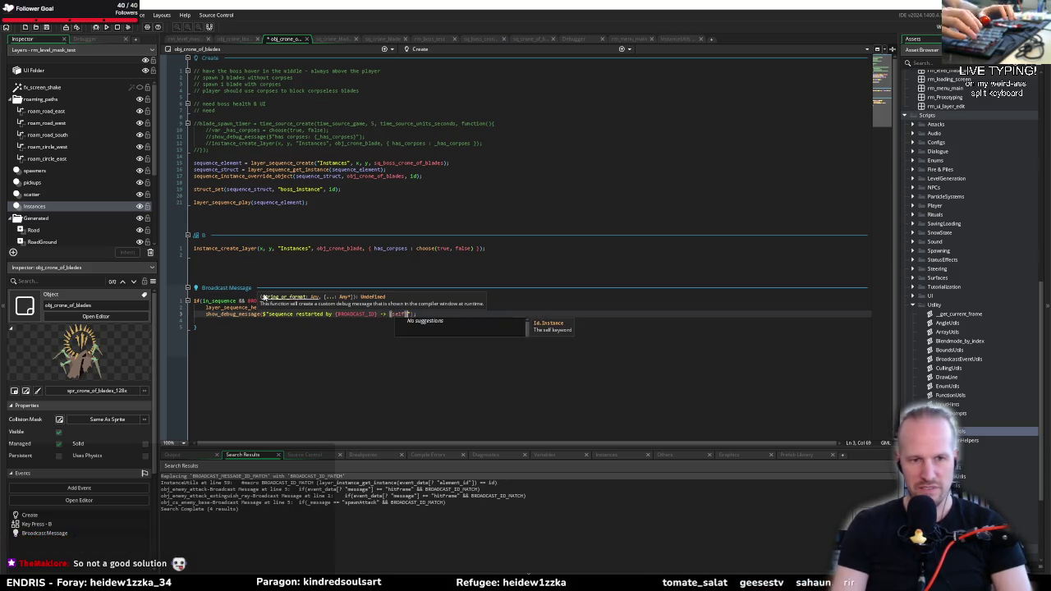
{"action": "key", "text": "BackSpace"}
{"action": "key", "text": "BackSpace"}
{"action": "key", "text": "BackSpace"}
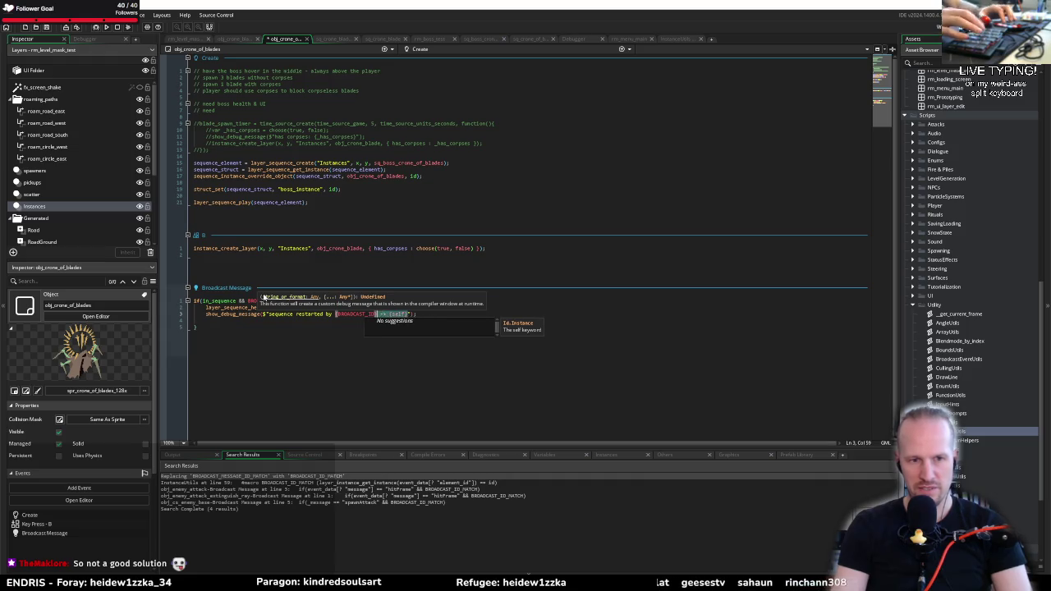
{"action": "left_click", "coordinate": [303, 354]}
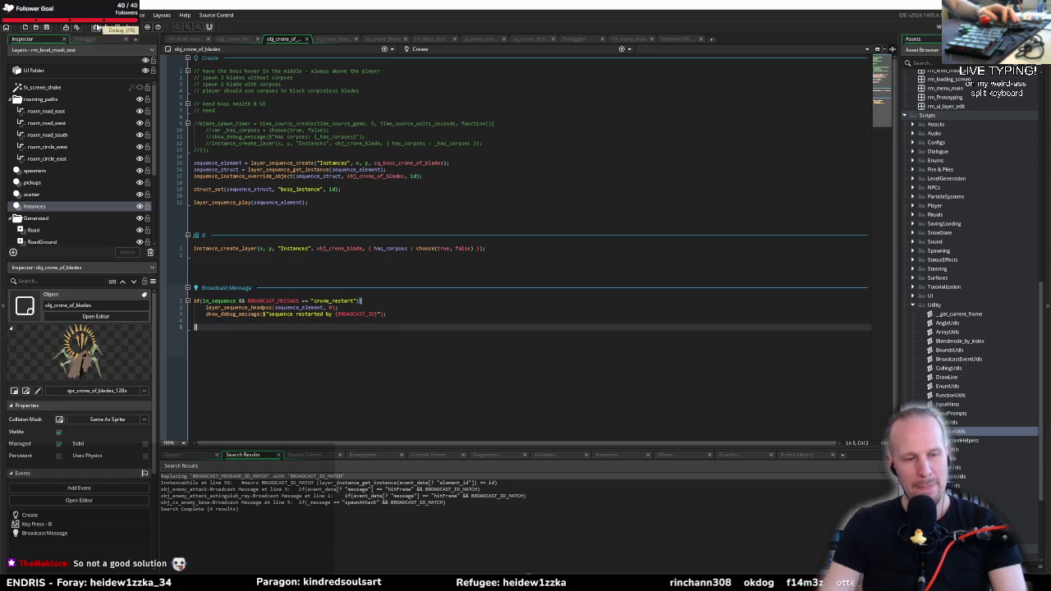
{"action": "left_click", "coordinate": [348, 307]}
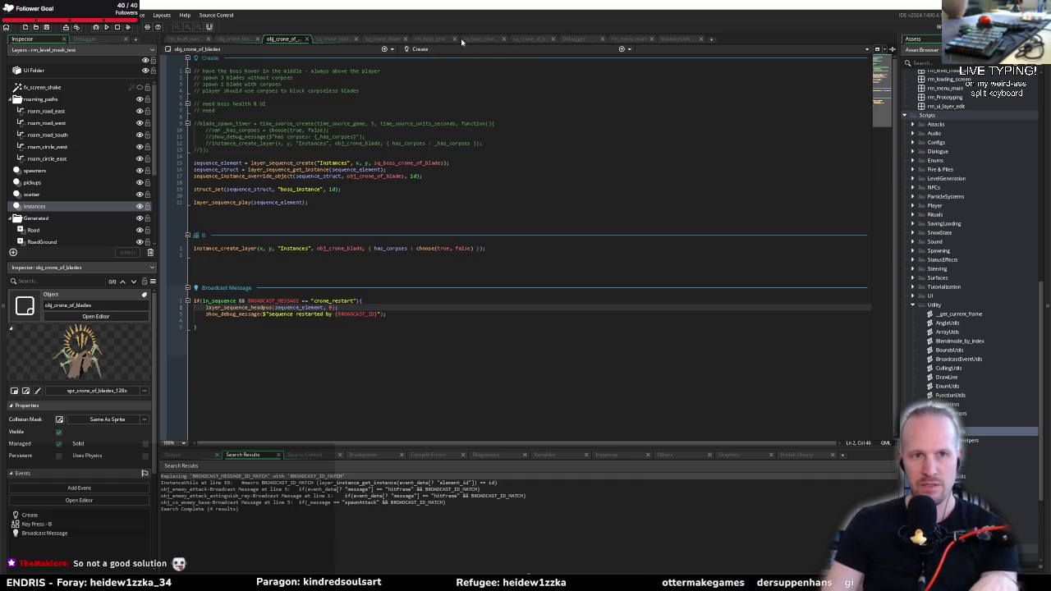
{"action": "left_click", "coordinate": [530, 39]}
Drag the broadcast keyframe earlier on the sq_boss_crone_of_blades timeline, then run in debug with F6
{"action": "left_click", "coordinate": [480, 39]}
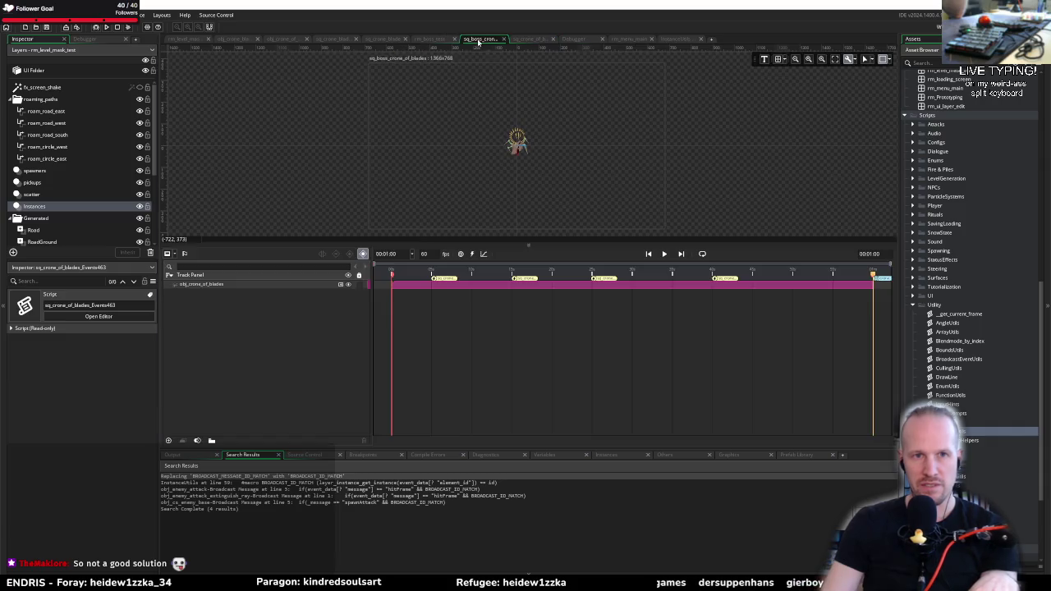
{"action": "left_click_drag", "start_coordinate": [661, 274], "coordinate": [448, 288]}
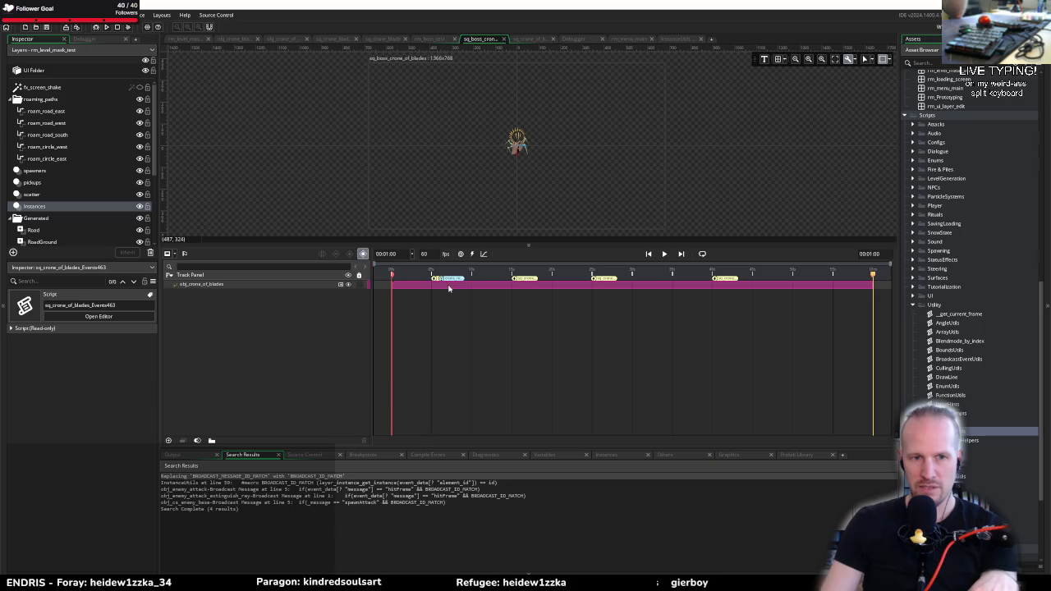
{"action": "key", "text": "F6"}
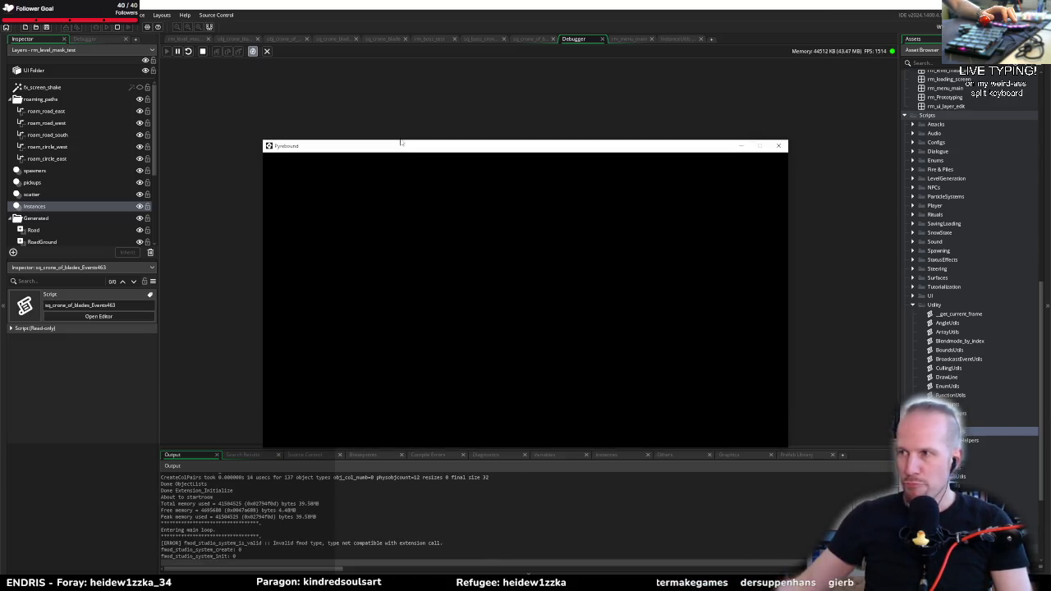
Start the game and walk the player with WASD into the crone fight, then close the game
{"action": "key", "text": "Return"}
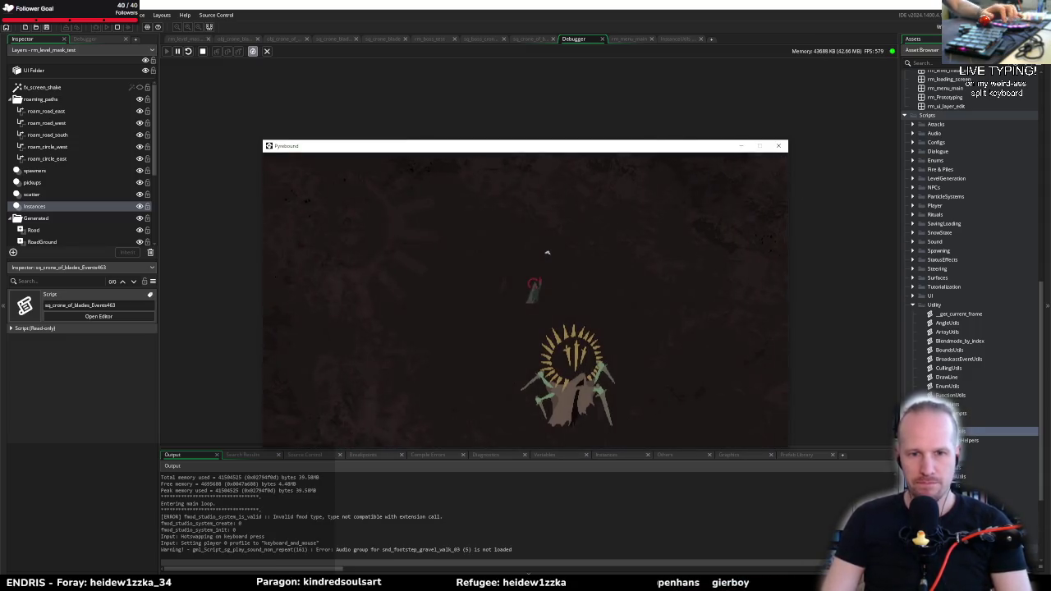
{"action": "key", "text": "w"}
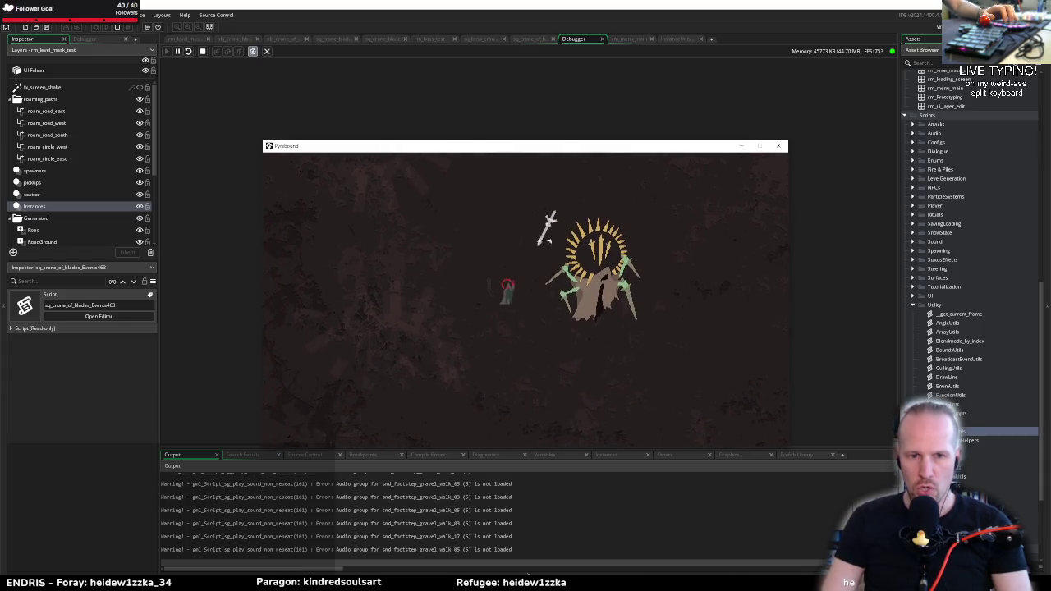
{"action": "key", "text": "a"}
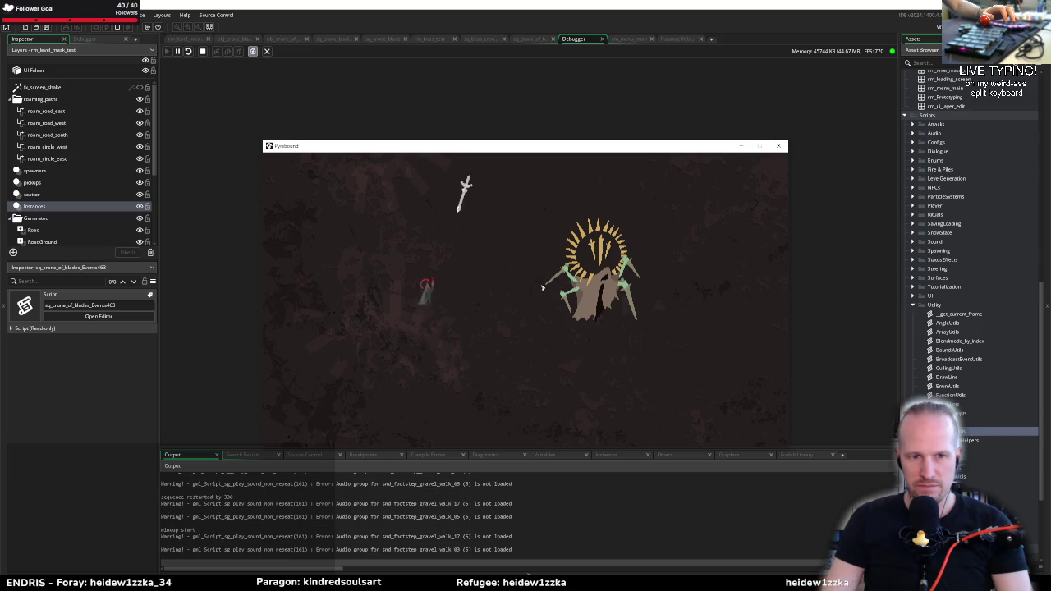
{"action": "key", "text": "d"}
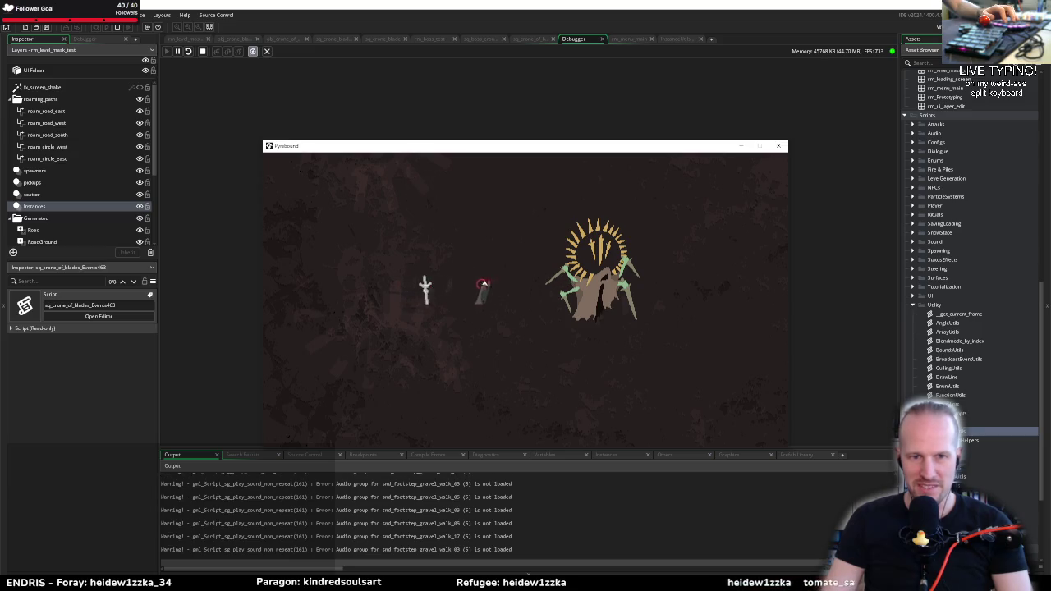
{"action": "key", "text": "a"}
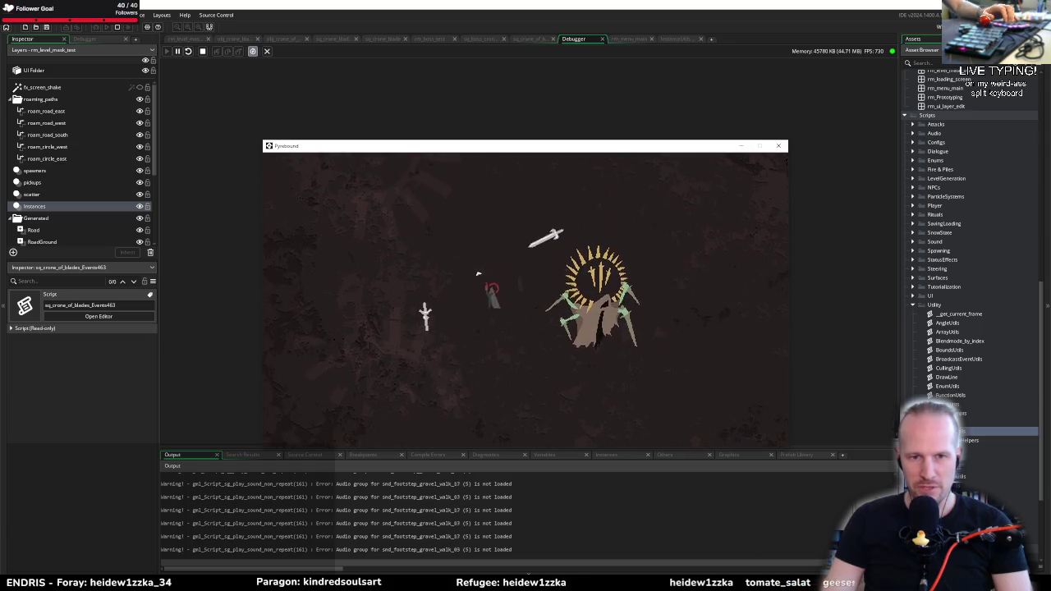
{"action": "key", "text": "a"}
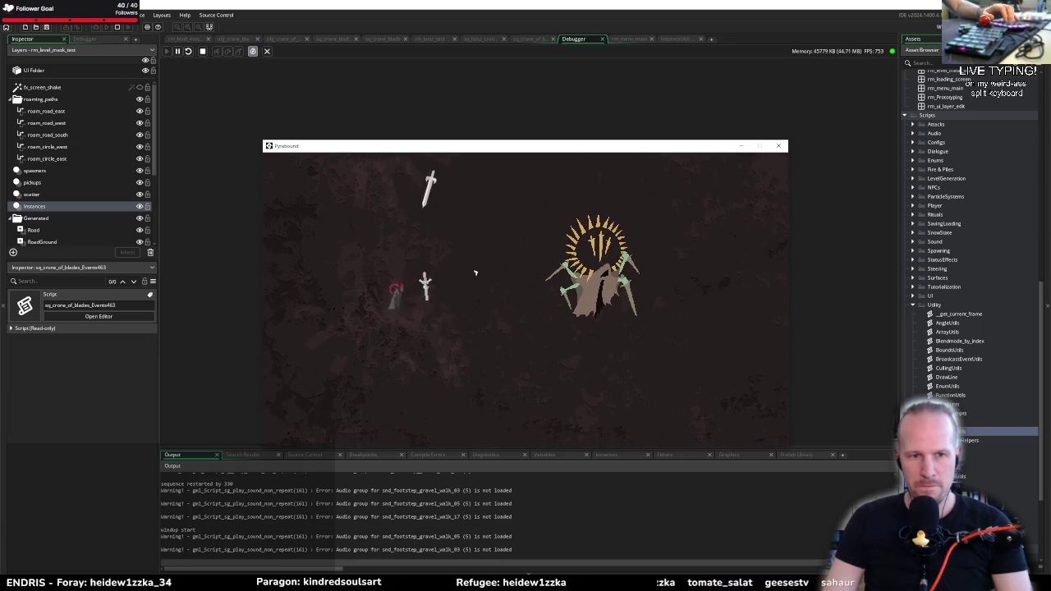
{"action": "key", "text": "d"}
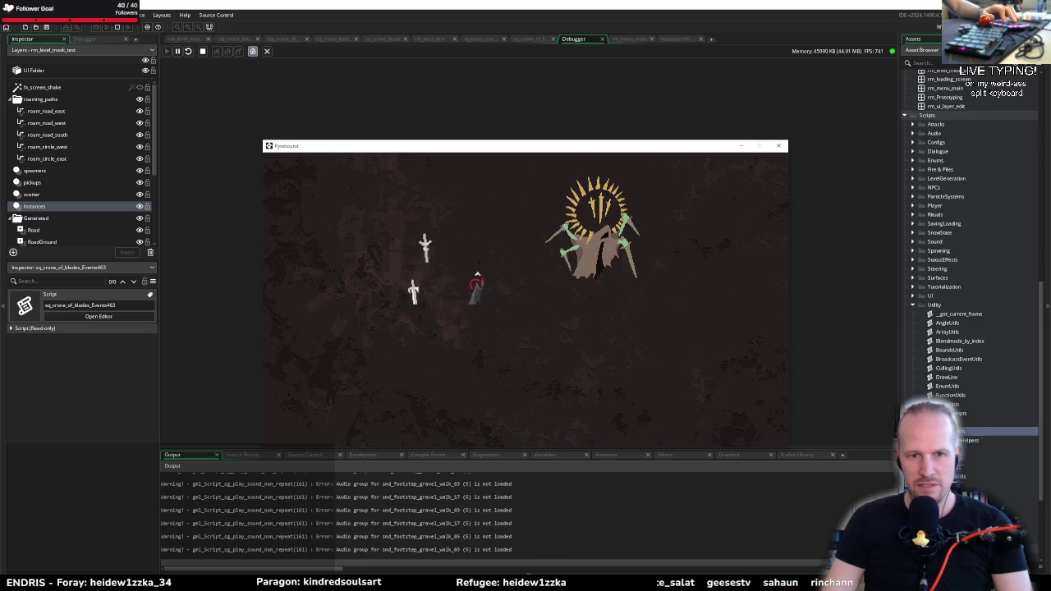
{"action": "key", "text": "w"}
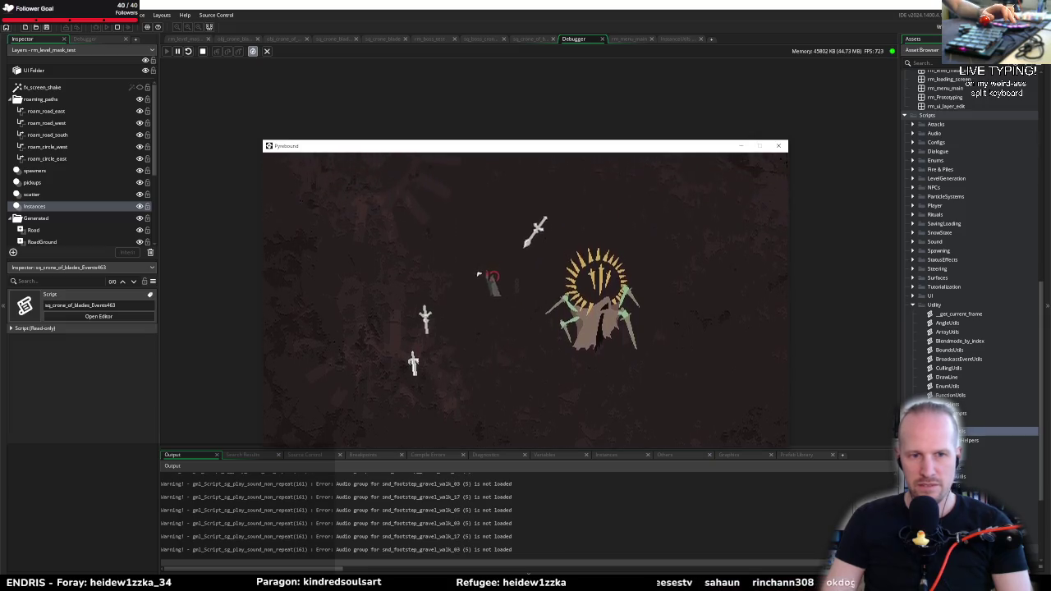
{"action": "key", "text": "s"}
{"action": "key", "text": "a"}
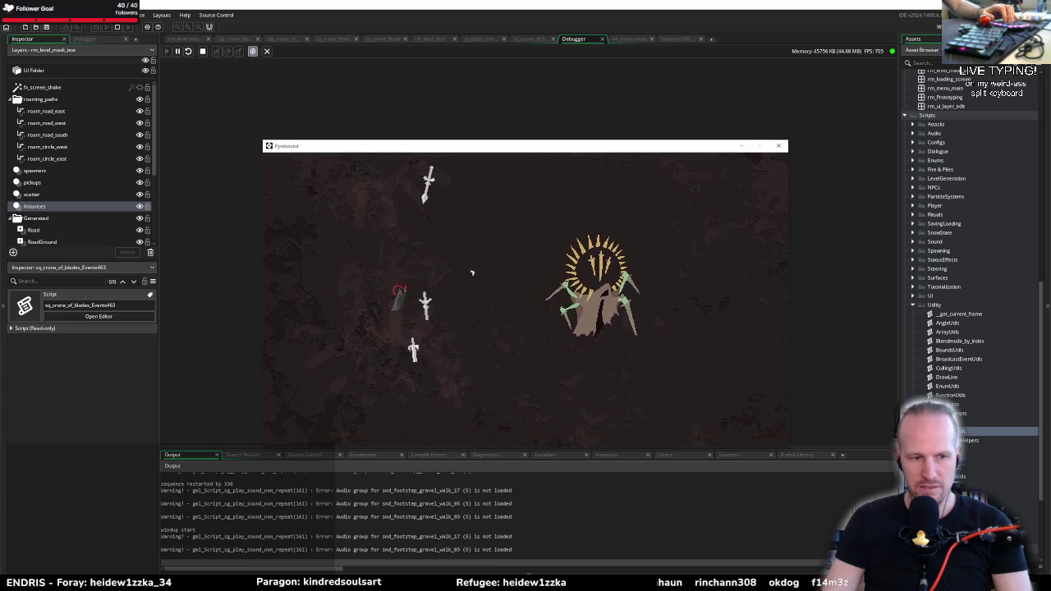
{"action": "key", "text": "d"}
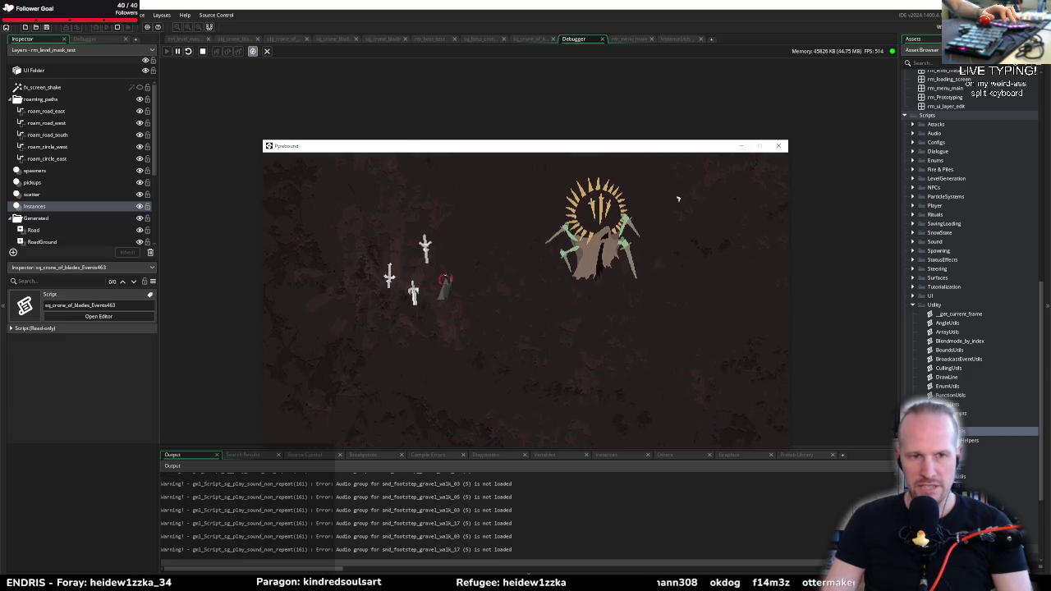
{"action": "key", "text": "w"}
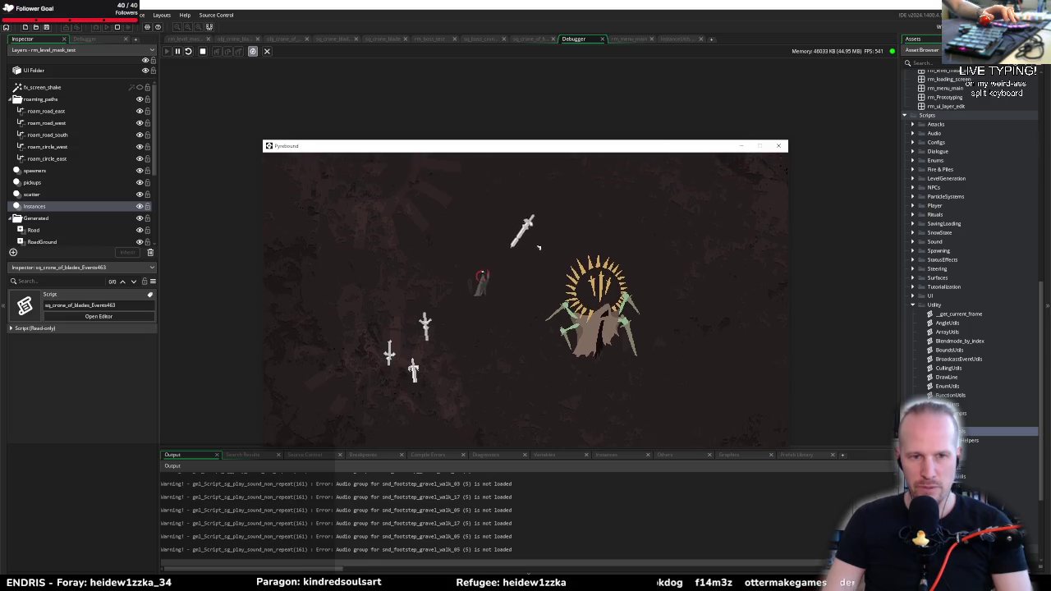
{"action": "left_click", "coordinate": [778, 145]}
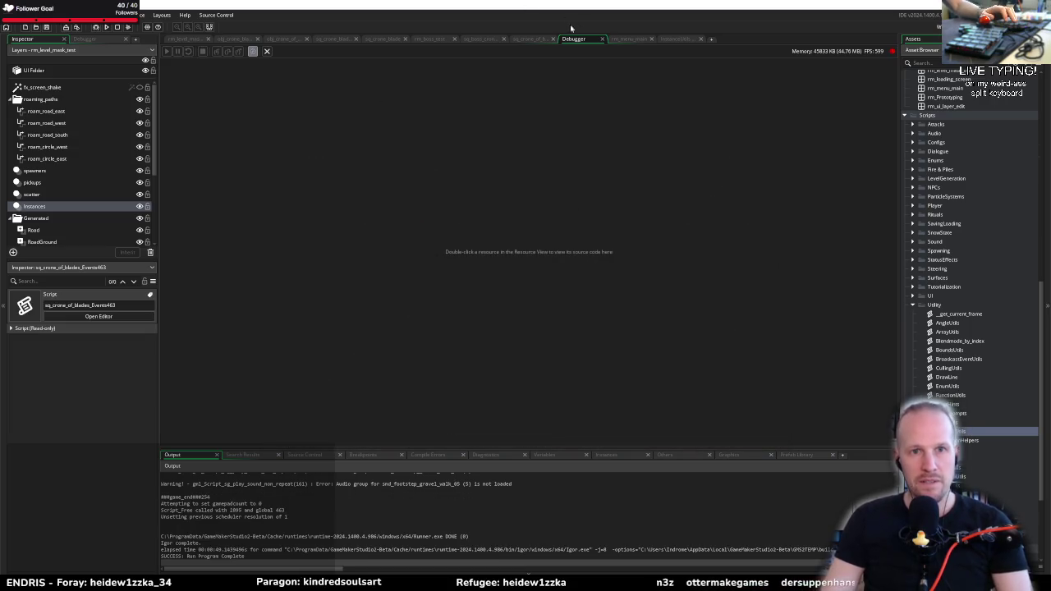
{"action": "left_click", "coordinate": [542, 39]}
Inspect the crone_restart message at 00:01:00 without changes, then rebuild and run with F6
{"action": "left_click", "coordinate": [483, 40]}
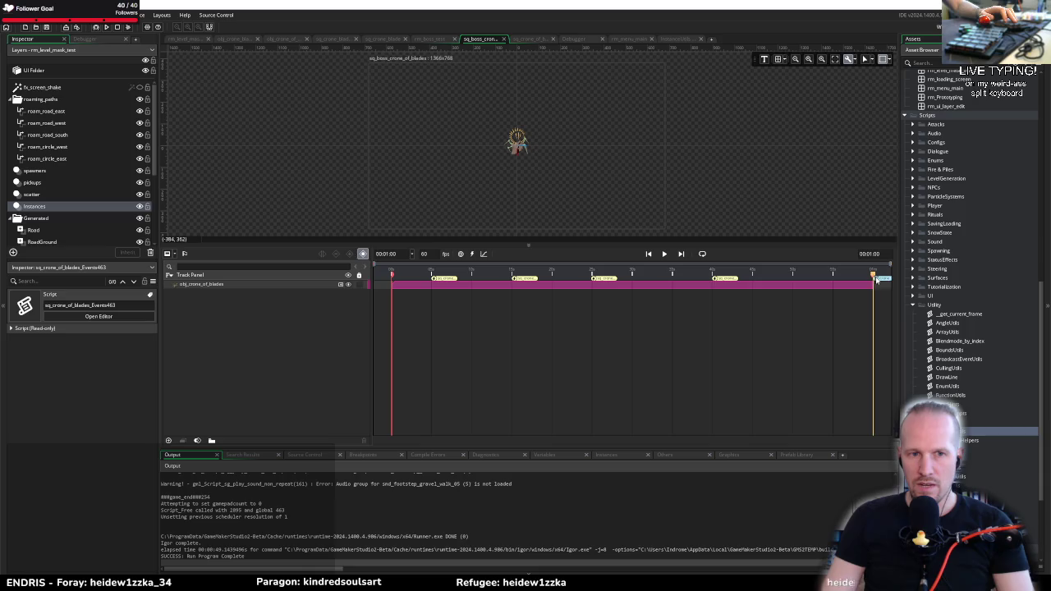
{"action": "double_click", "coordinate": [877, 280]}
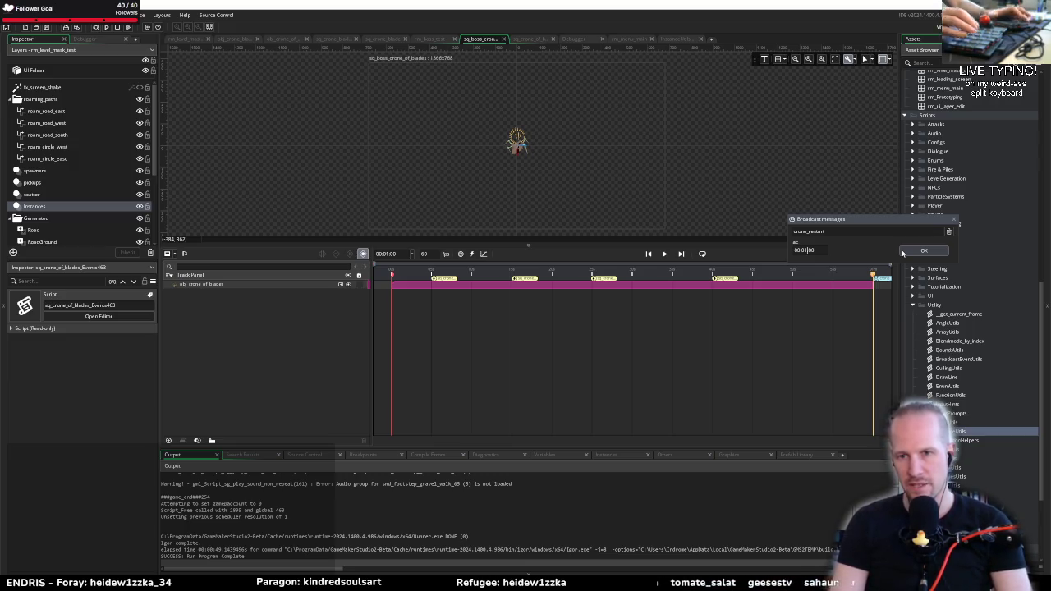
{"action": "left_click", "coordinate": [925, 252]}
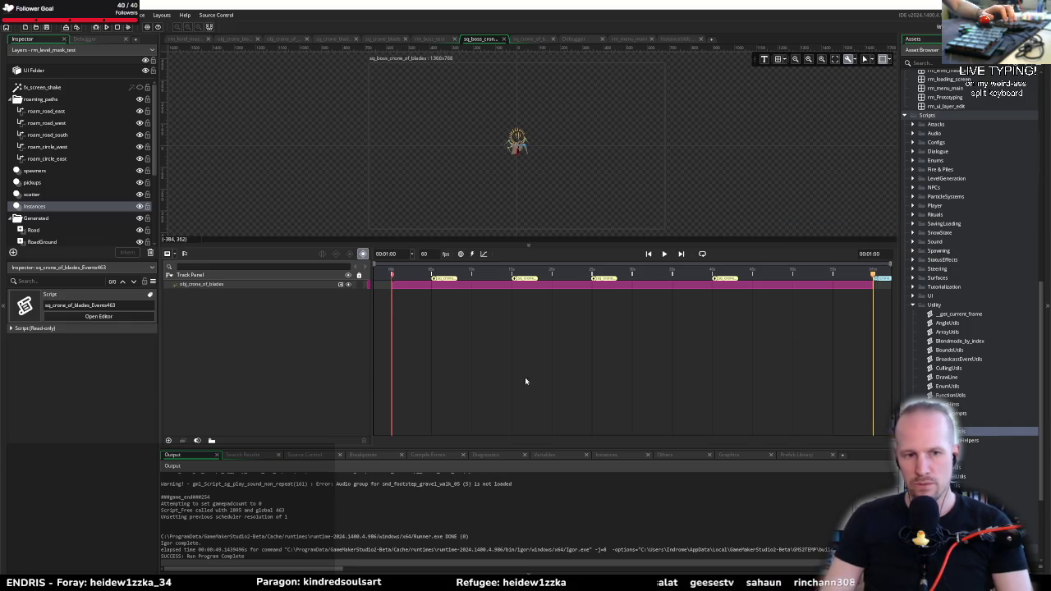
{"action": "key", "text": "F6"}
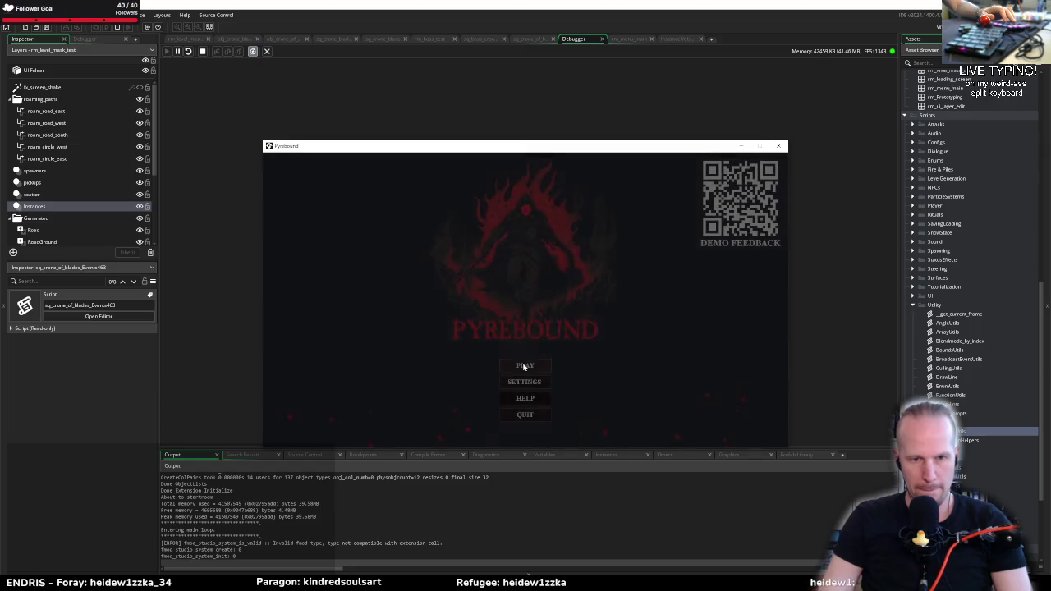
Enter the boss arena via PLAY and open the F1 debug overlay's Views list
{"action": "left_click", "coordinate": [525, 365]}
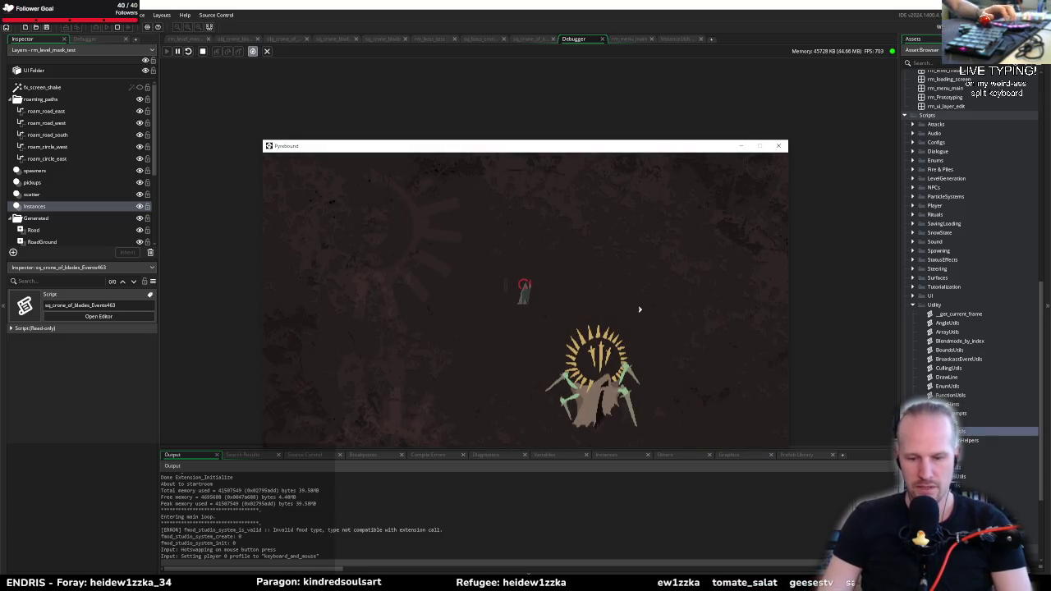
{"action": "key", "text": "F1"}
{"action": "left_click", "coordinate": [296, 156]}
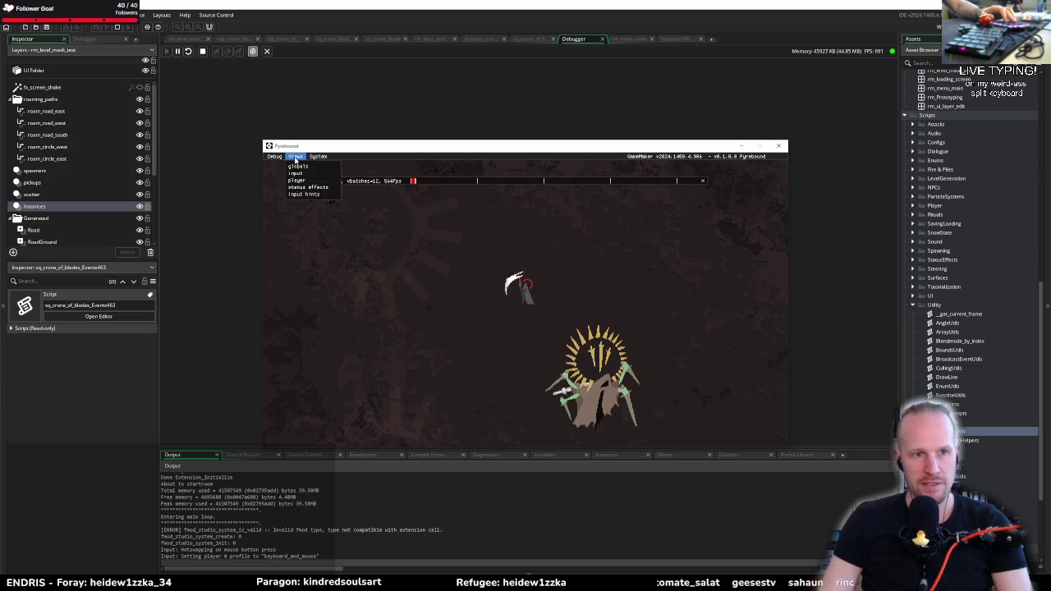
Show the globals, then player debug view with combat expanded, hide the overlay, fight, and stop
{"action": "left_click", "coordinate": [302, 166]}
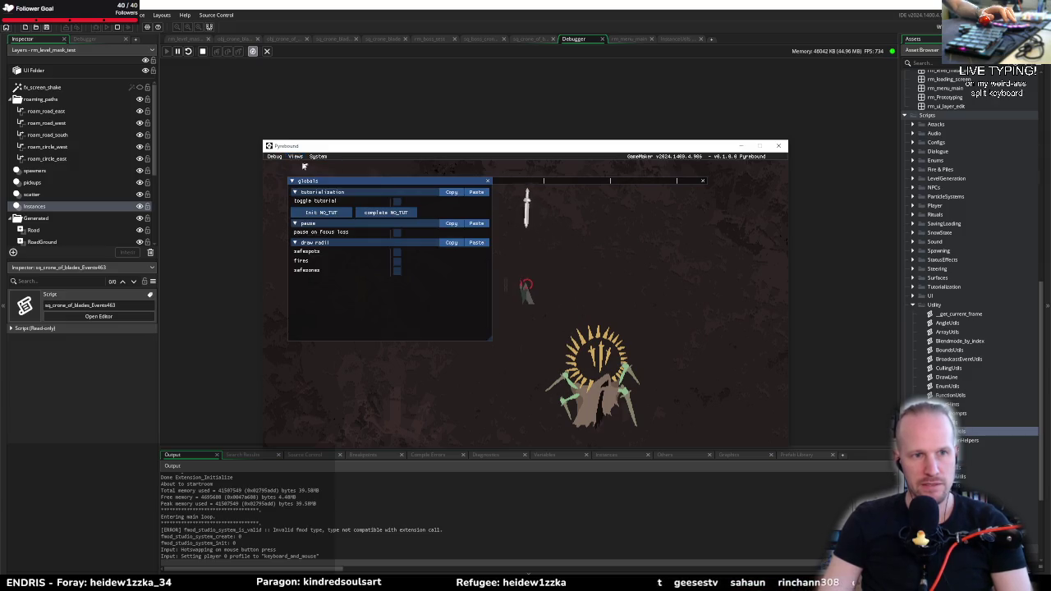
{"action": "left_click", "coordinate": [297, 157]}
{"action": "left_click", "coordinate": [304, 176]}
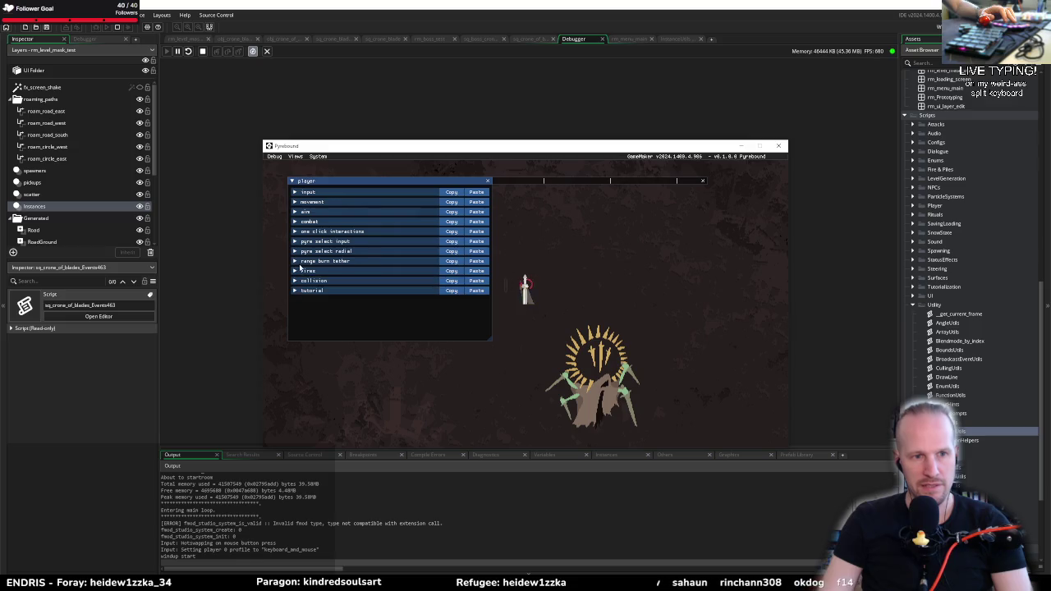
{"action": "left_click", "coordinate": [299, 222]}
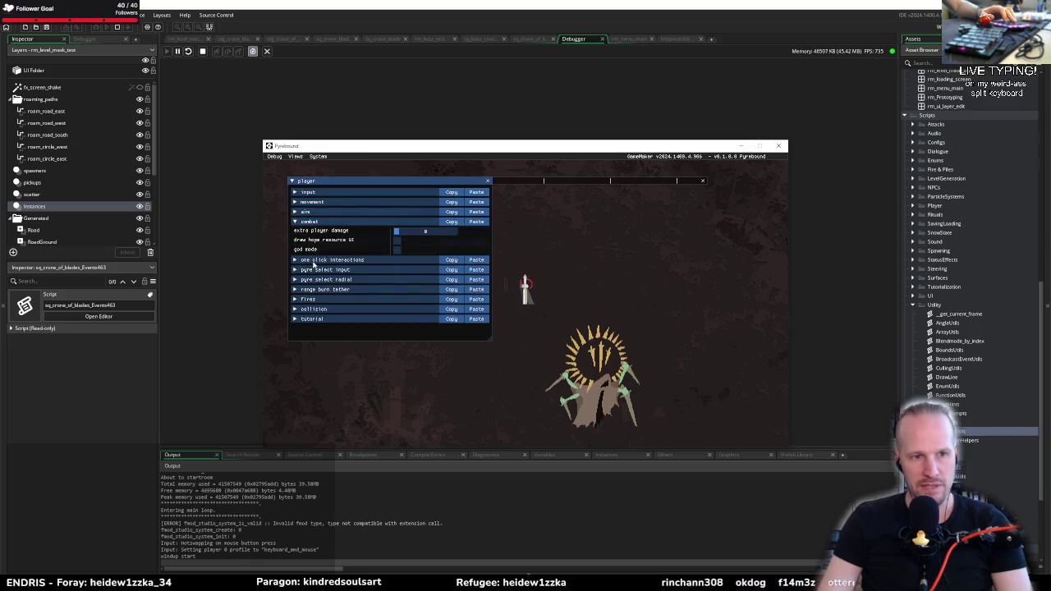
{"action": "key", "text": "F1"}
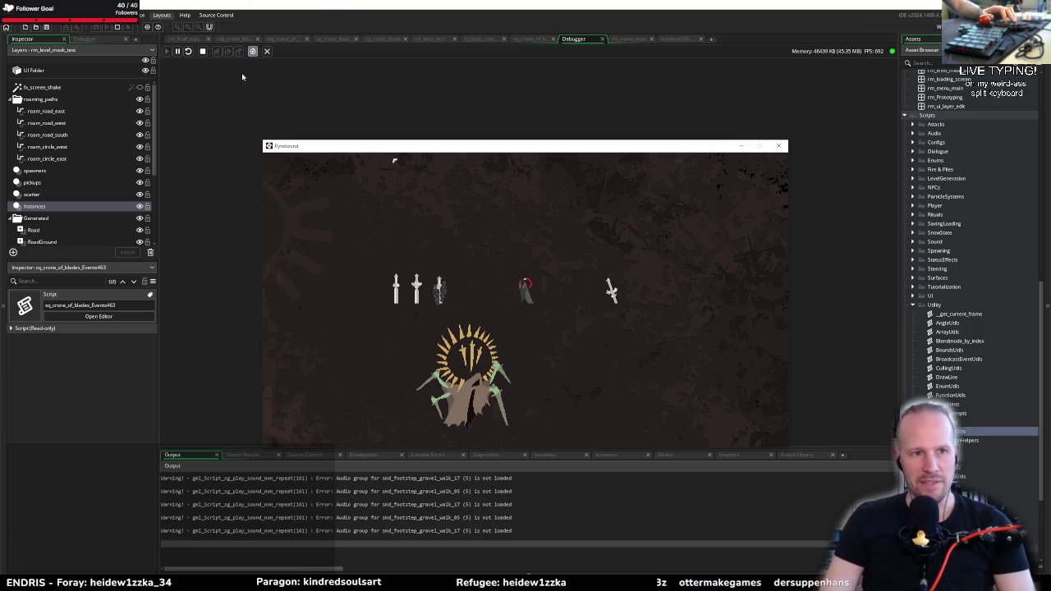
{"action": "left_click", "coordinate": [121, 29]}
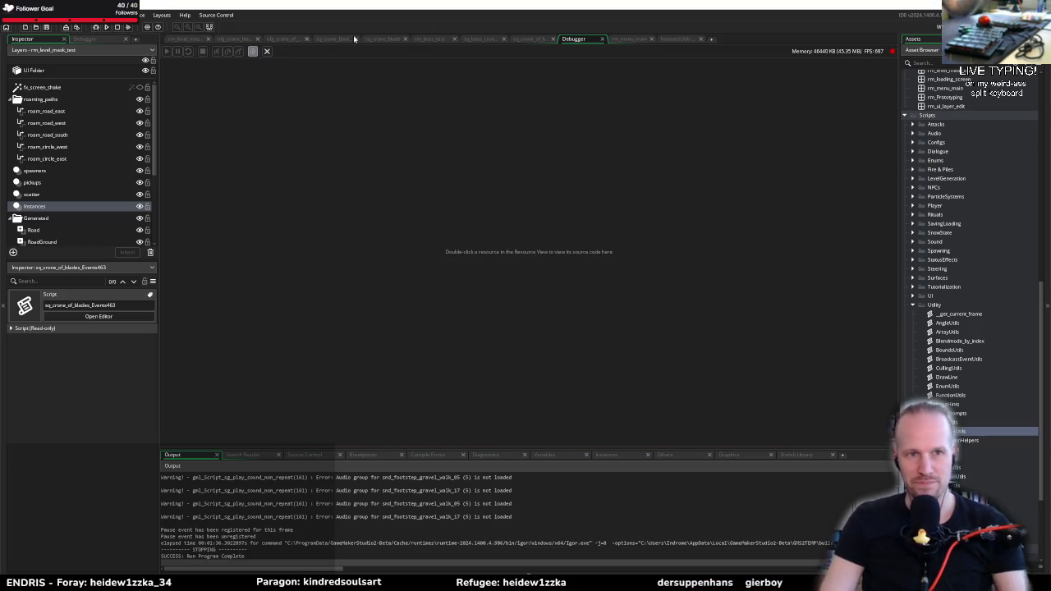
Move the crone_restart message toward the sequence end by editing its minutes and seconds
{"action": "left_click", "coordinate": [483, 38]}
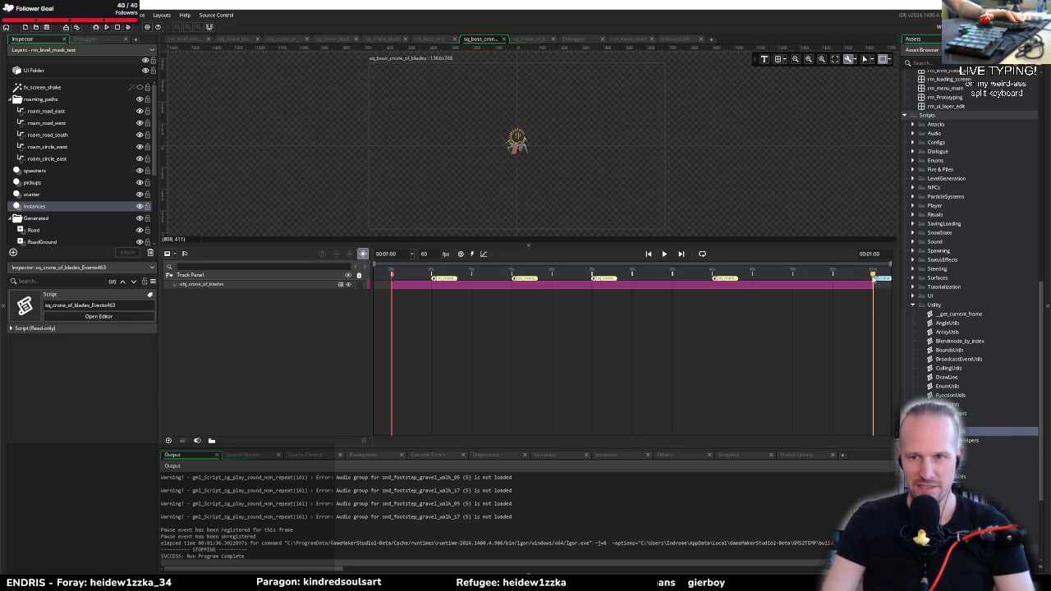
{"action": "double_click", "coordinate": [875, 279]}
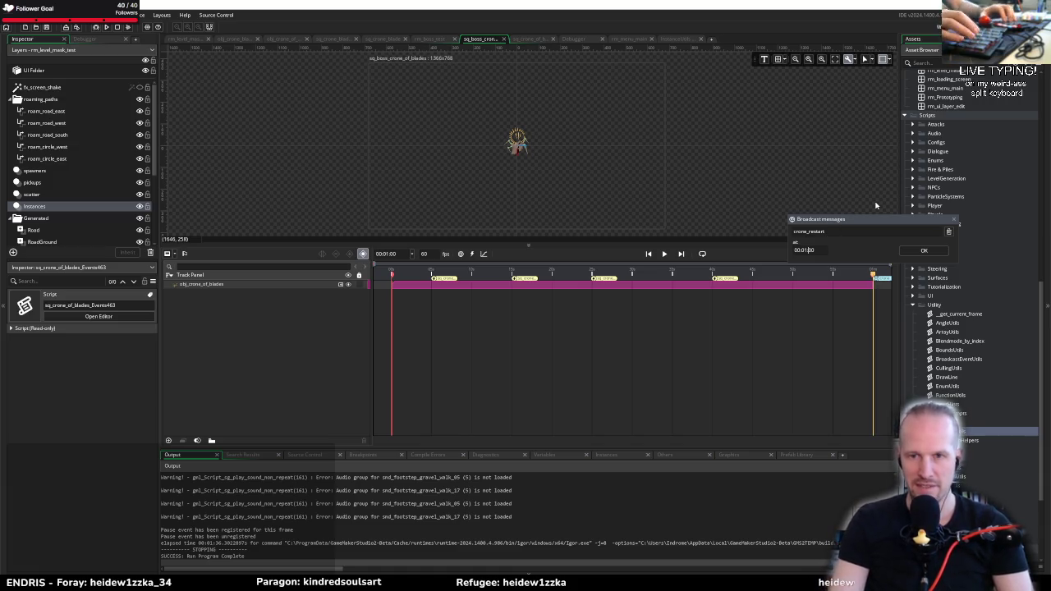
{"action": "key", "text": "BackSpace"}
{"action": "type", "text": "0"}
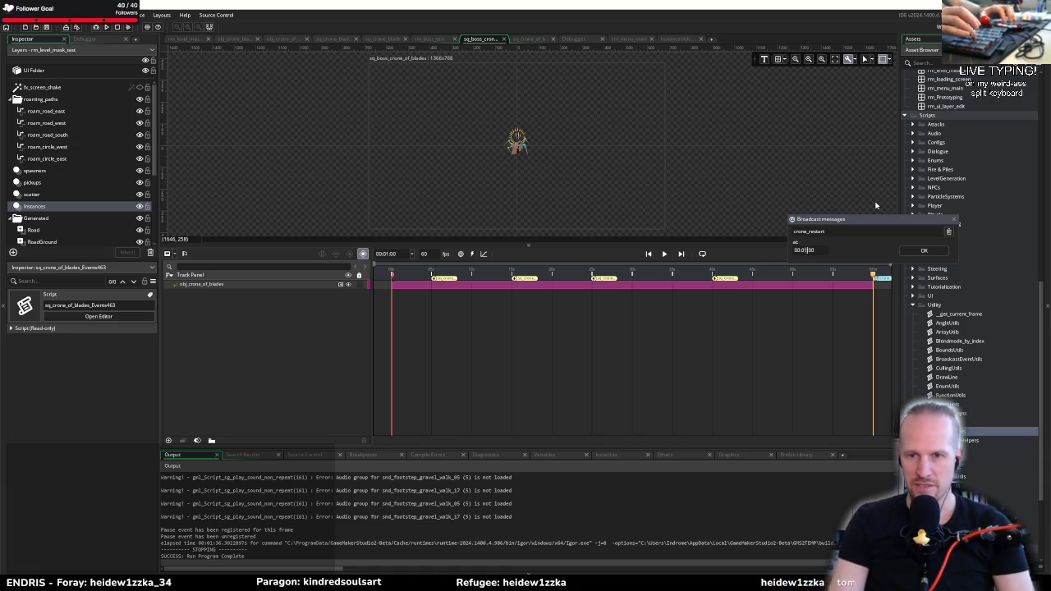
{"action": "key", "text": "BackSpace"}
{"action": "key", "text": "BackSpace"}
{"action": "type", "text": "599"}
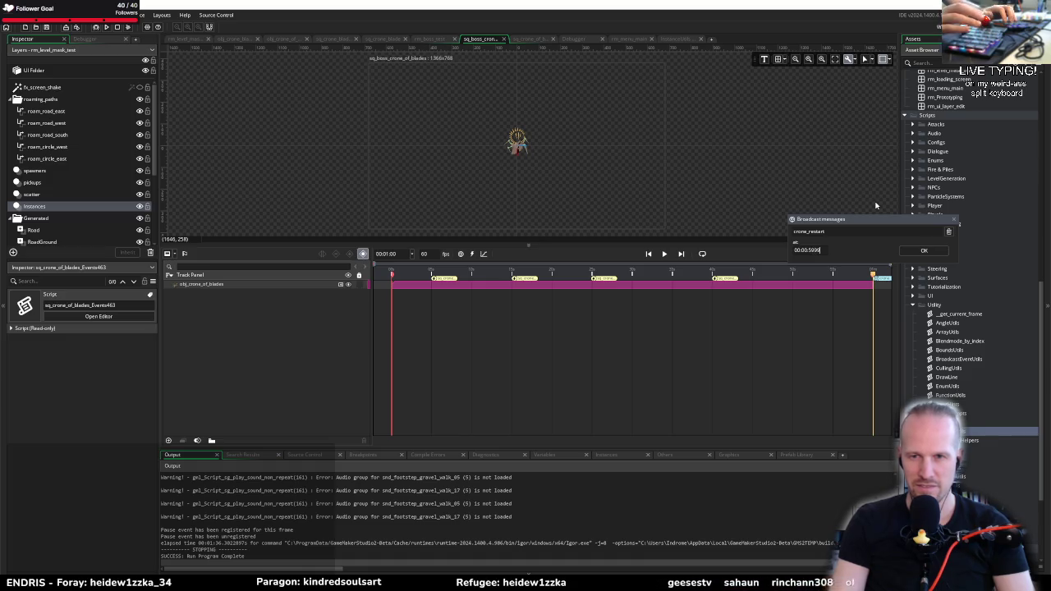
{"action": "key", "text": "Return"}
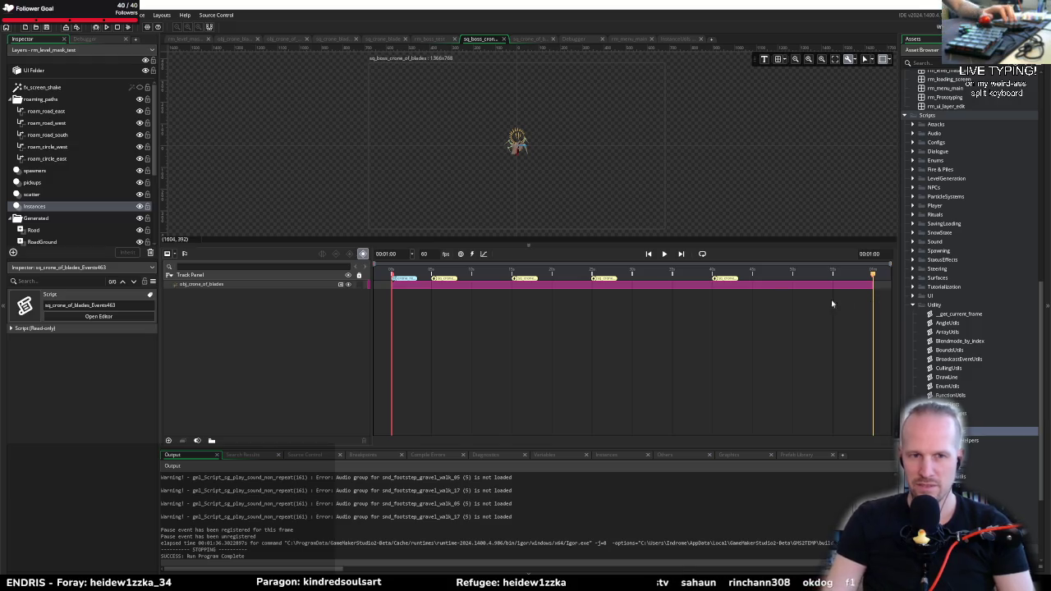
{"action": "double_click", "coordinate": [399, 280]}
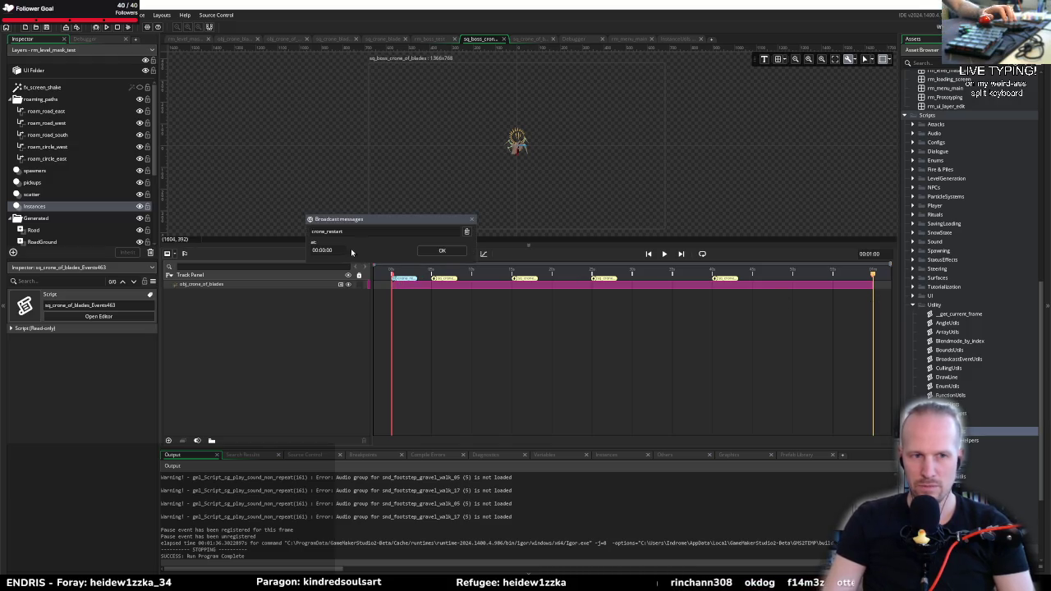
{"action": "type", "text": "59"}
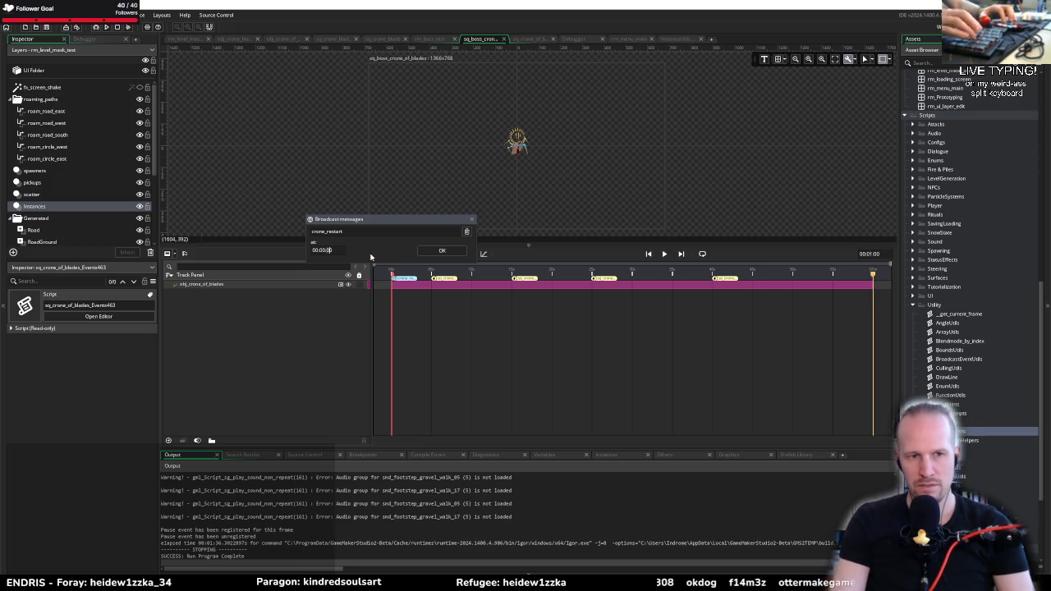
{"action": "key", "text": "Return"}
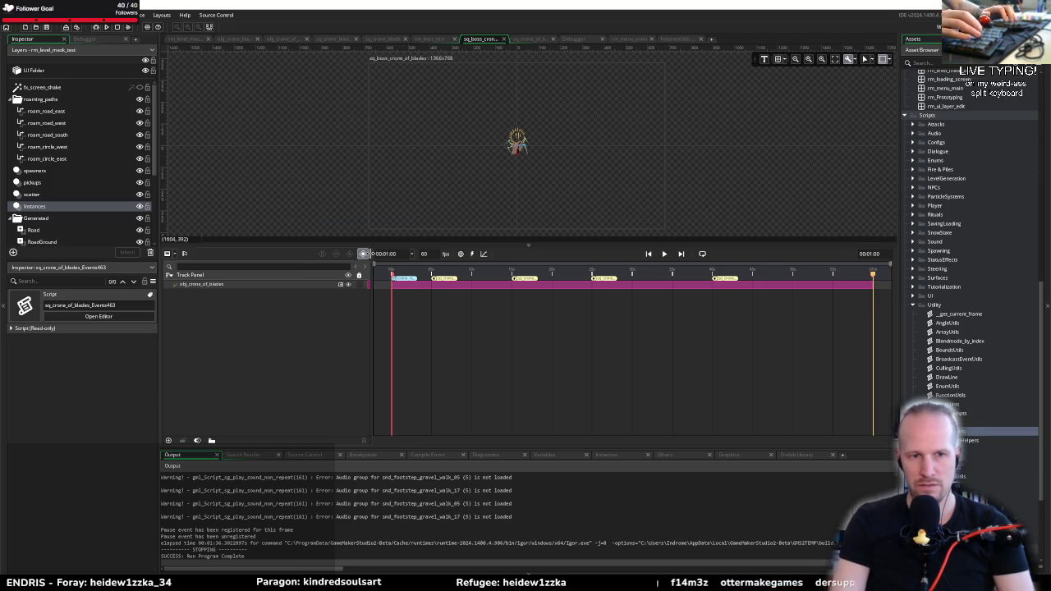
{"action": "double_click", "coordinate": [402, 281]}
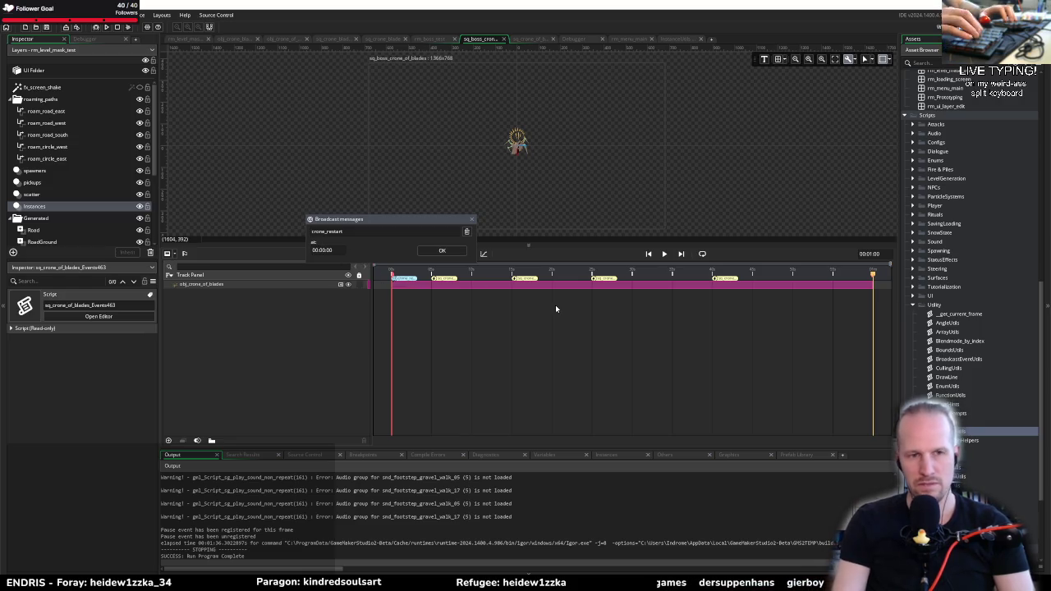
{"action": "type", "text": "59"}
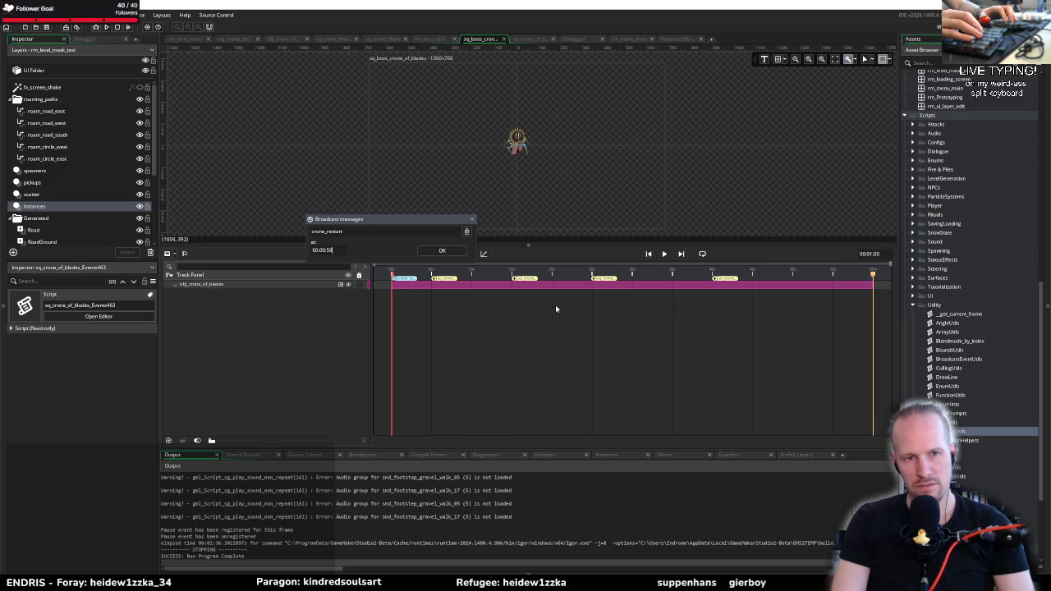
{"action": "key", "text": "Return"}
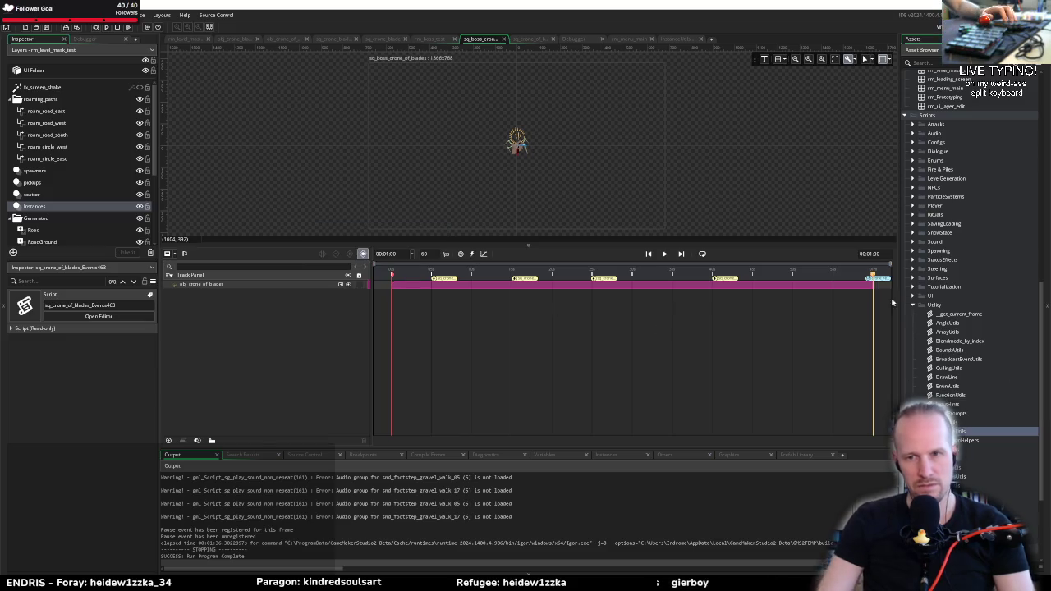
Set the crone_restart trigger time to 00:00:59.999, close the settings, and launch a debug run
{"action": "double_click", "coordinate": [881, 282]}
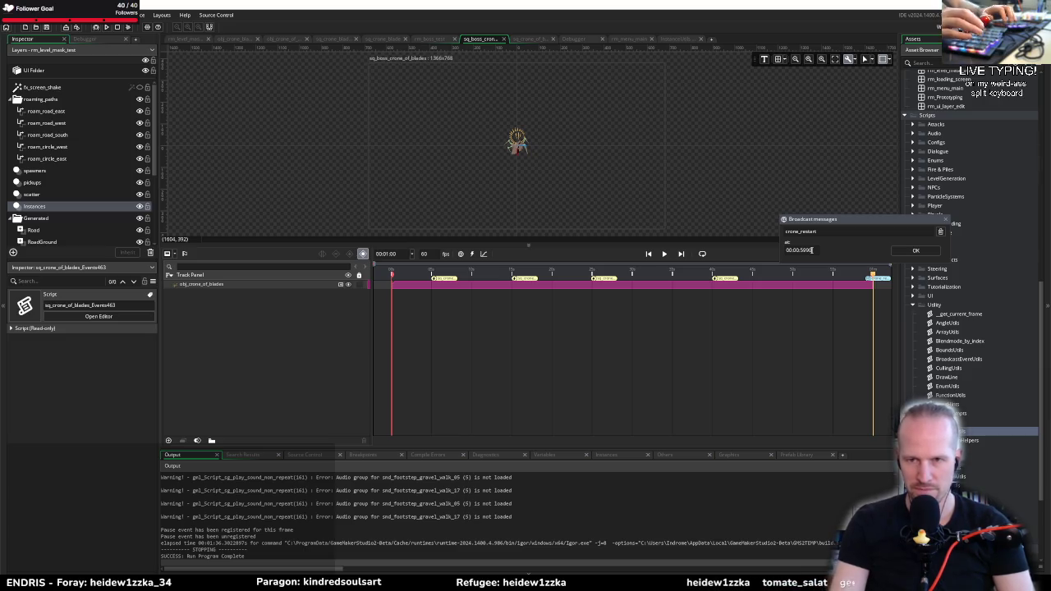
{"action": "key", "text": "Return"}
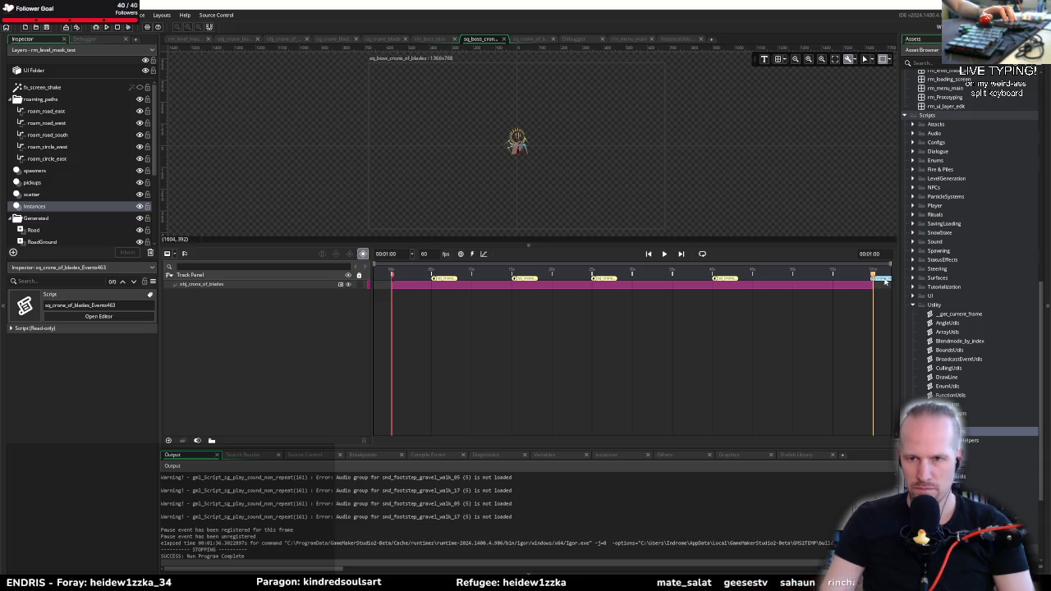
{"action": "double_click", "coordinate": [884, 280]}
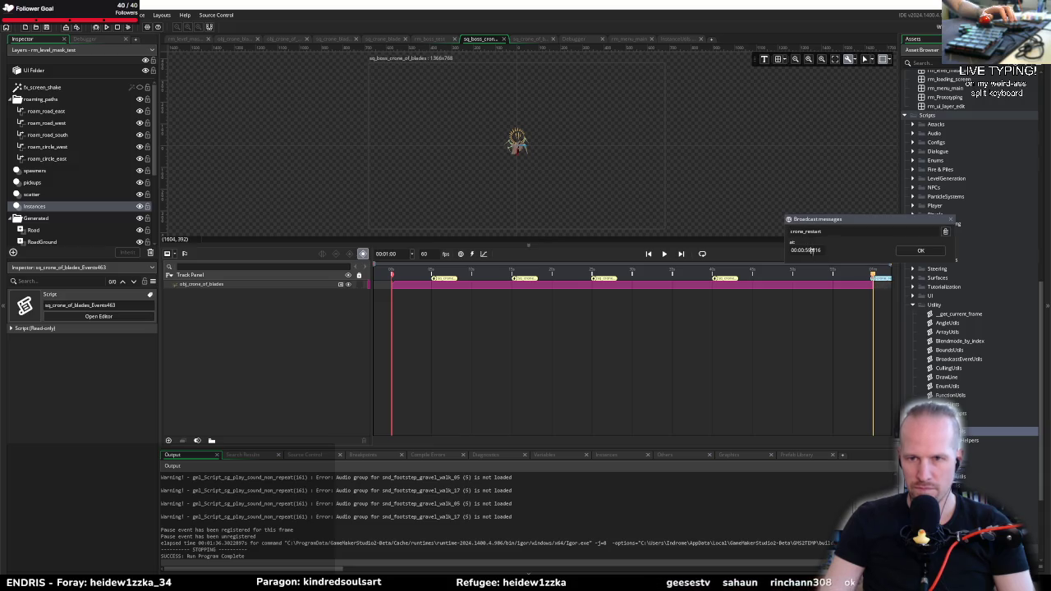
{"action": "key", "text": "Tab"}
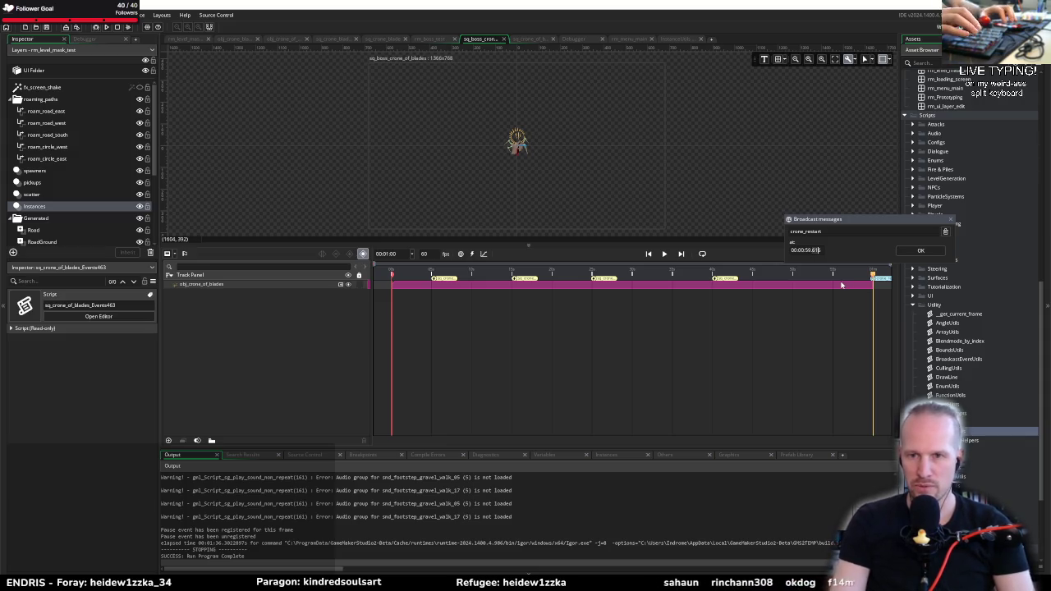
{"action": "key", "text": "BackSpace"}
{"action": "type", "text": "8"}
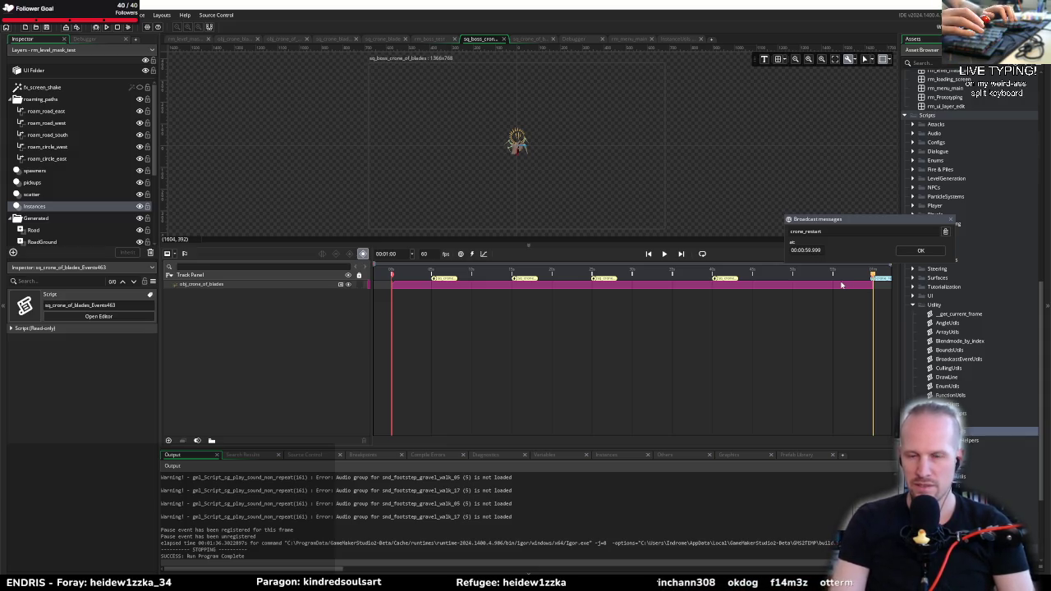
{"action": "key", "text": "Return"}
{"action": "double_click", "coordinate": [883, 280]}
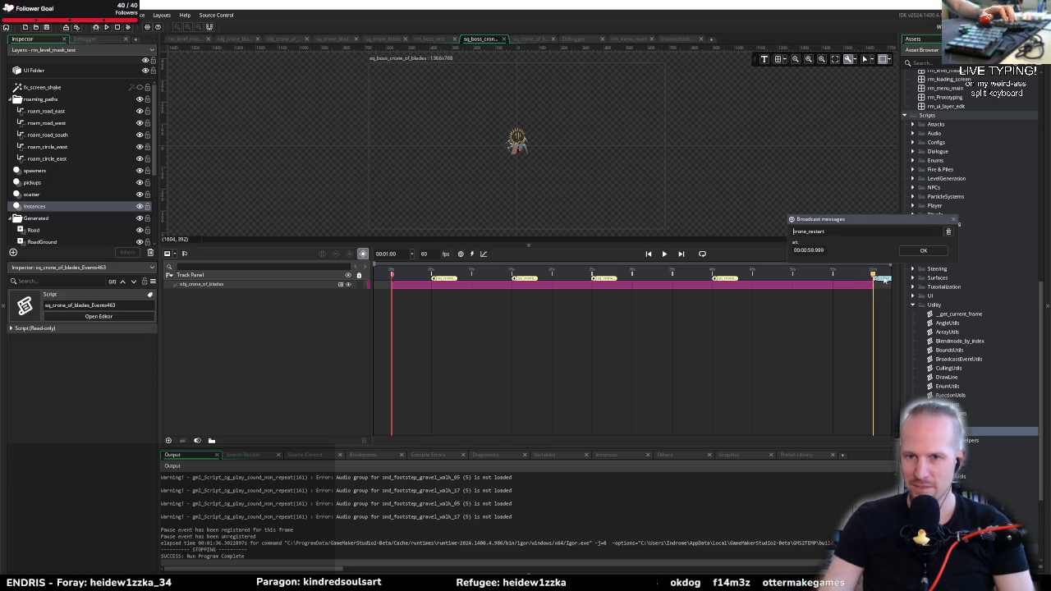
{"action": "left_click", "coordinate": [922, 251]}
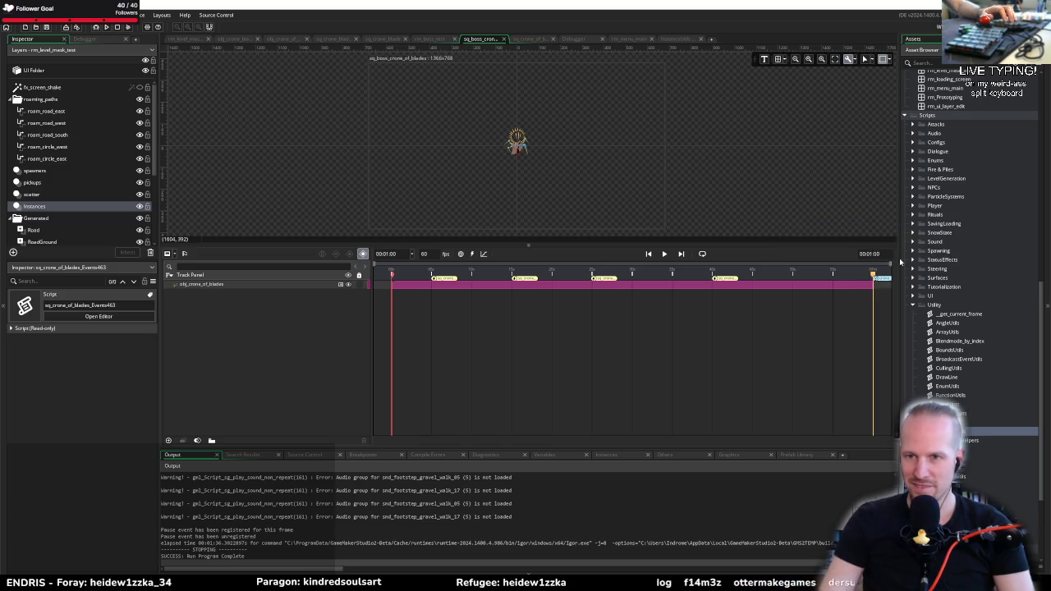
{"action": "left_click", "coordinate": [103, 27]}
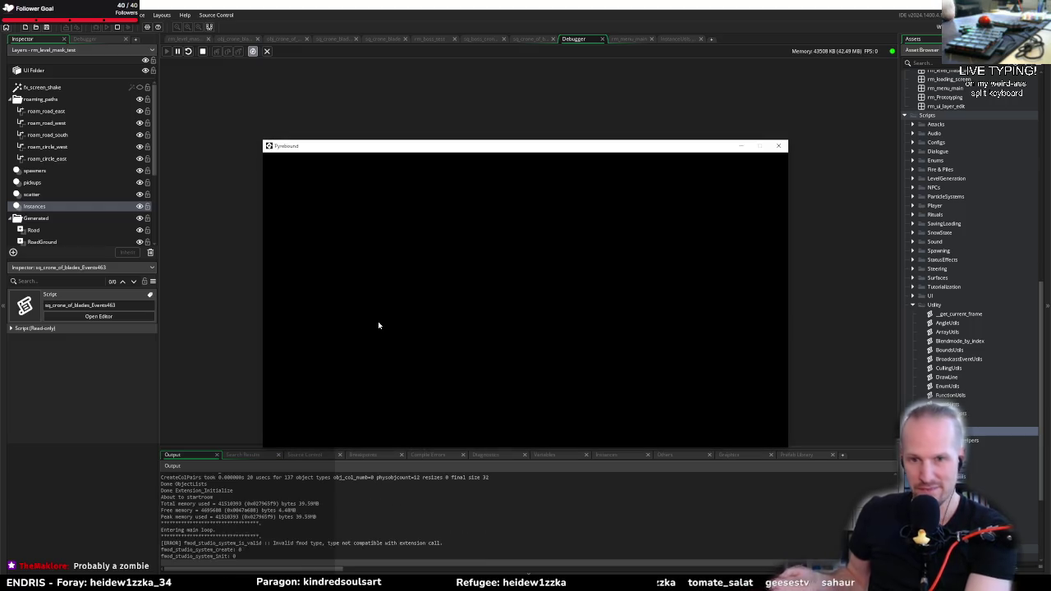
Start from PLAY, walk the player left into the crone fight, then close the game
{"action": "left_click", "coordinate": [522, 365]}
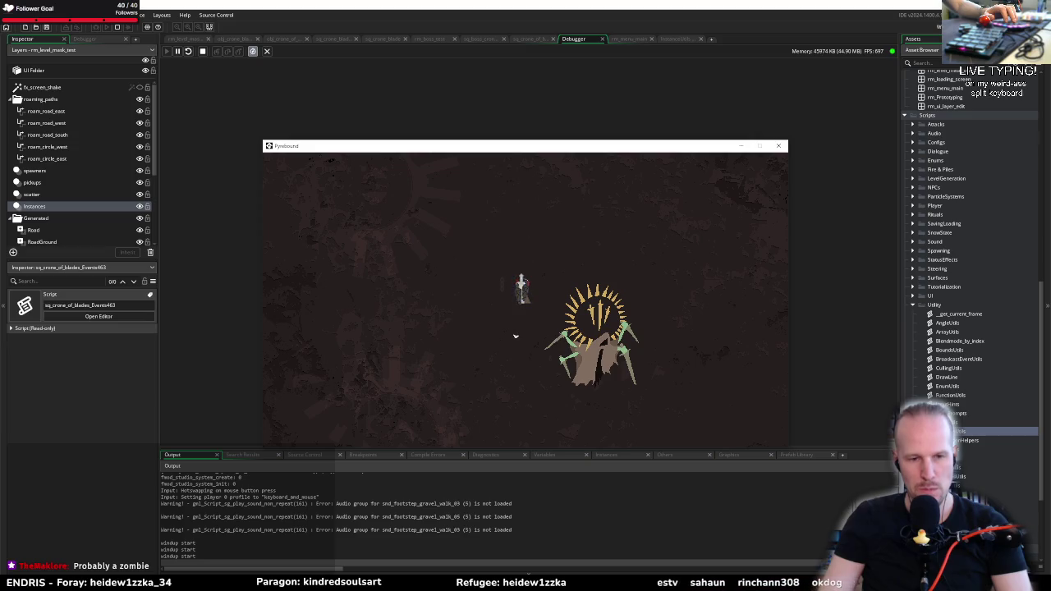
{"action": "key", "text": "a"}
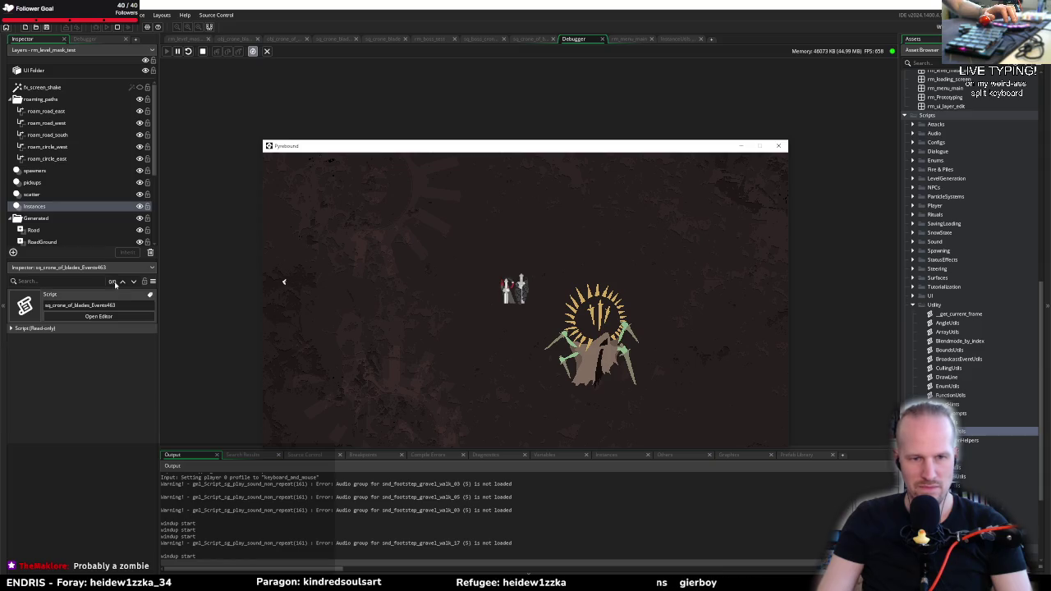
{"action": "key", "text": "a"}
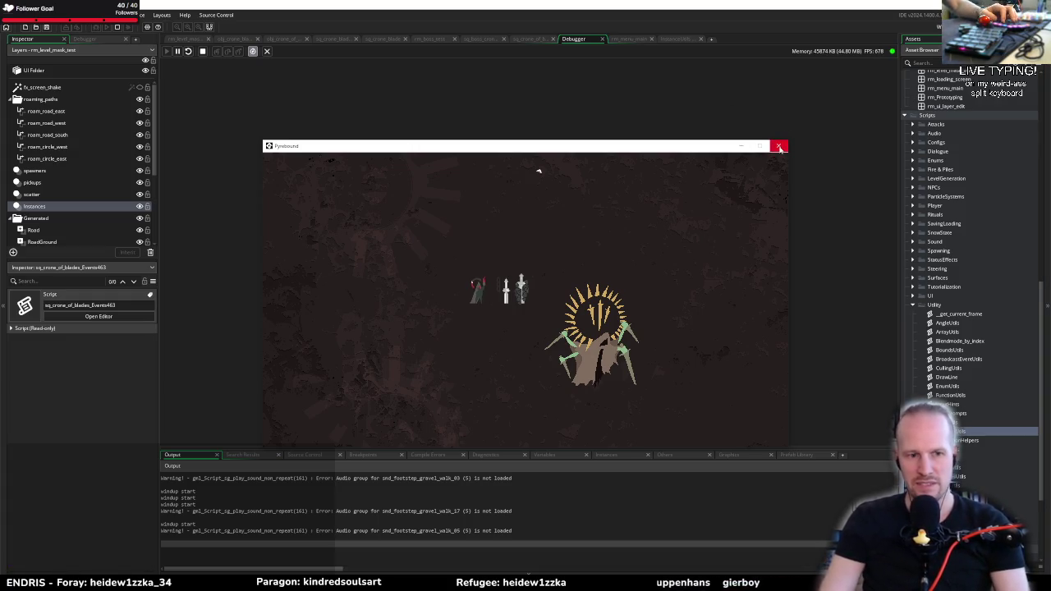
{"action": "left_click", "coordinate": [781, 147]}
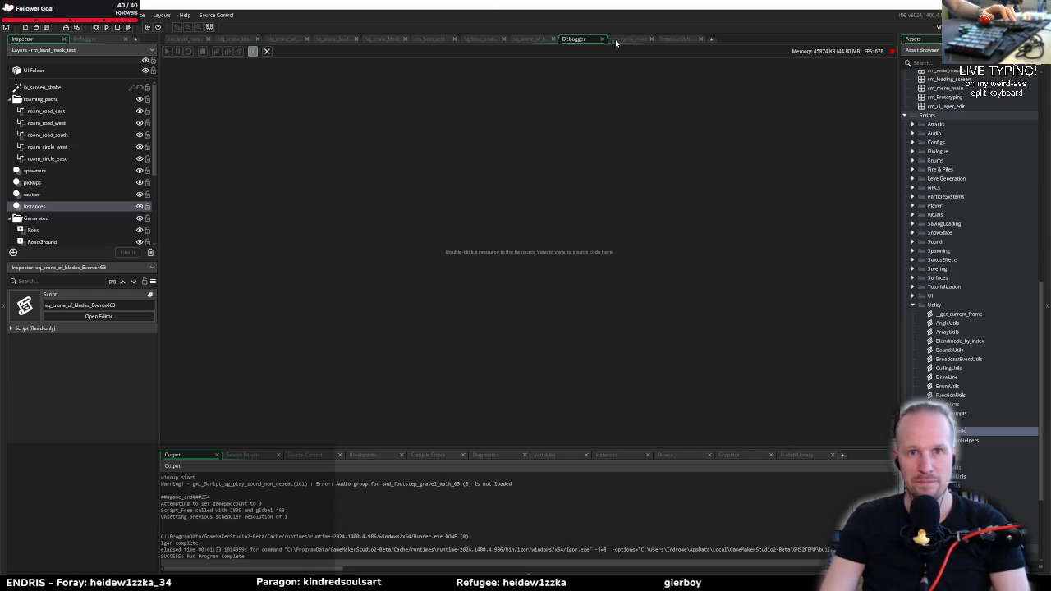
Confirm the crone_restart broadcast at 00:00:59.999 in sq_boss_crone_of_blades and launch a debug build
{"action": "left_click", "coordinate": [344, 39]}
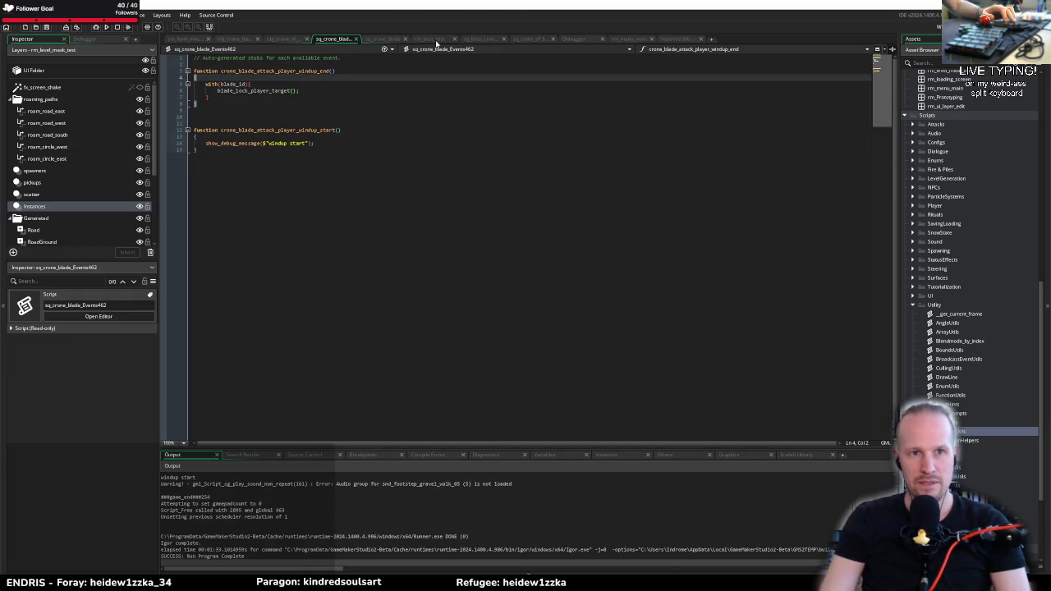
{"action": "left_click", "coordinate": [486, 39]}
{"action": "double_click", "coordinate": [883, 280]}
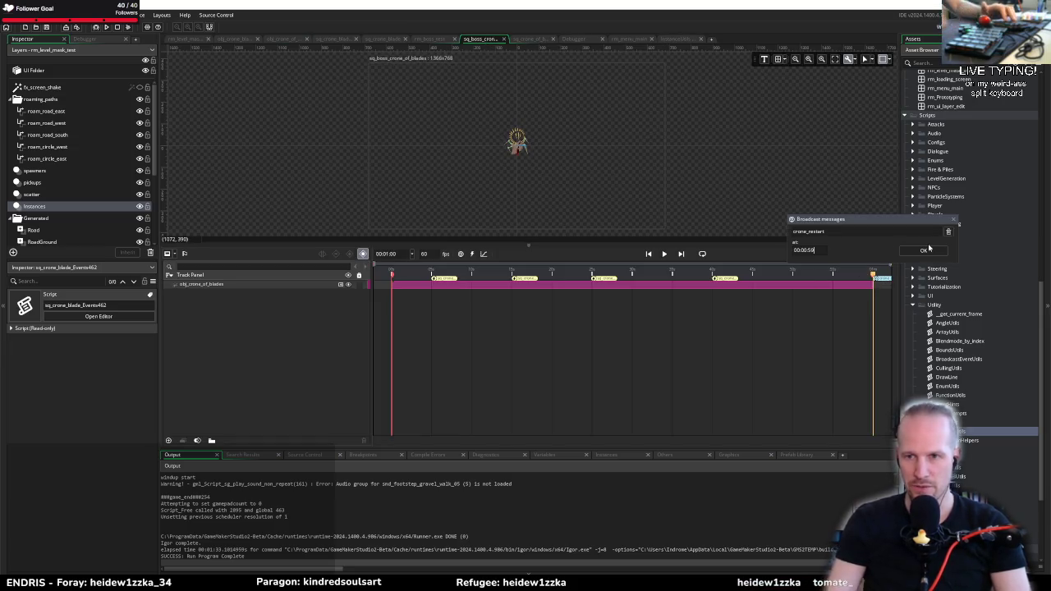
{"action": "left_click", "coordinate": [923, 250]}
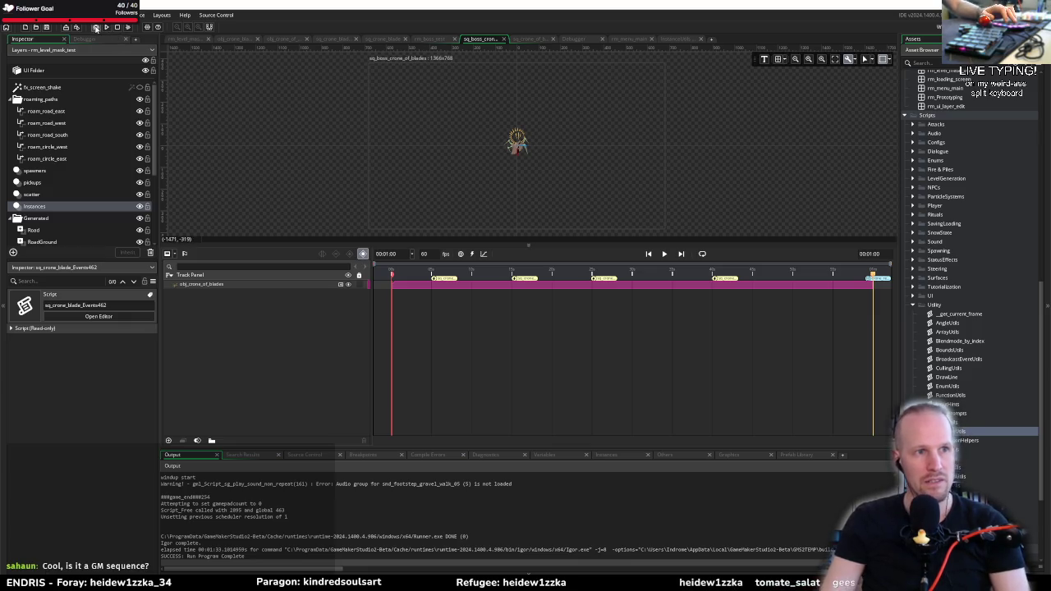
{"action": "left_click", "coordinate": [96, 28]}
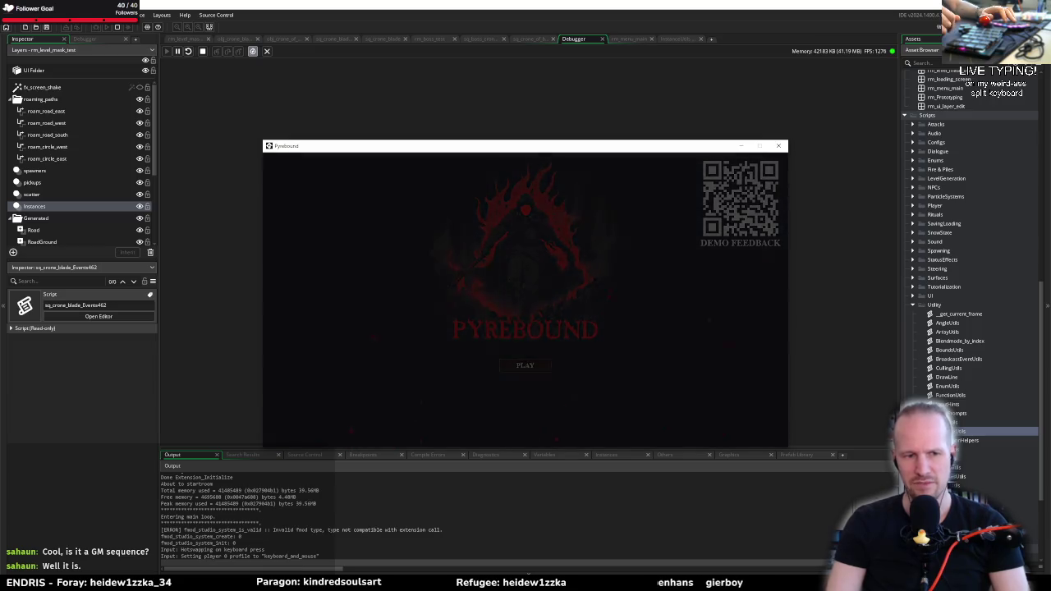
Start Pyrebound from the title screen, walk toward the crone boss and recall the sword
{"action": "key", "text": "Return"}
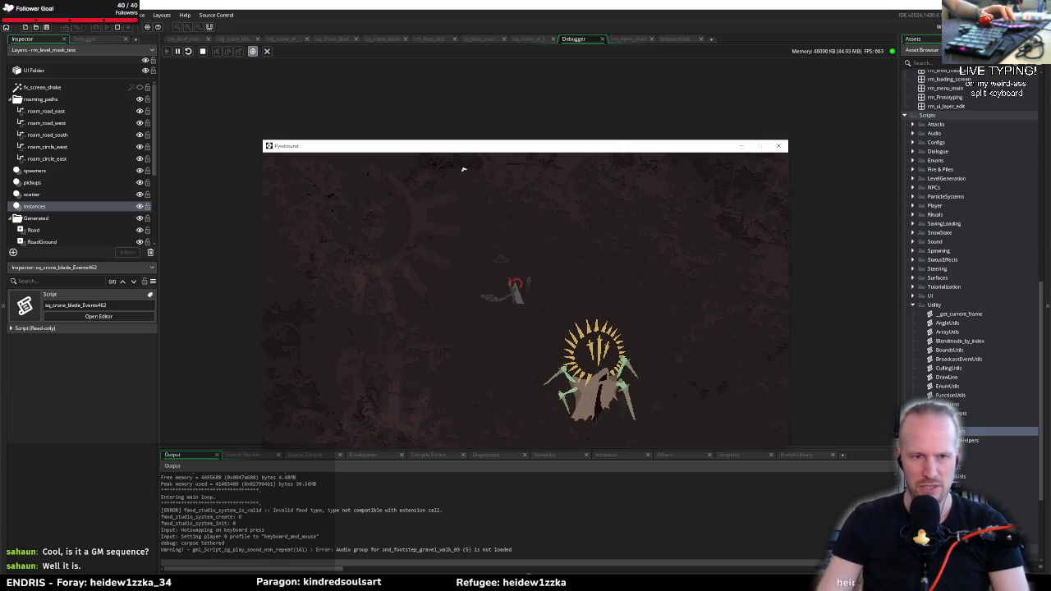
{"action": "key", "text": "d"}
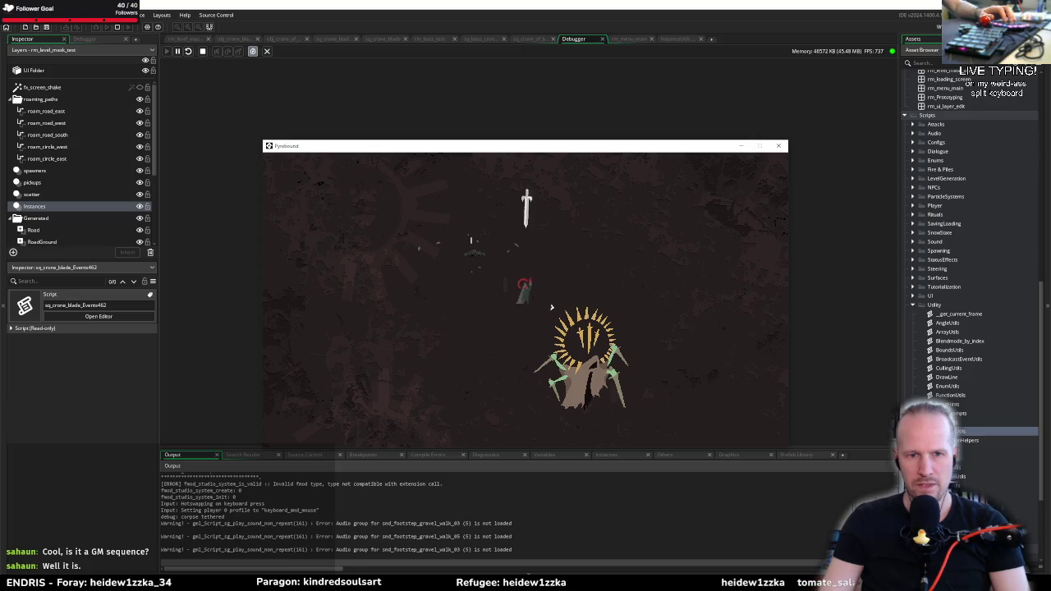
{"action": "key", "text": "a"}
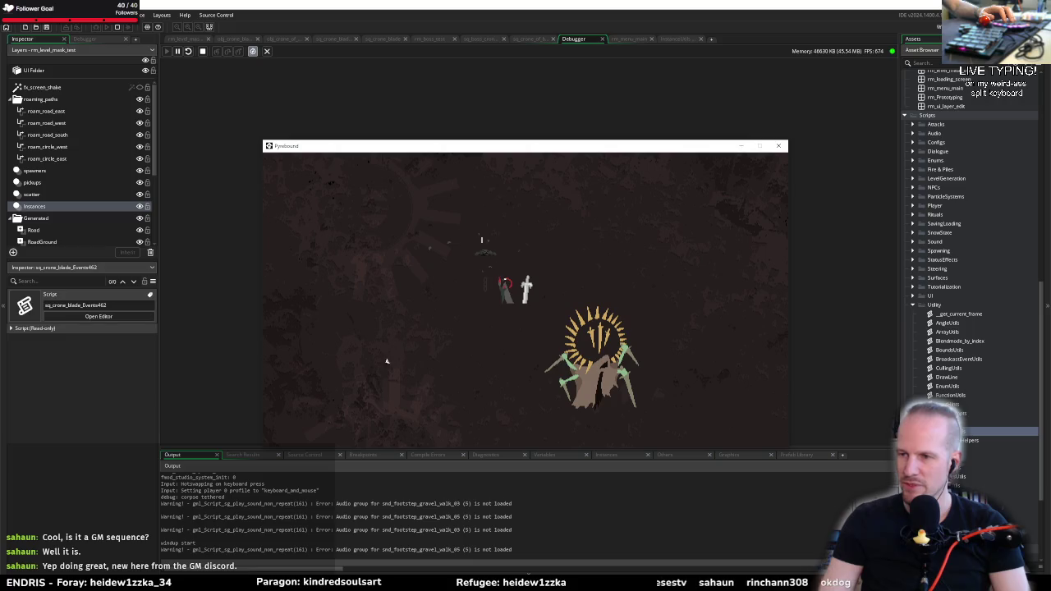
{"action": "left_click", "coordinate": [543, 288]}
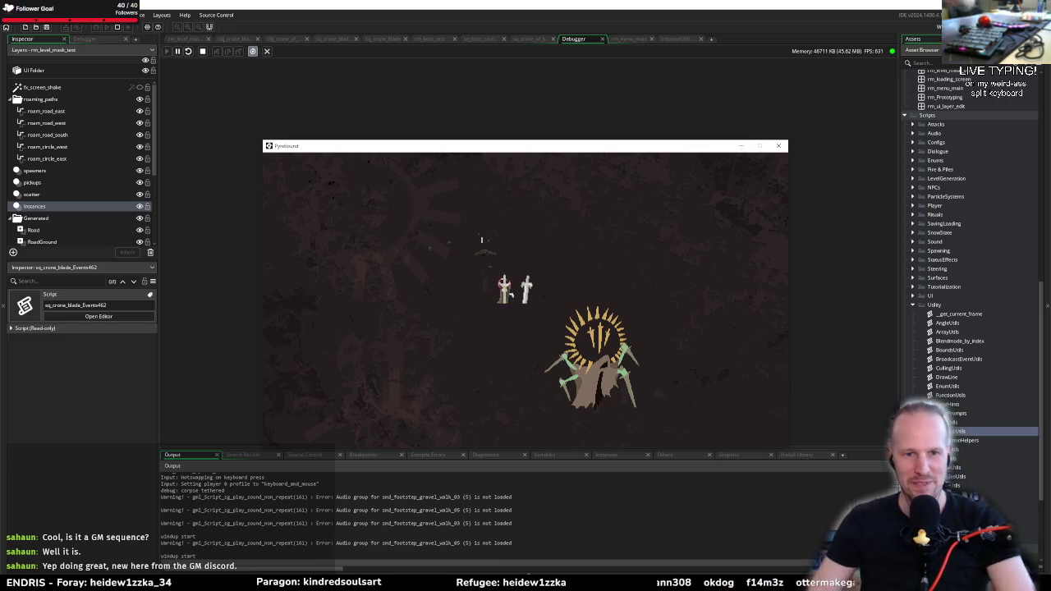
{"action": "key", "text": "a"}
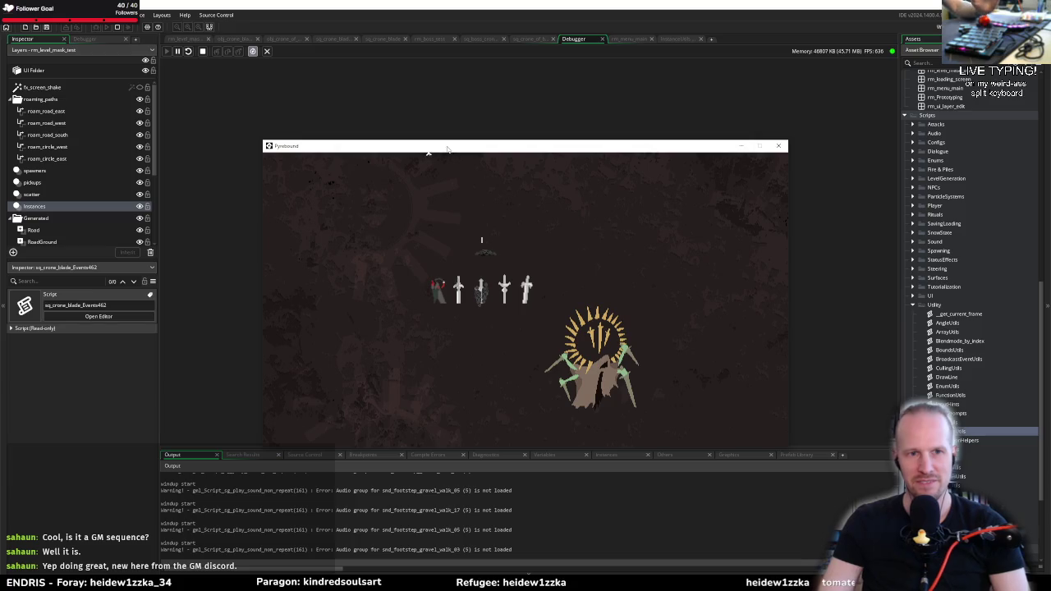
Raise the game window and walk the player around the crone boss arena
{"action": "left_click_drag", "start_coordinate": [493, 146], "coordinate": [490, 100]}
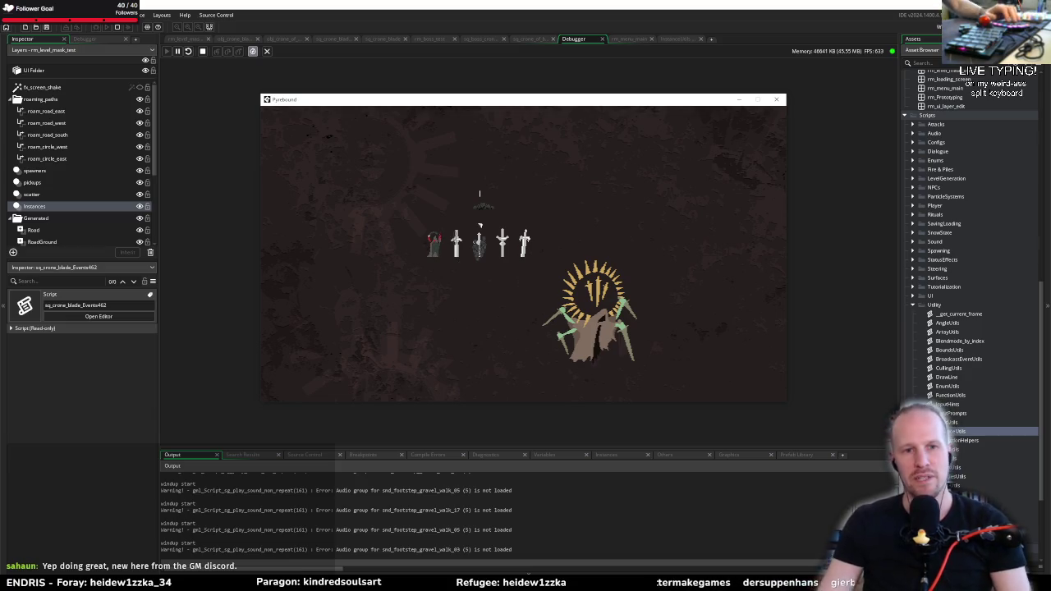
{"action": "key", "text": "s"}
{"action": "key", "text": "d"}
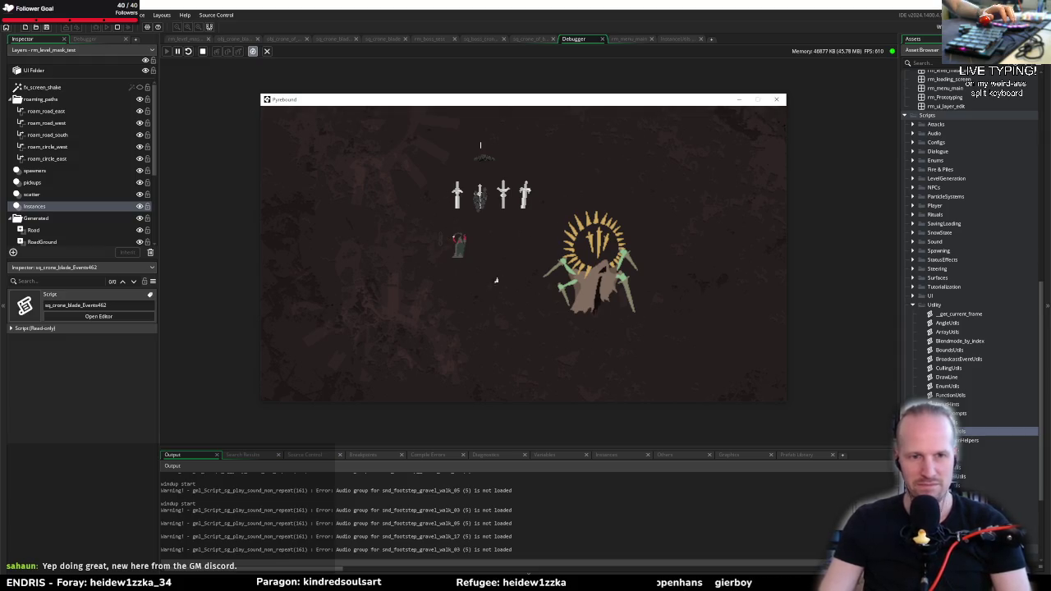
{"action": "key", "text": "w"}
{"action": "key", "text": "a"}
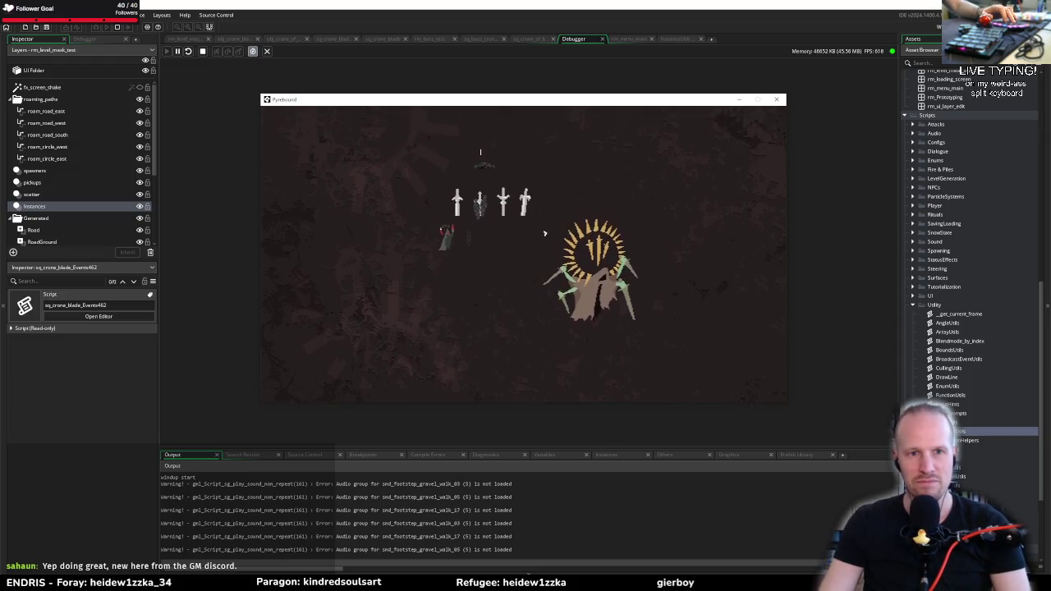
{"action": "key", "text": "s"}
{"action": "key", "text": "d"}
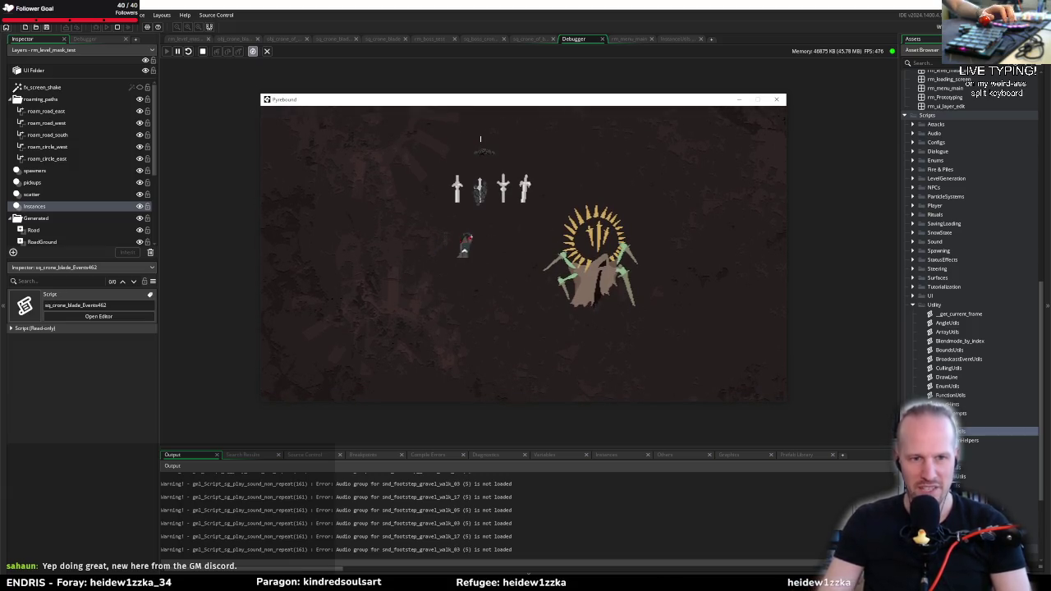
Tether the nearby corpse to the player, keep circling the boss, and bring up an enemy's link options
{"action": "key", "text": "s"}
{"action": "key", "text": "e"}
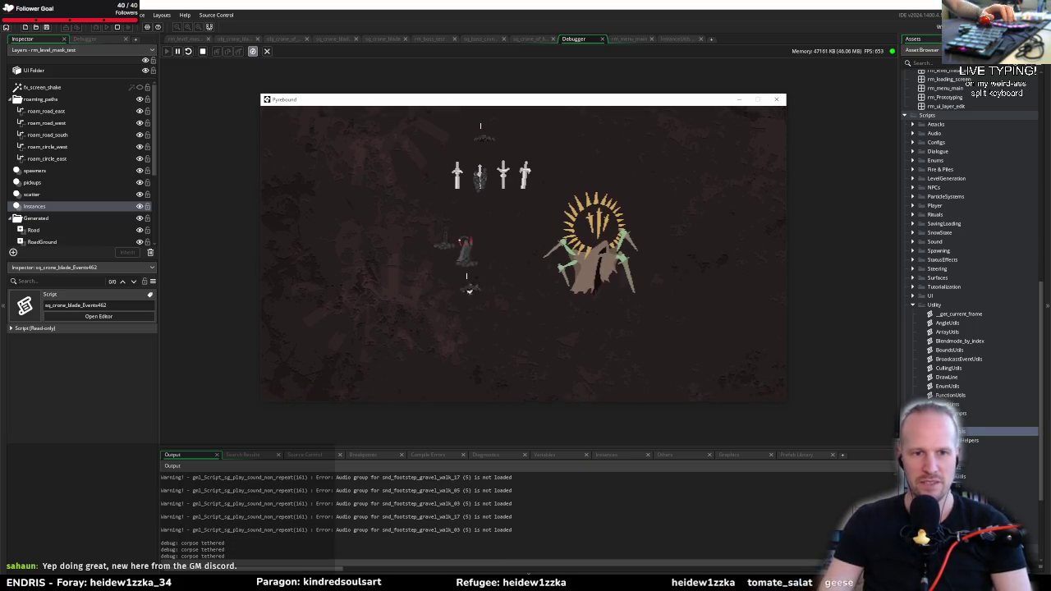
{"action": "key", "text": "s"}
{"action": "key", "text": "e"}
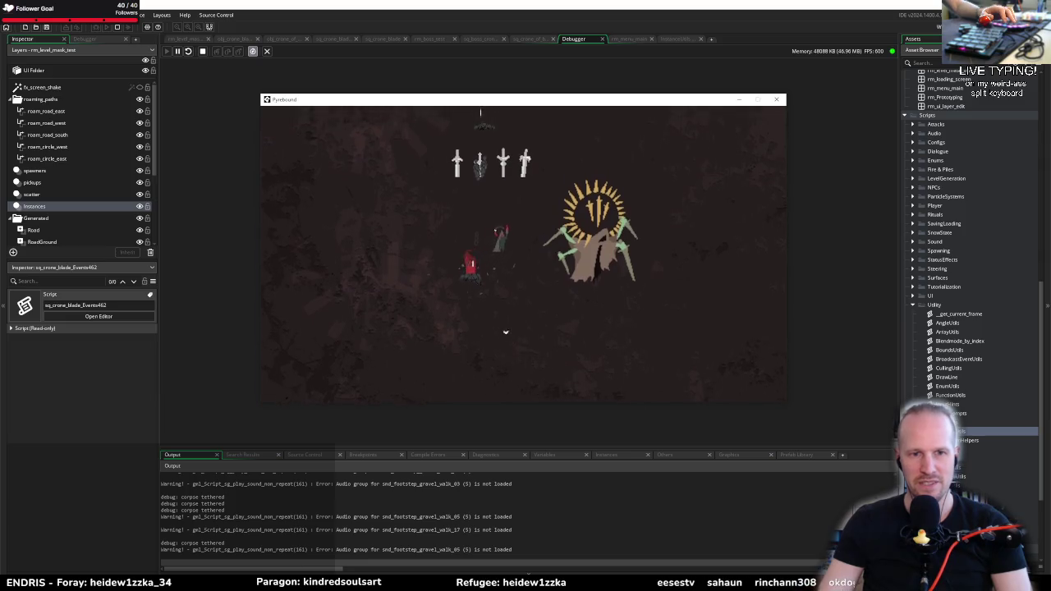
{"action": "key", "text": "s"}
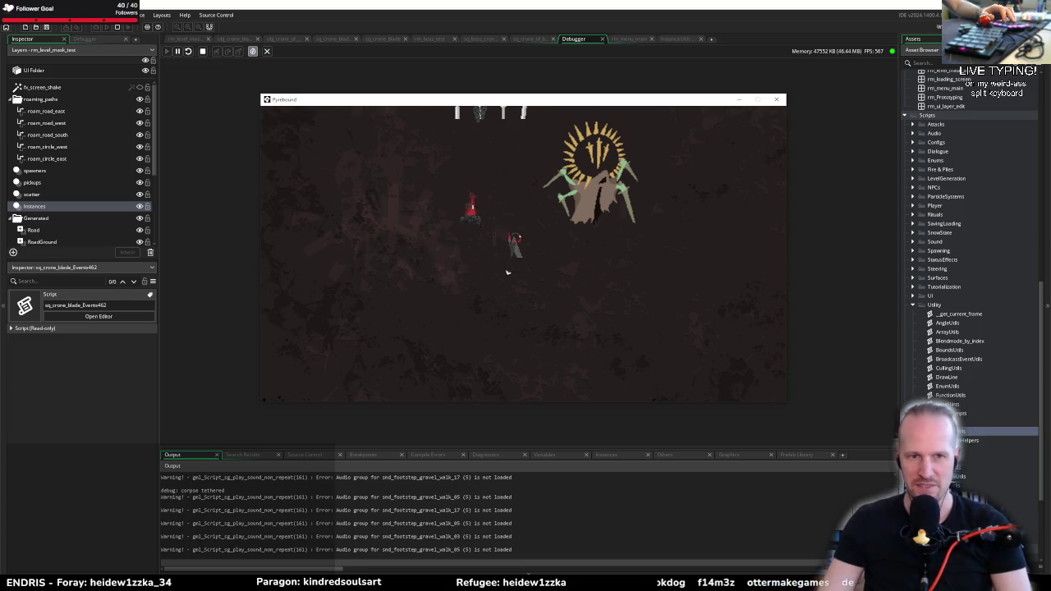
{"action": "key", "text": "w"}
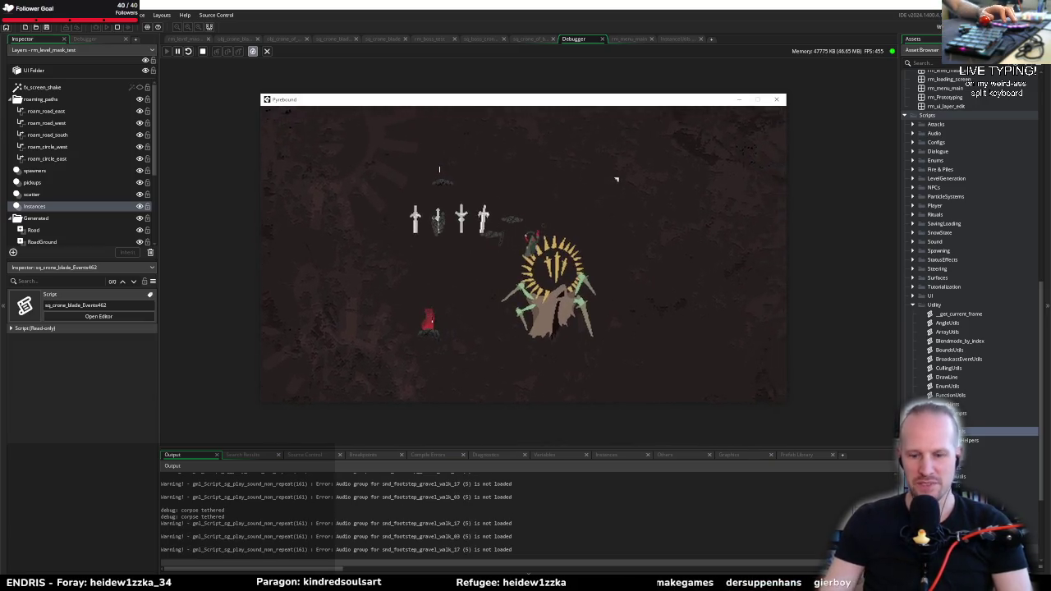
{"action": "key", "text": "d"}
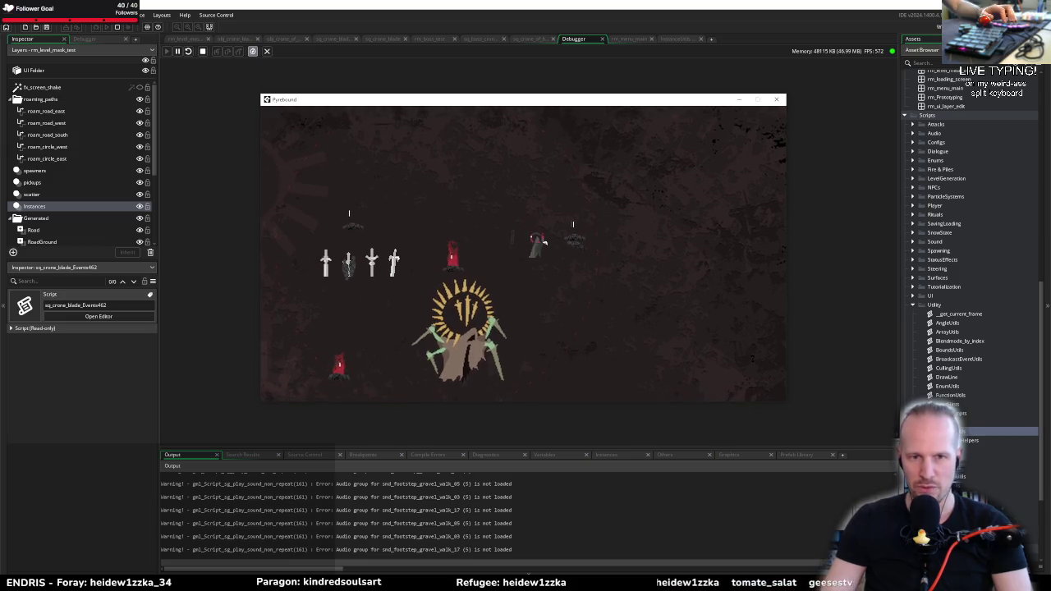
{"action": "right_click", "coordinate": [574, 240]}
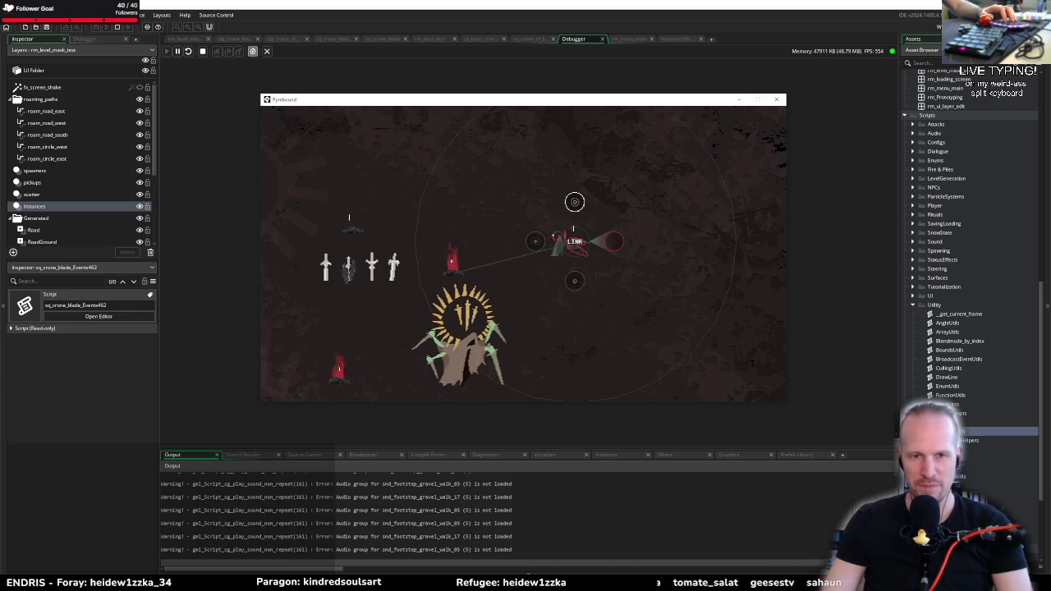
Choose LINK to tether the corpse to another enemy and close the game window
{"action": "left_click", "coordinate": [575, 202]}
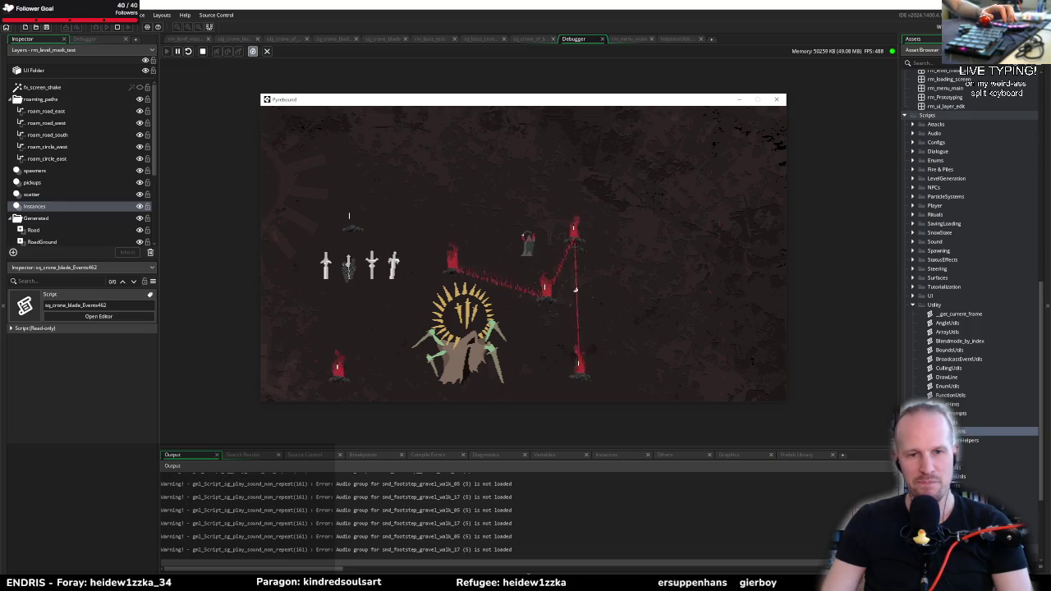
{"action": "left_click", "coordinate": [777, 101]}
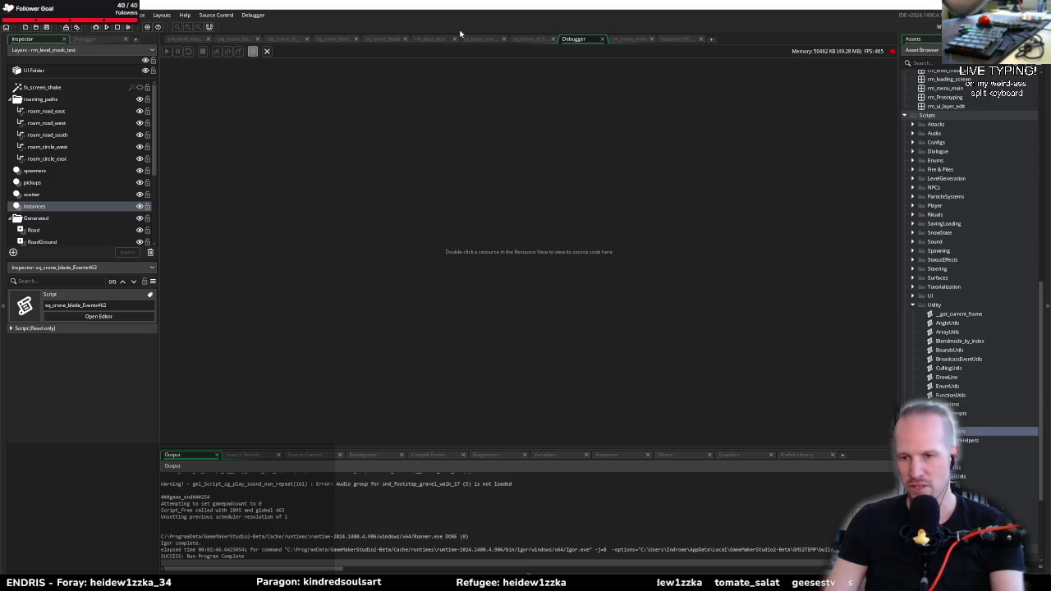
Close the InstanceUtils and rm_menu_main tabs, then step through the crone's tabs to the boss sequence
{"action": "left_click", "coordinate": [700, 38]}
{"action": "middle_click", "coordinate": [628, 40]}
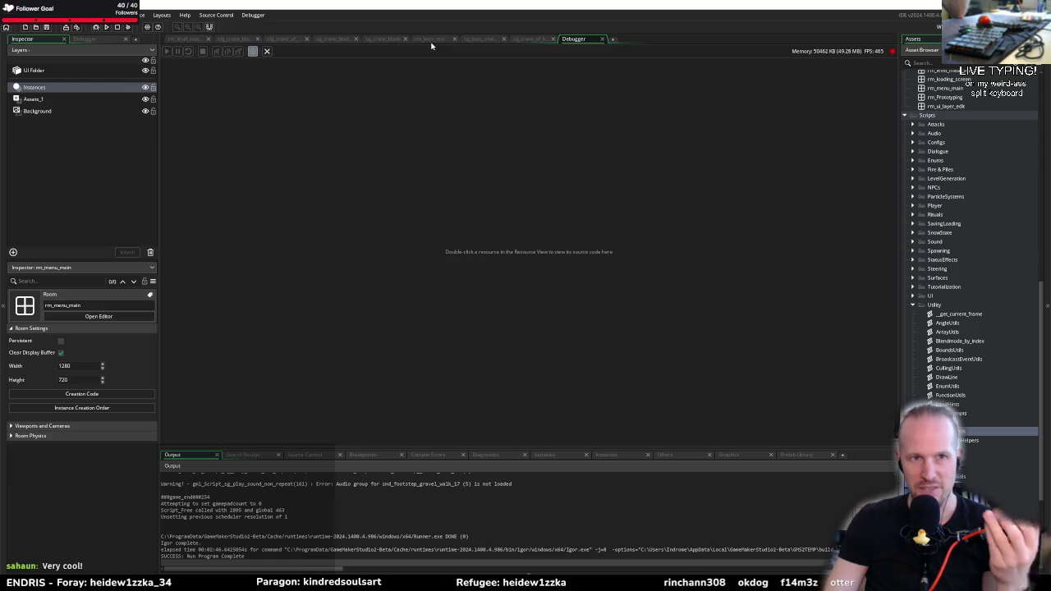
{"action": "left_click", "coordinate": [284, 39]}
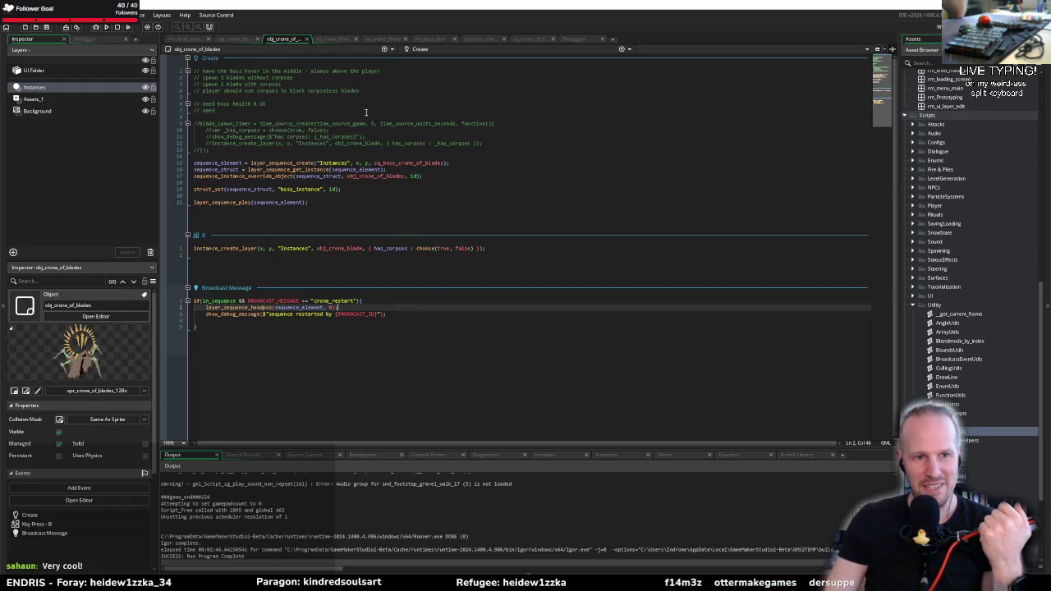
{"action": "left_click", "coordinate": [521, 40]}
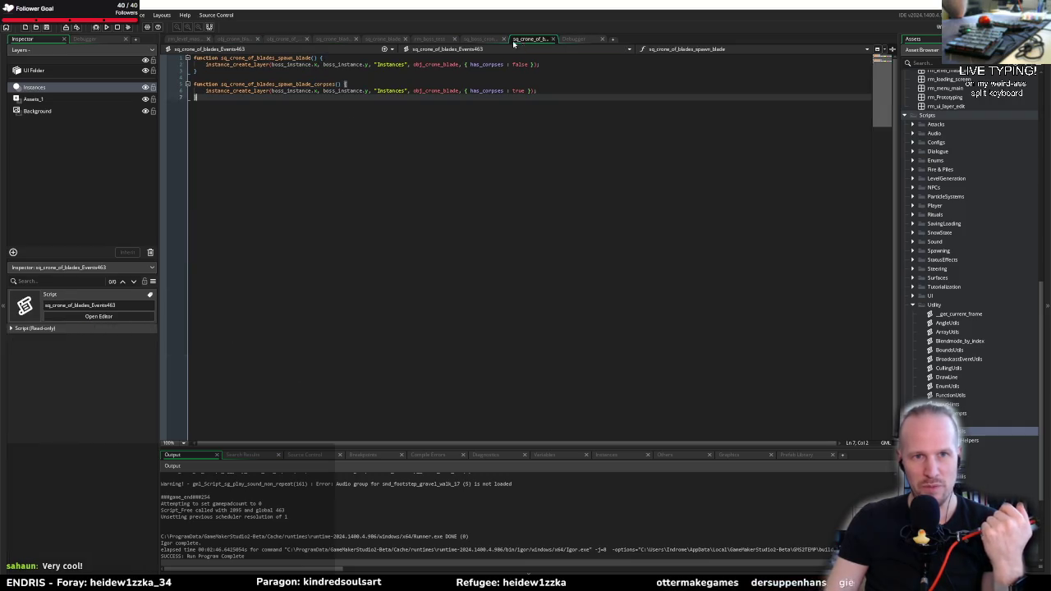
{"action": "left_click", "coordinate": [439, 41]}
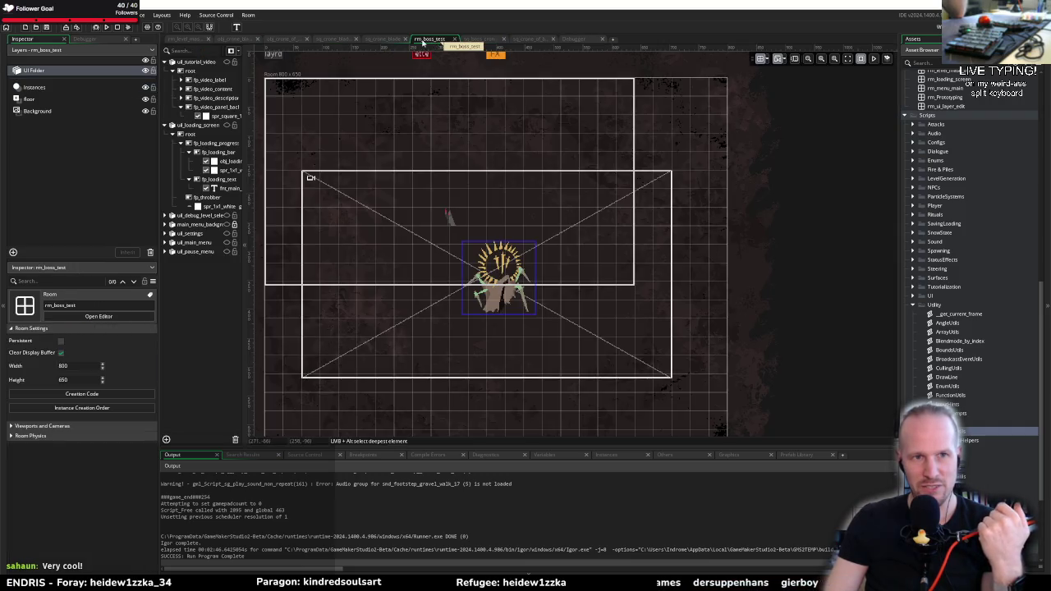
{"action": "left_click", "coordinate": [490, 41]}
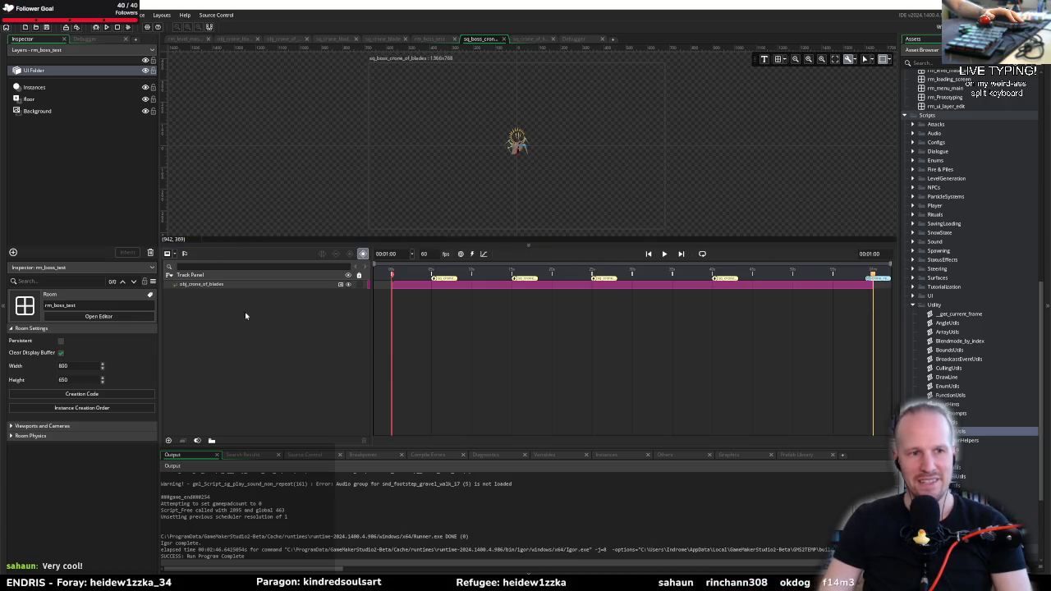
Move the crone_restart broadcast earlier, paste a copy and drag it to the sequence end
{"action": "double_click", "coordinate": [879, 280]}
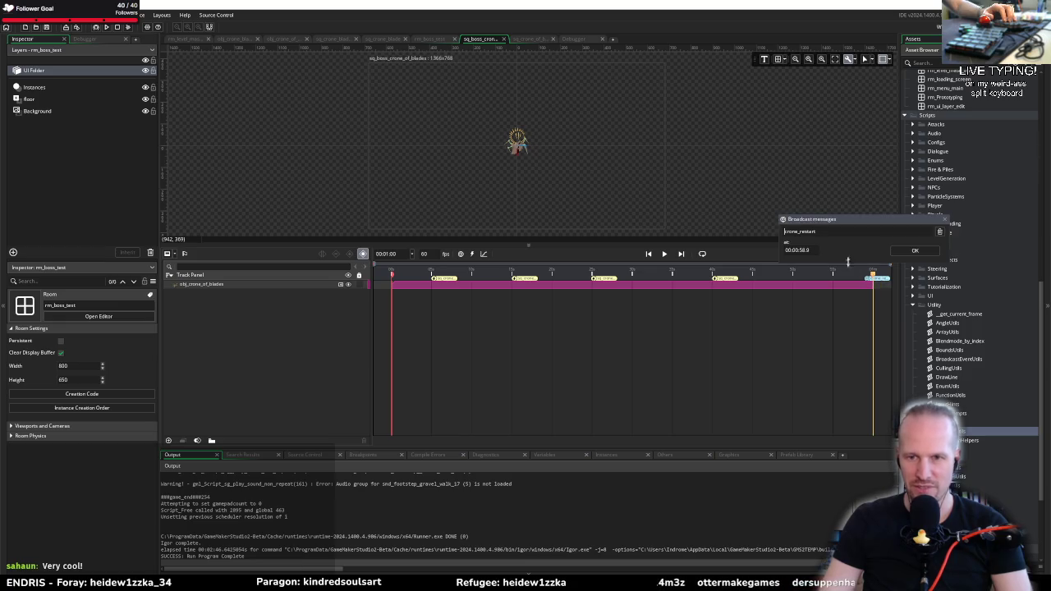
{"action": "left_click", "coordinate": [945, 220]}
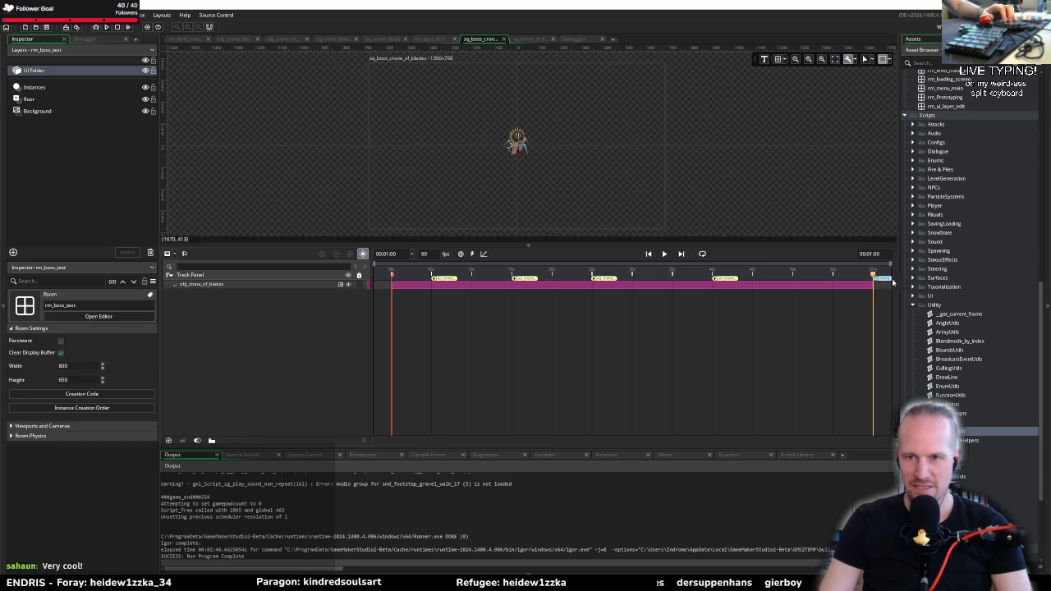
{"action": "mouse_move", "coordinate": [893, 282]}
{"action": "left_mouse_down"}
{"action": "mouse_move", "coordinate": [433, 279]}
{"action": "mouse_move", "coordinate": [462, 274]}
{"action": "left_mouse_up"}
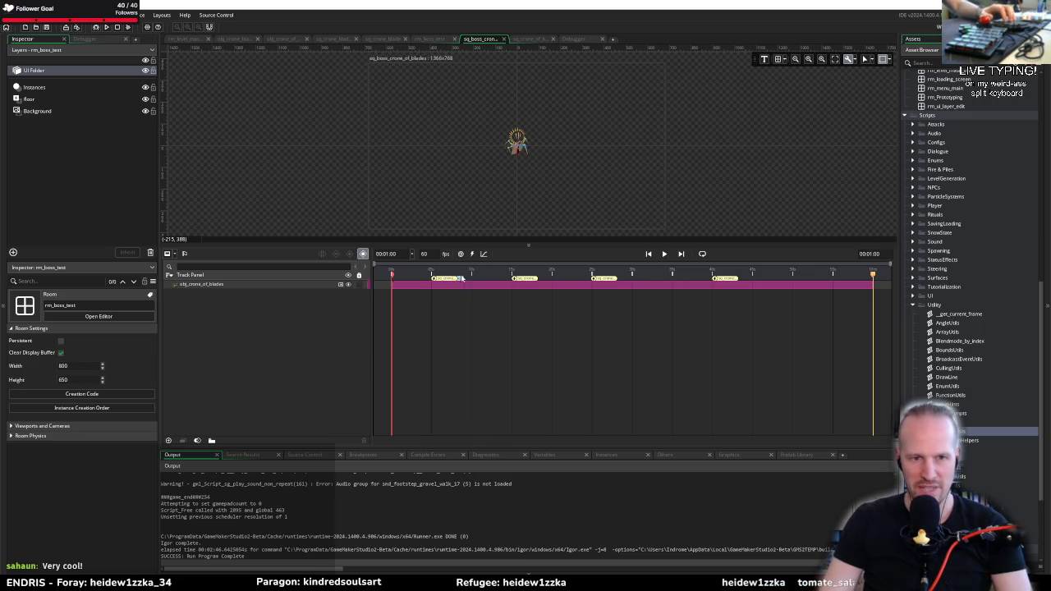
{"action": "key", "text": "ctrl+v"}
{"action": "double_click", "coordinate": [449, 280]}
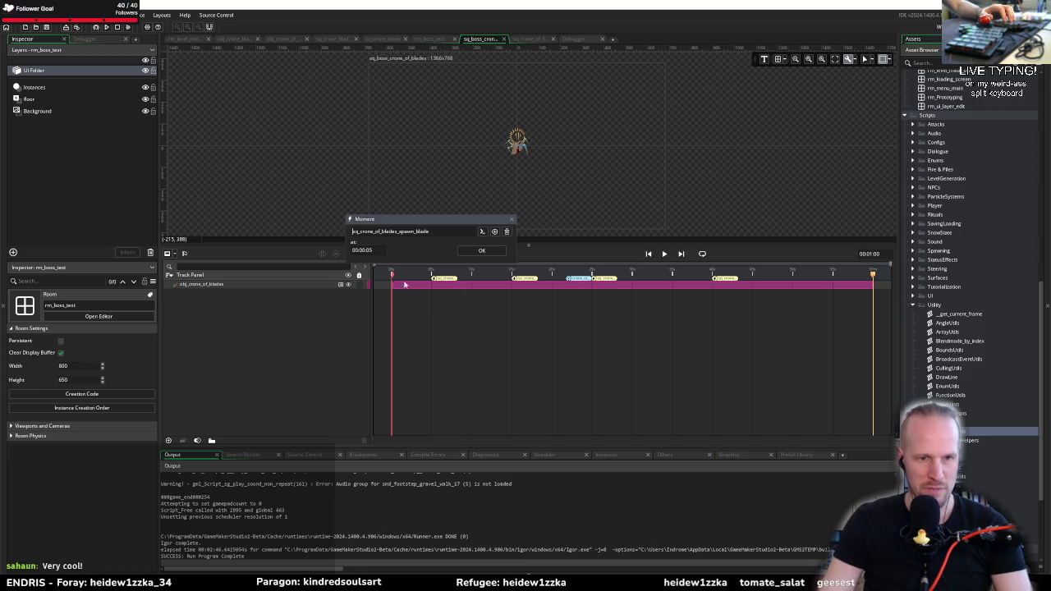
{"action": "left_click", "coordinate": [512, 219]}
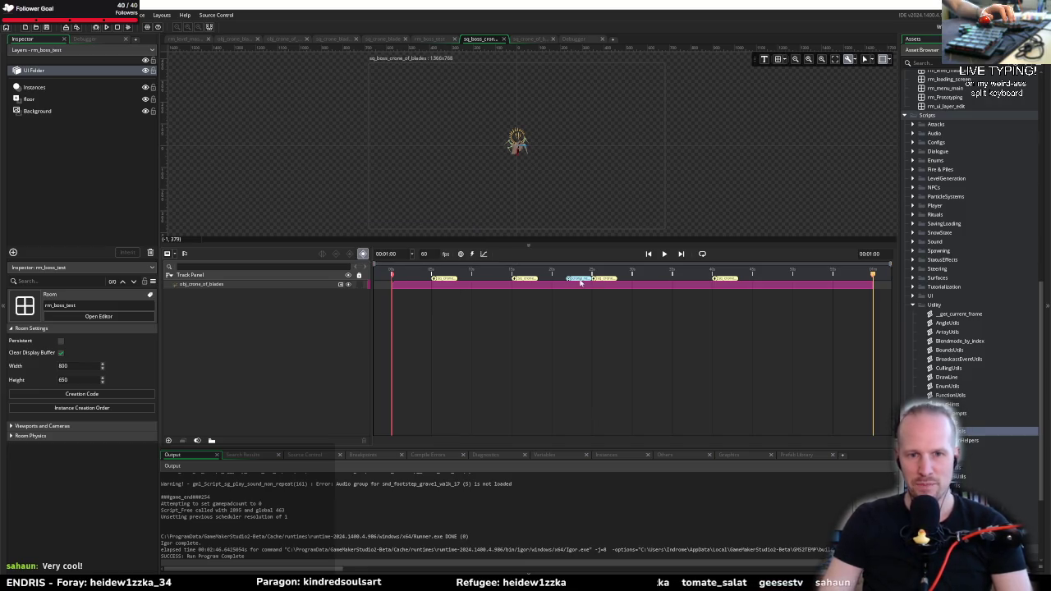
{"action": "left_click_drag", "start_coordinate": [580, 279], "coordinate": [909, 277]}
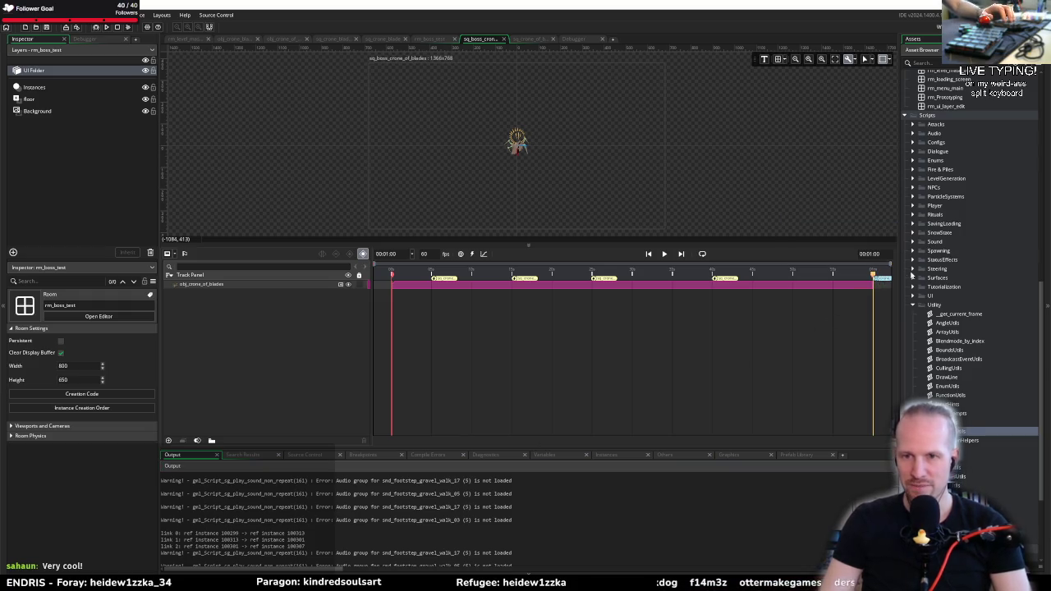
Set the end broadcast's trigger time to about 59 seconds and recheck it
{"action": "double_click", "coordinate": [886, 280]}
{"action": "left_click", "coordinate": [821, 249]}
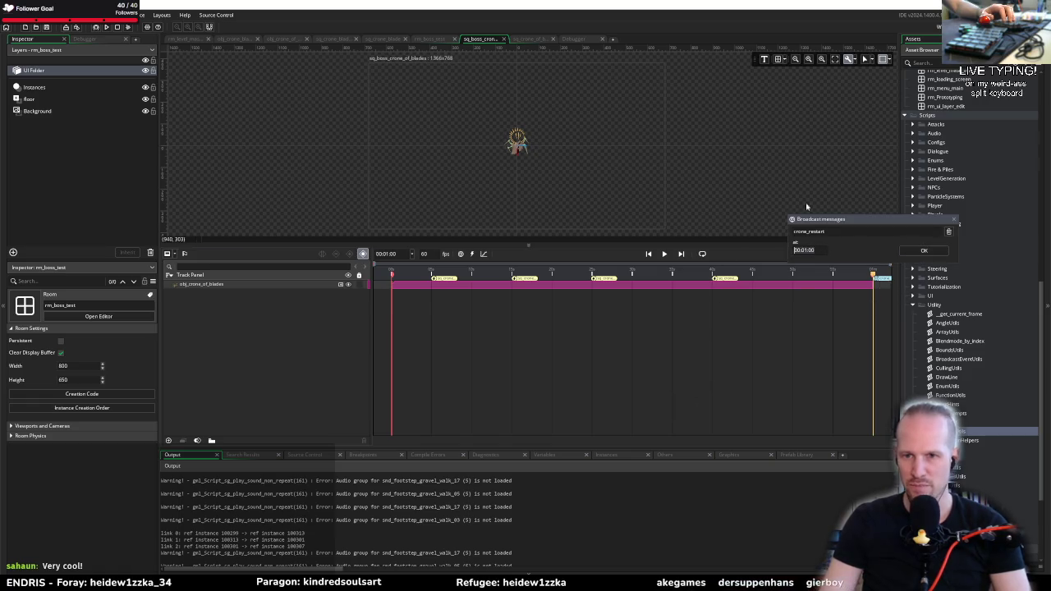
{"action": "left_click", "coordinate": [923, 250]}
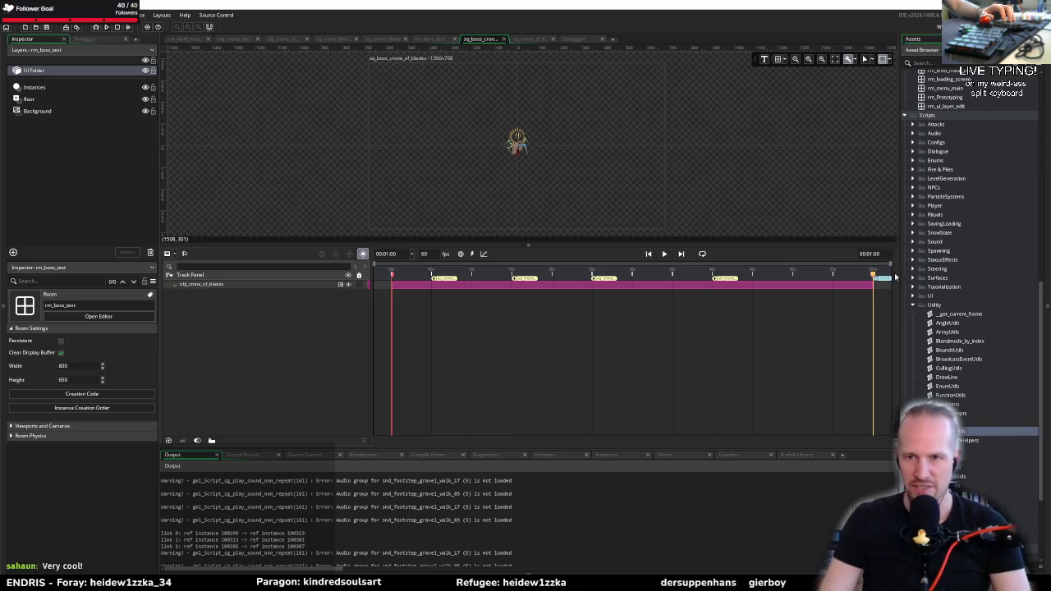
{"action": "double_click", "coordinate": [880, 280]}
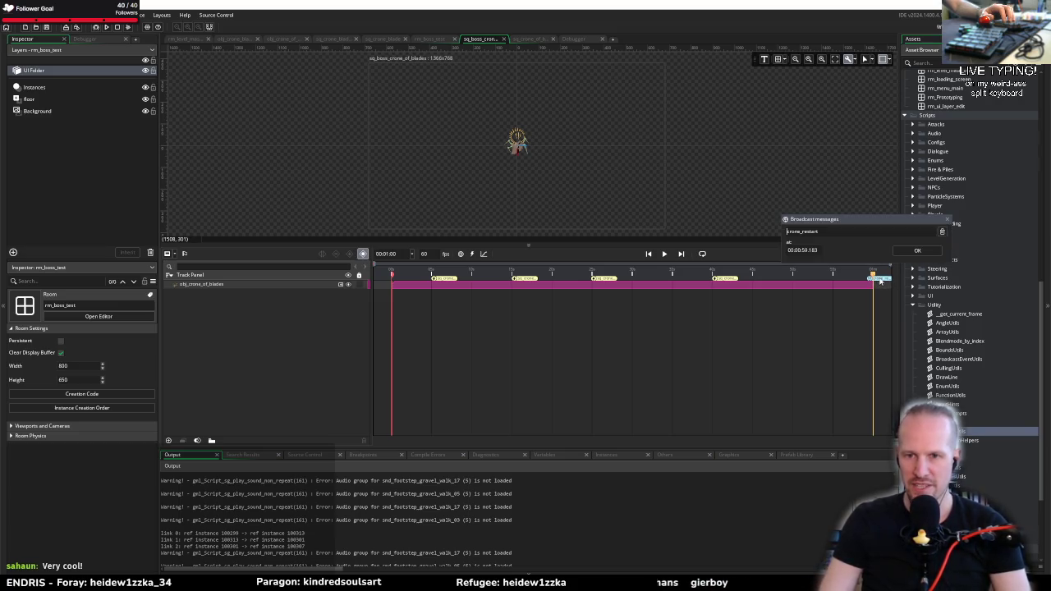
{"action": "left_click", "coordinate": [977, 227]}
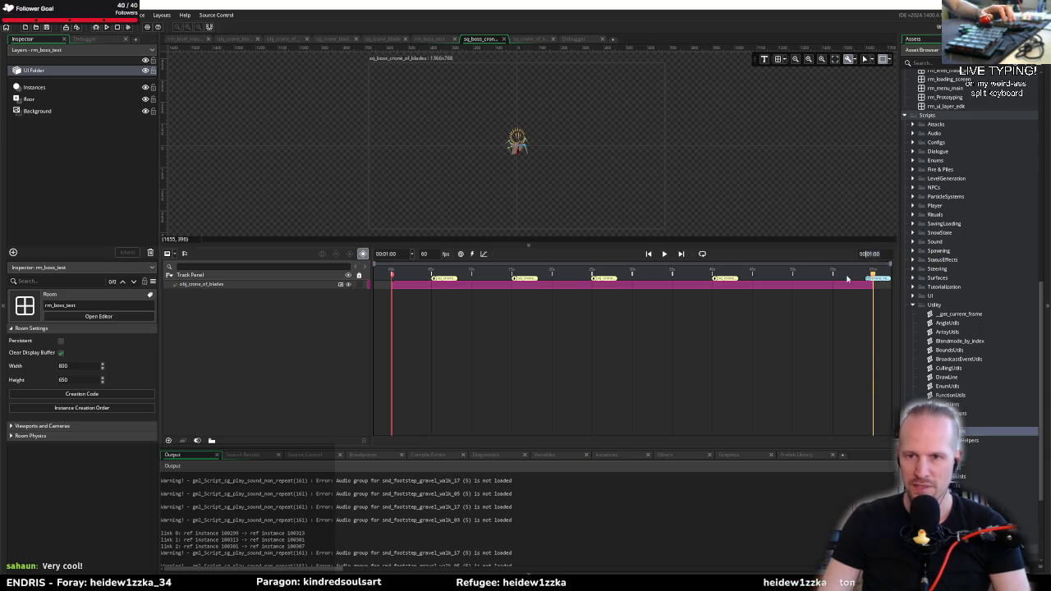
Delete the extra misspelled crono_restart broadcast, then return to obj_crone_of_blades' events
{"action": "left_click", "coordinate": [847, 275]}
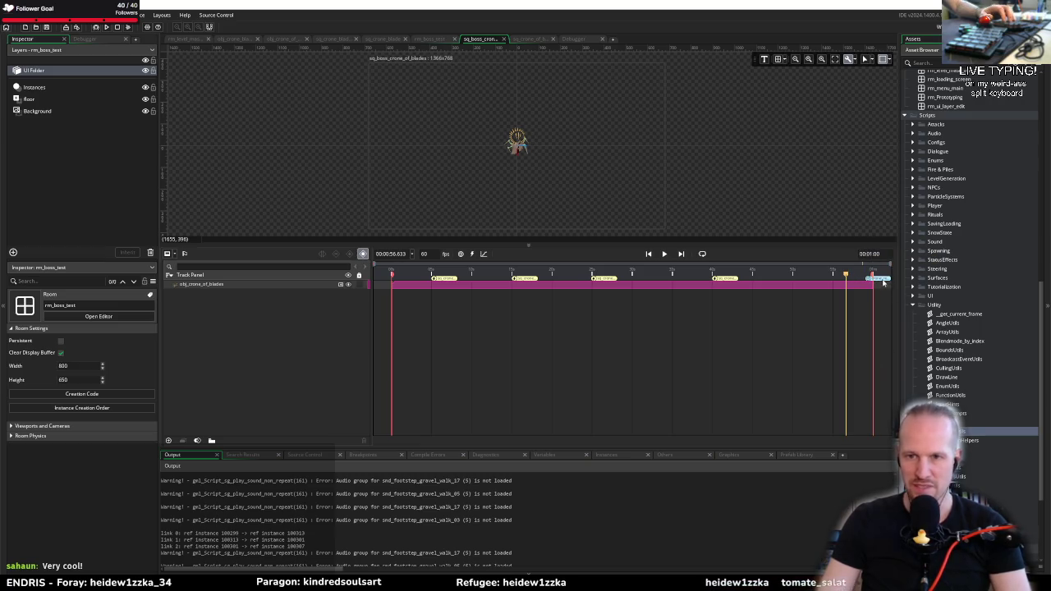
{"action": "left_click_drag", "start_coordinate": [882, 281], "coordinate": [811, 283]}
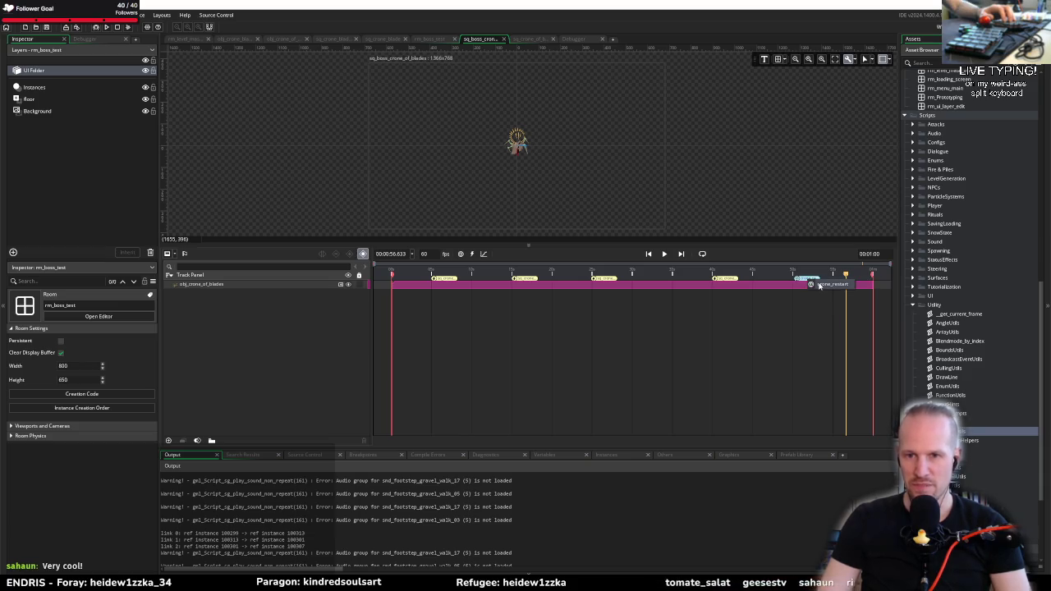
{"action": "double_click", "coordinate": [818, 284]}
{"action": "left_click", "coordinate": [870, 232]}
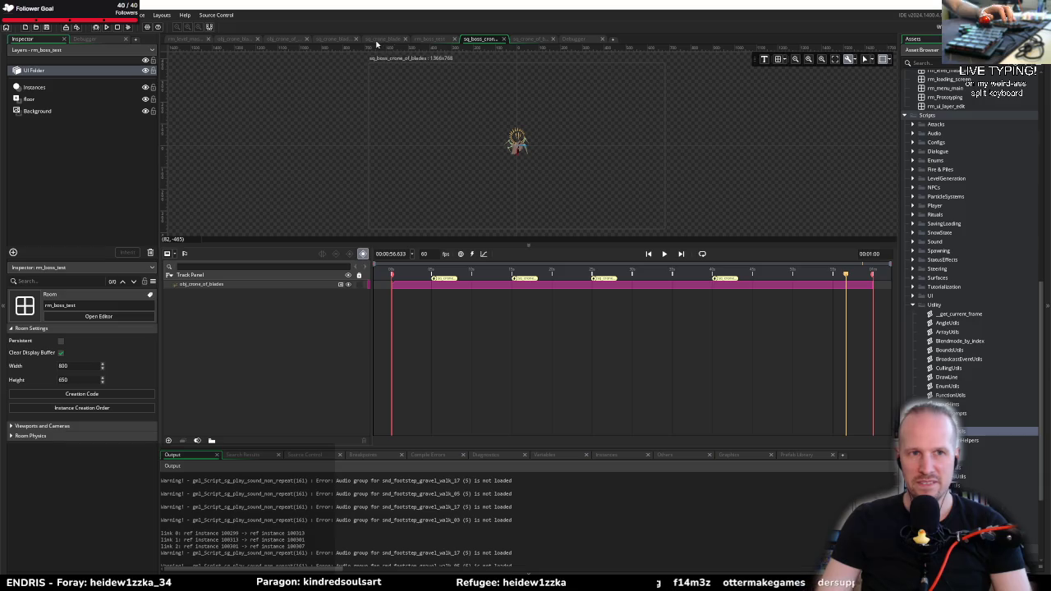
{"action": "left_click", "coordinate": [283, 39]}
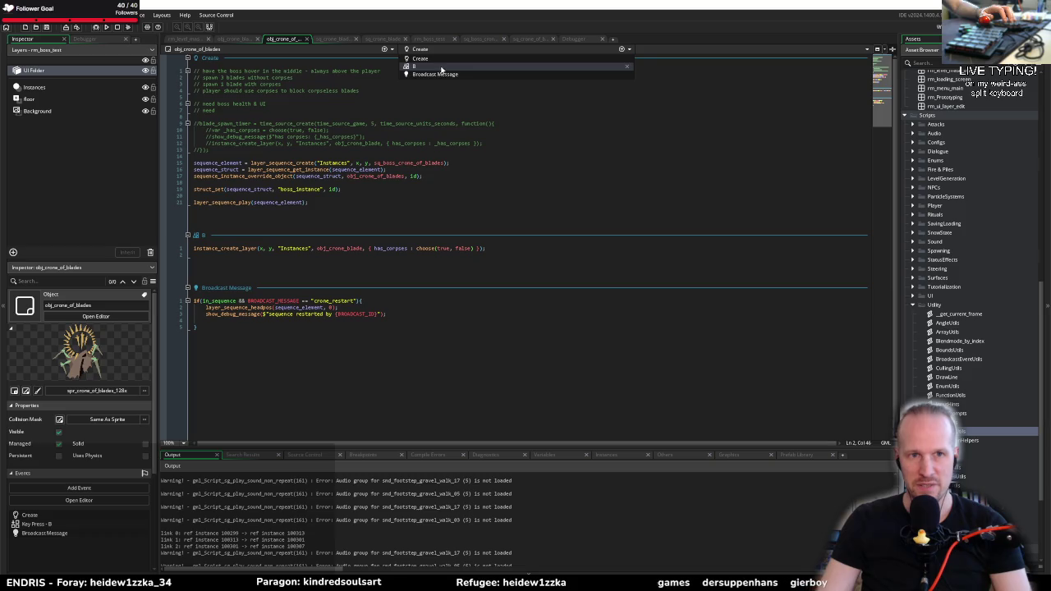
{"action": "left_click", "coordinate": [624, 49]}
Add a Begin Step event and start an if using layer_sequence_is_finished from autocomplete
{"action": "mouse_move", "coordinate": [614, 89]}
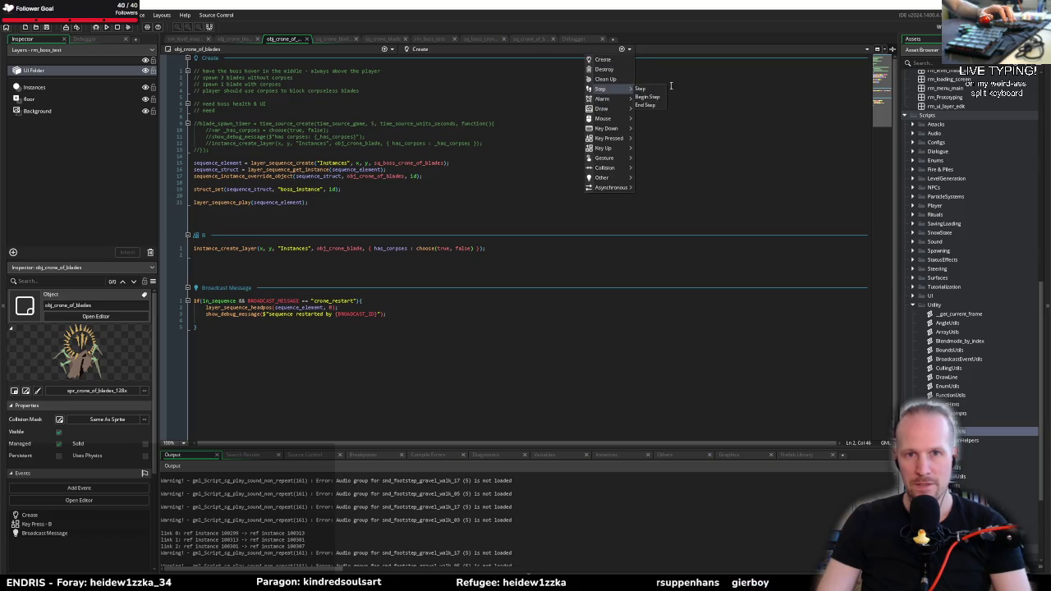
{"action": "left_click", "coordinate": [649, 97]}
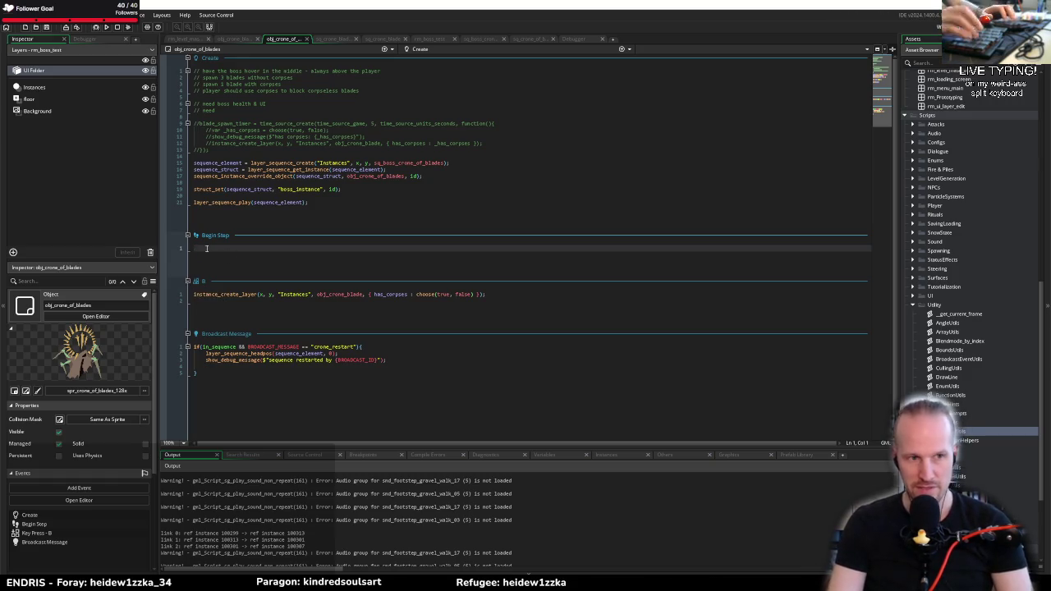
{"action": "type", "text": "if("}
{"action": "type", "text": "layer"}
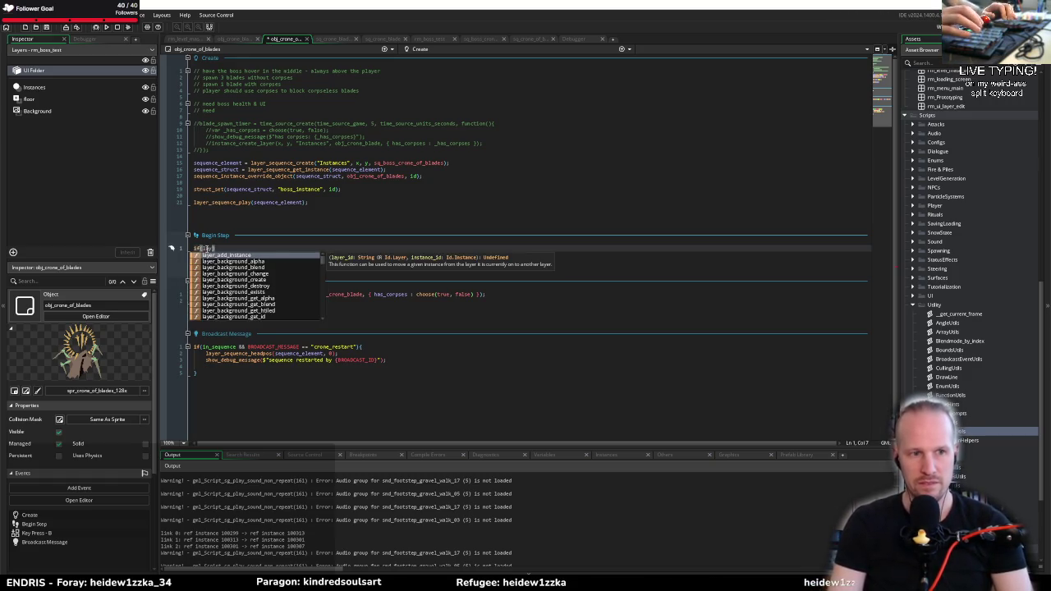
{"action": "type", "text": "_sequenc"}
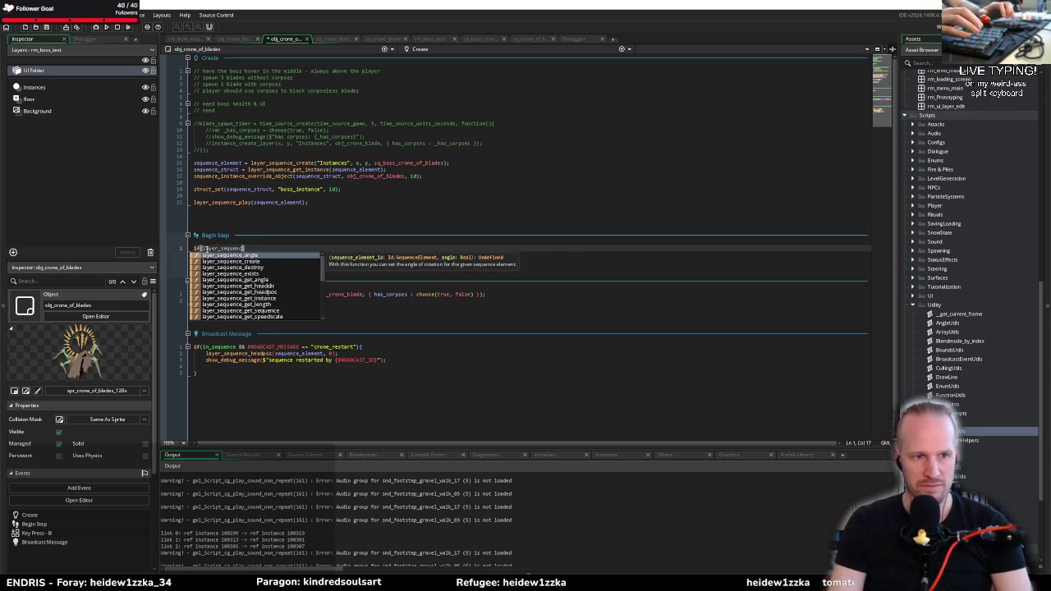
{"action": "key", "text": "Down"}
{"action": "key", "text": "Down"}
{"action": "key", "text": "Down"}
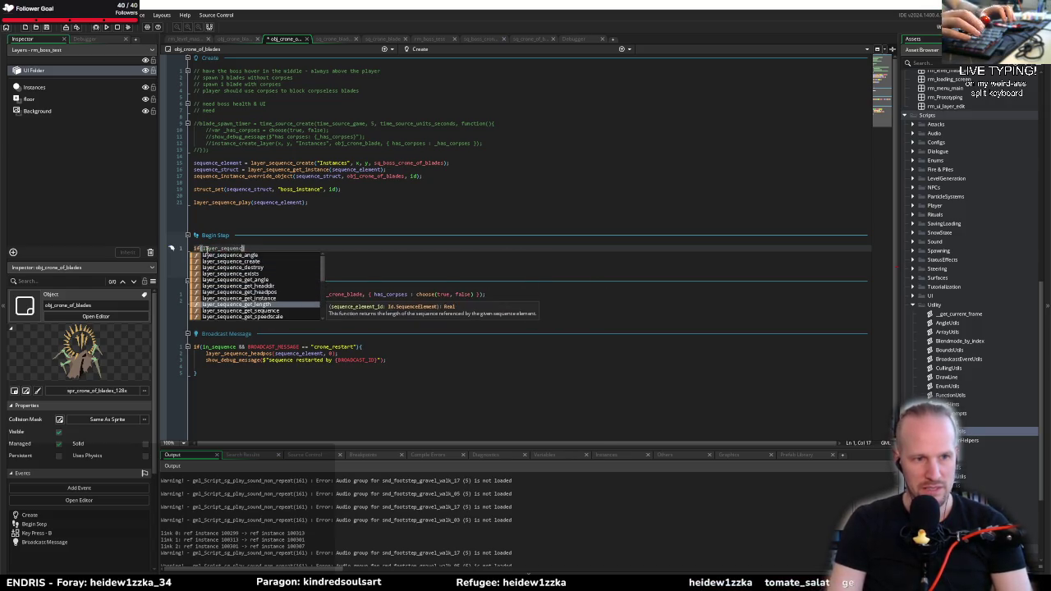
{"action": "key", "text": "Down"}
{"action": "key", "text": "Down"}
{"action": "key", "text": "Down"}
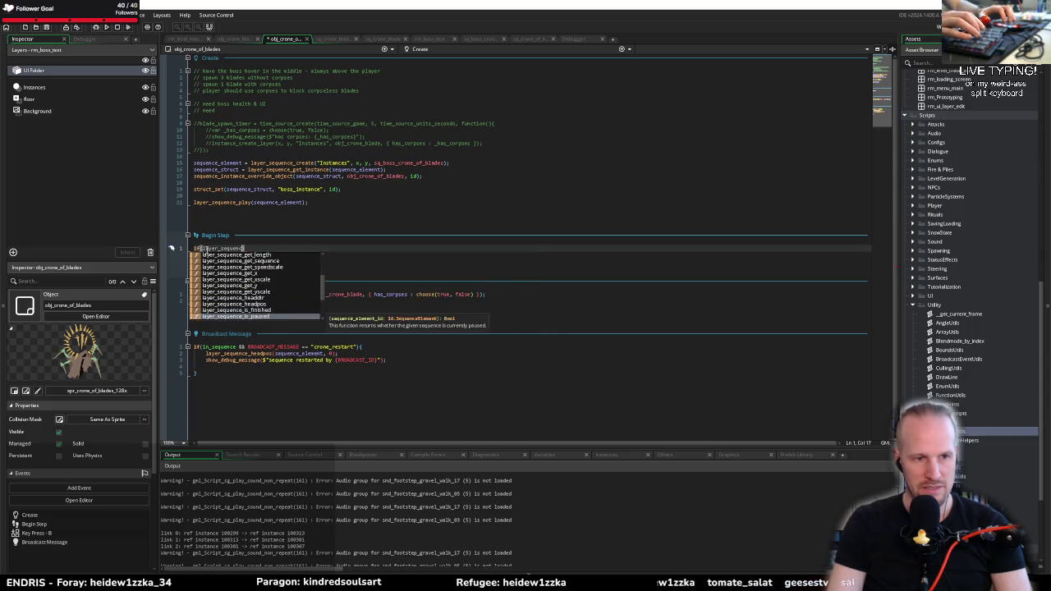
{"action": "key", "text": "Up"}
{"action": "key", "text": "Up"}
{"action": "key", "text": "Up"}
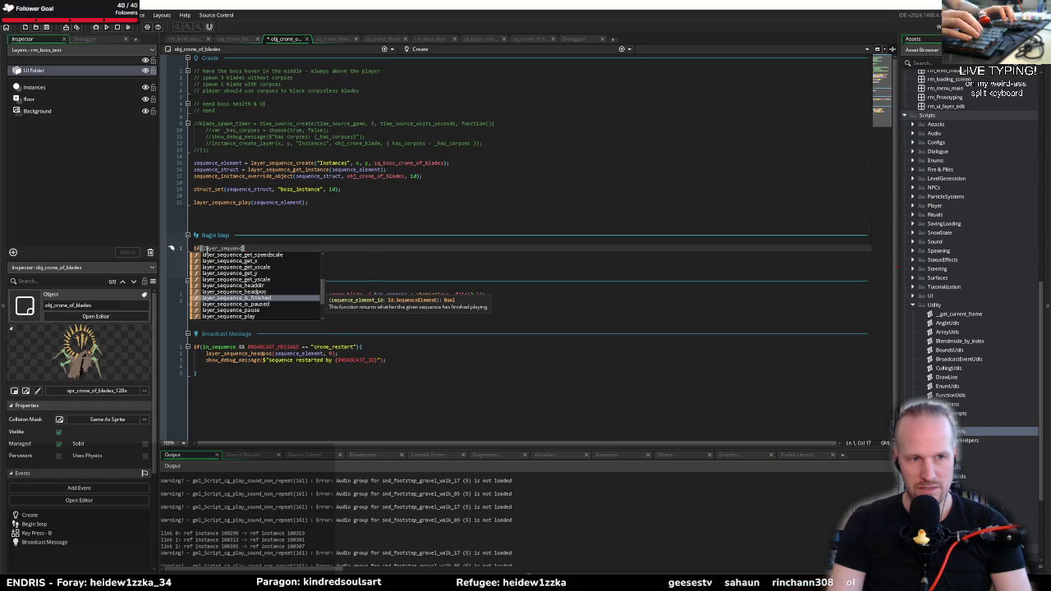
{"action": "key", "text": "Return"}
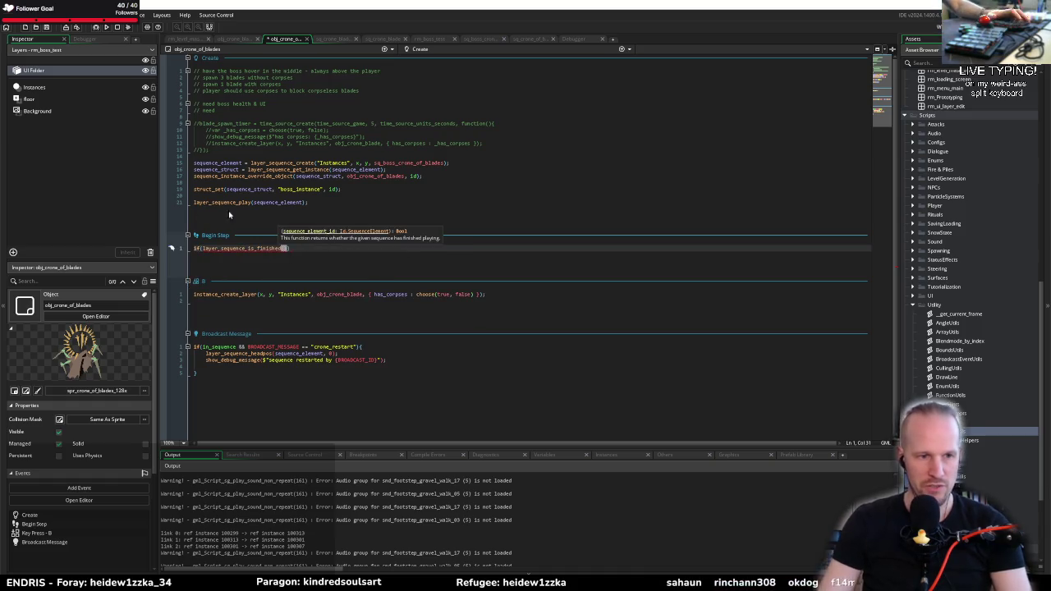
Finish the condition with sequence_element and paste layer_sequence_headpos(sequence_element, 0); inside the block
{"action": "left_click_drag", "start_coordinate": [336, 353], "coordinate": [204, 354]}
{"action": "key", "text": "ctrl+c"}
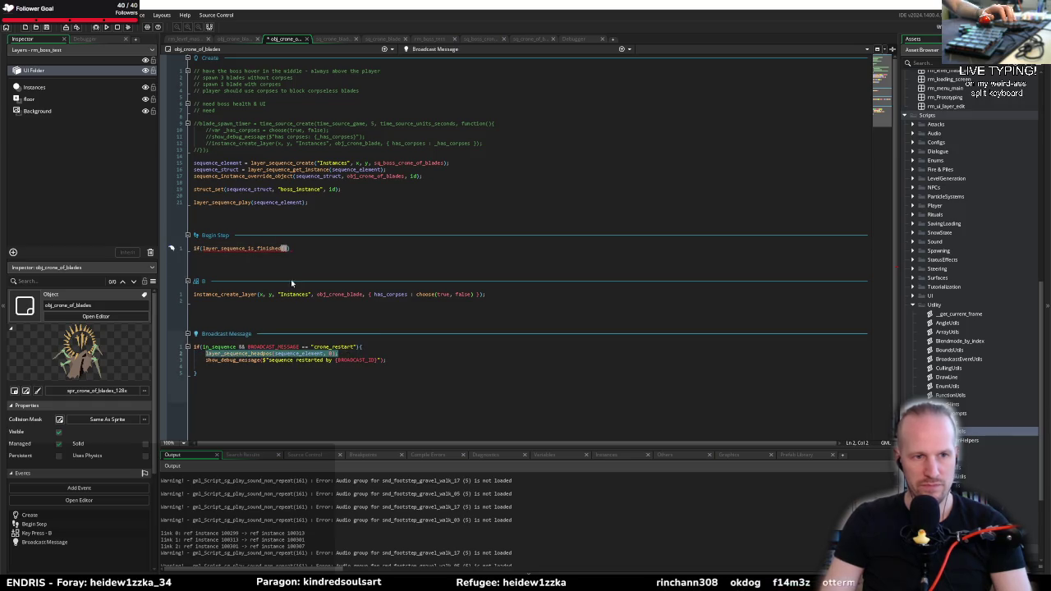
{"action": "left_click", "coordinate": [285, 247]}
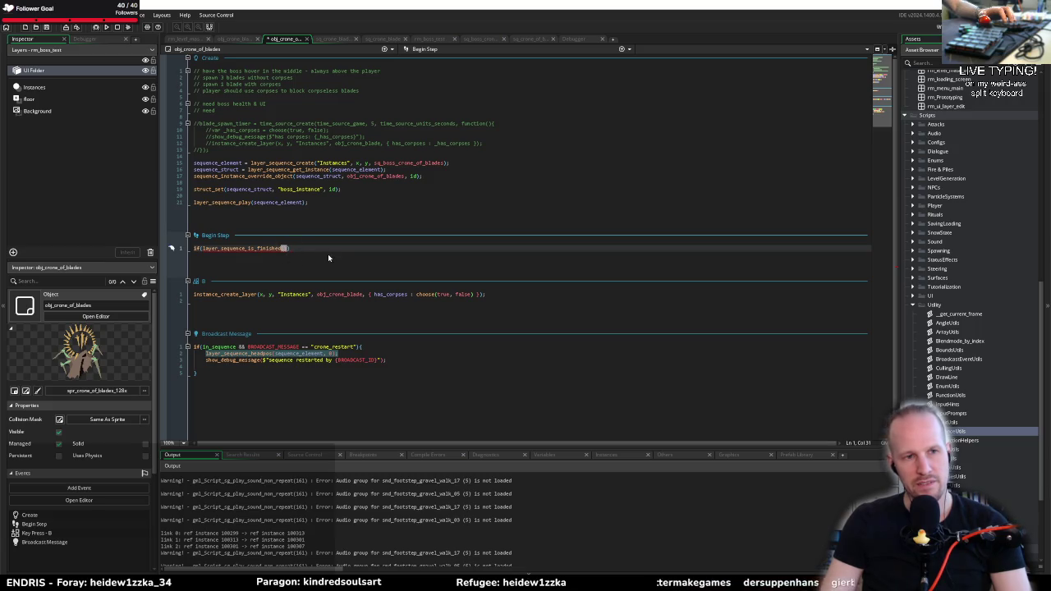
{"action": "type", "text": "sequence_element"}
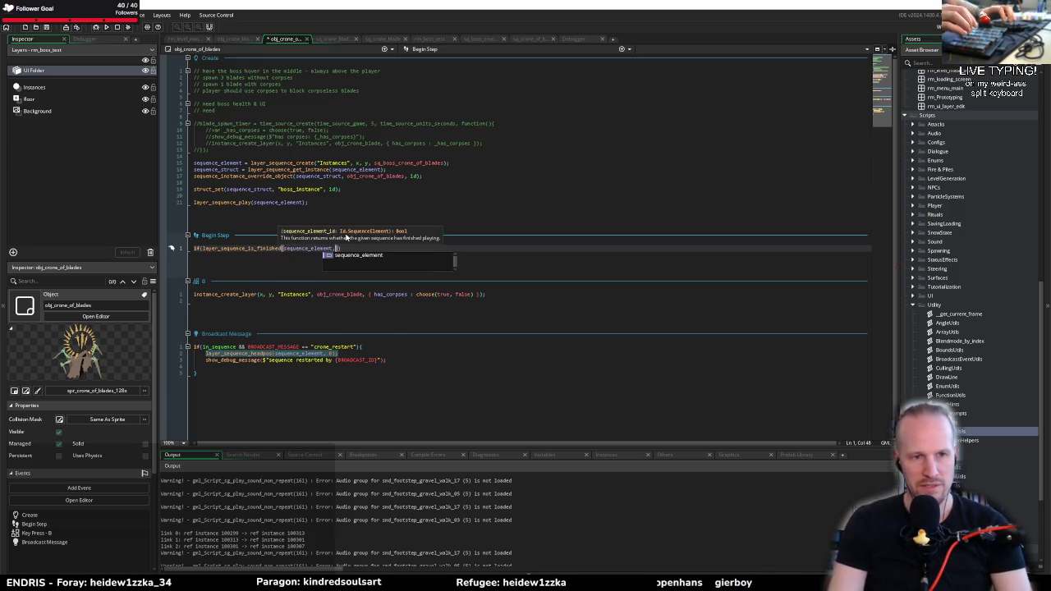
{"action": "type", "text": "))"}
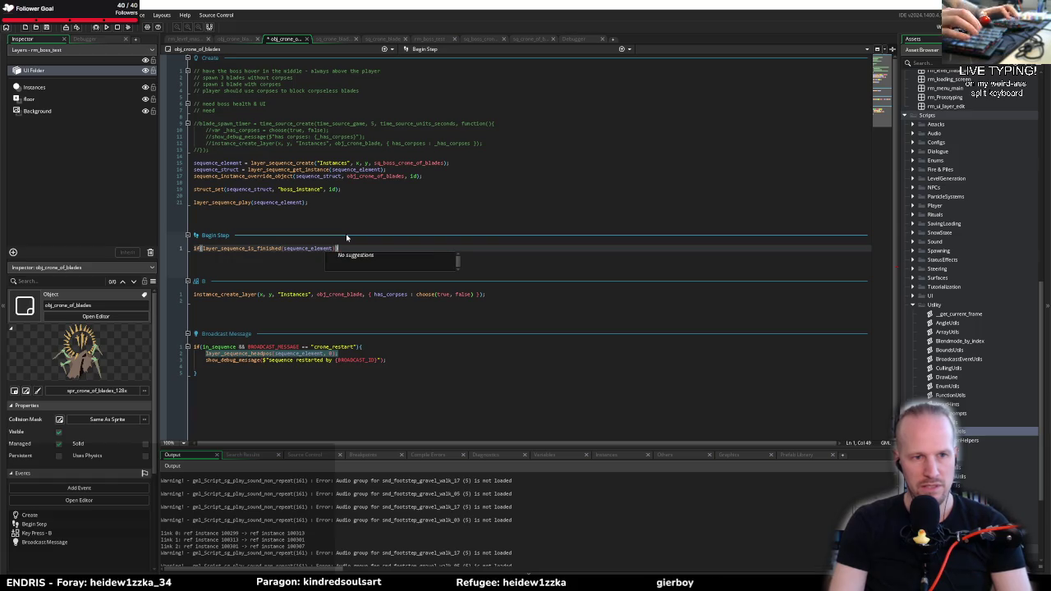
{"action": "type", "text": "{"}
{"action": "key", "text": "Return"}
{"action": "key", "text": "ctrl+v"}
{"action": "key", "text": "Return"}
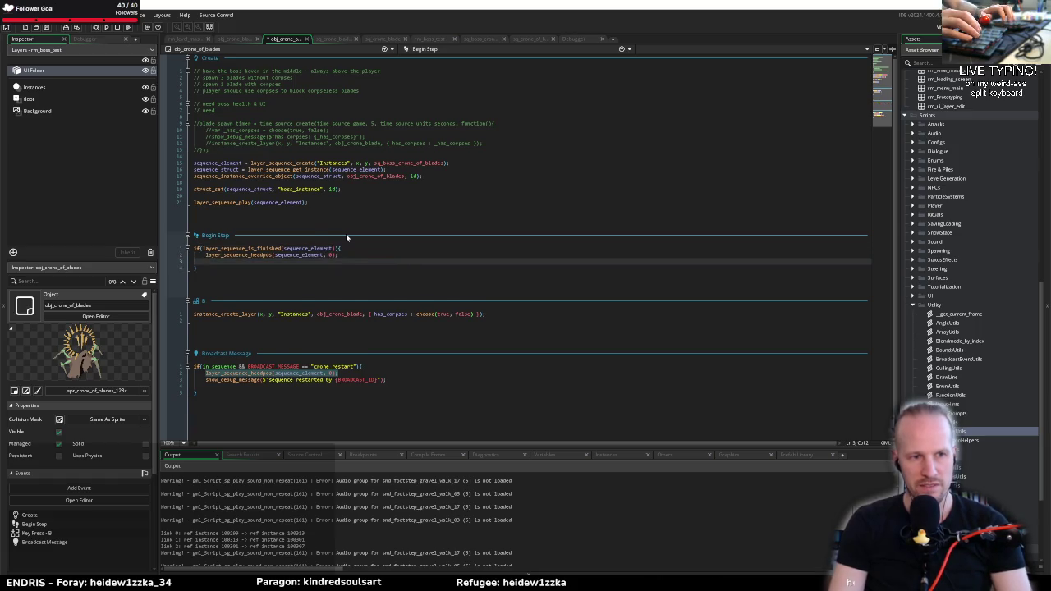
{"action": "left_click_drag", "start_coordinate": [310, 202], "coordinate": [194, 202]}
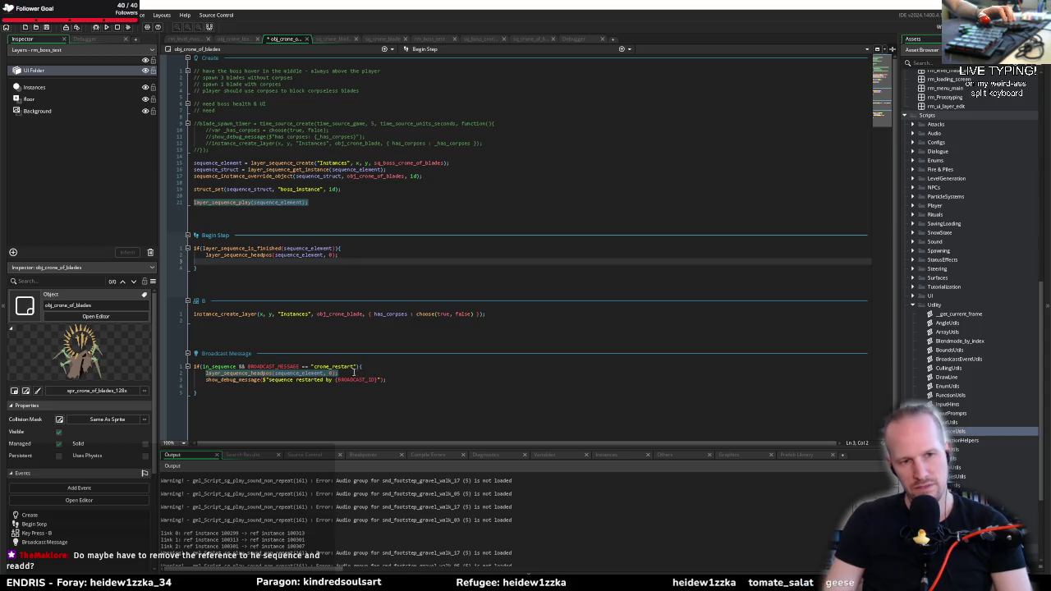
Set a breakpoint on the Broadcast Message if-line and comment out all Begin Step code with Ctrl+K
{"action": "left_click", "coordinate": [164, 367]}
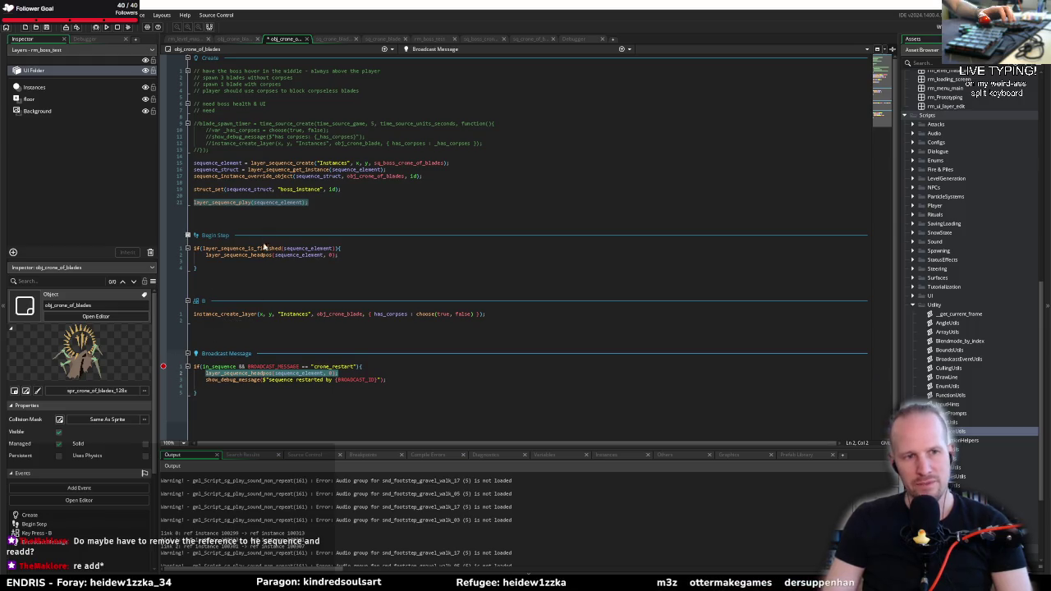
{"action": "left_click", "coordinate": [247, 267]}
{"action": "key", "text": "ctrl+a"}
{"action": "key", "text": "ctrl+k"}
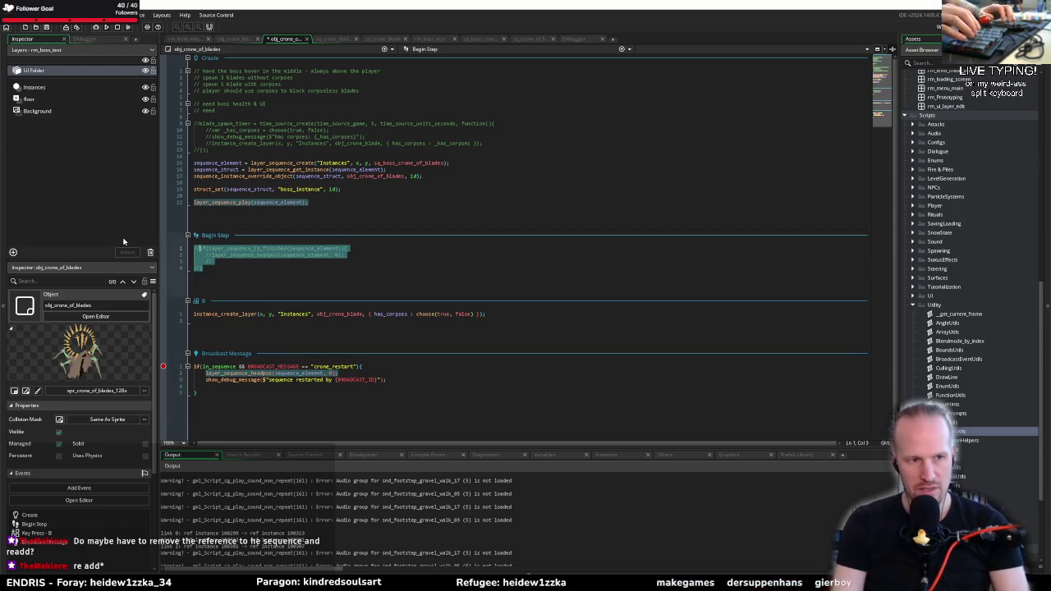
{"action": "left_click", "coordinate": [270, 294]}
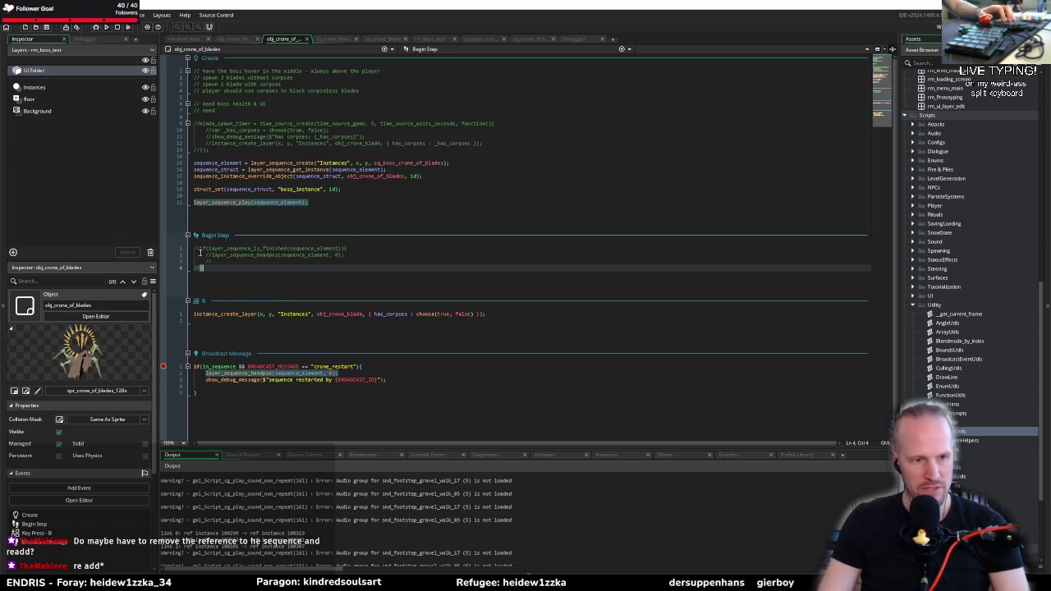
{"action": "left_click", "coordinate": [216, 367]}
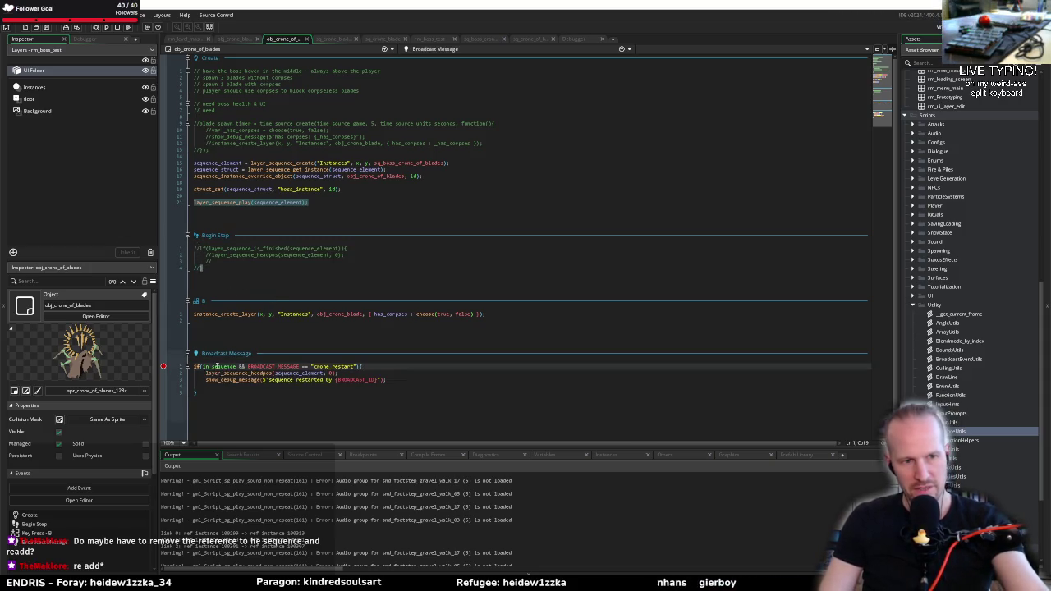
{"action": "mouse_move", "coordinate": [212, 367]}
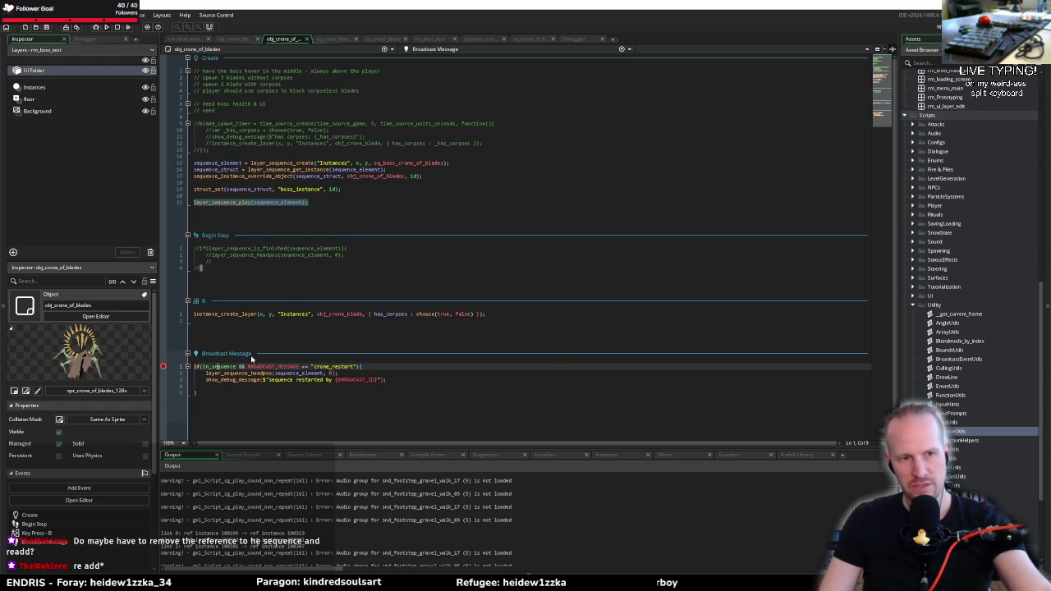
{"action": "left_click", "coordinate": [480, 39]}
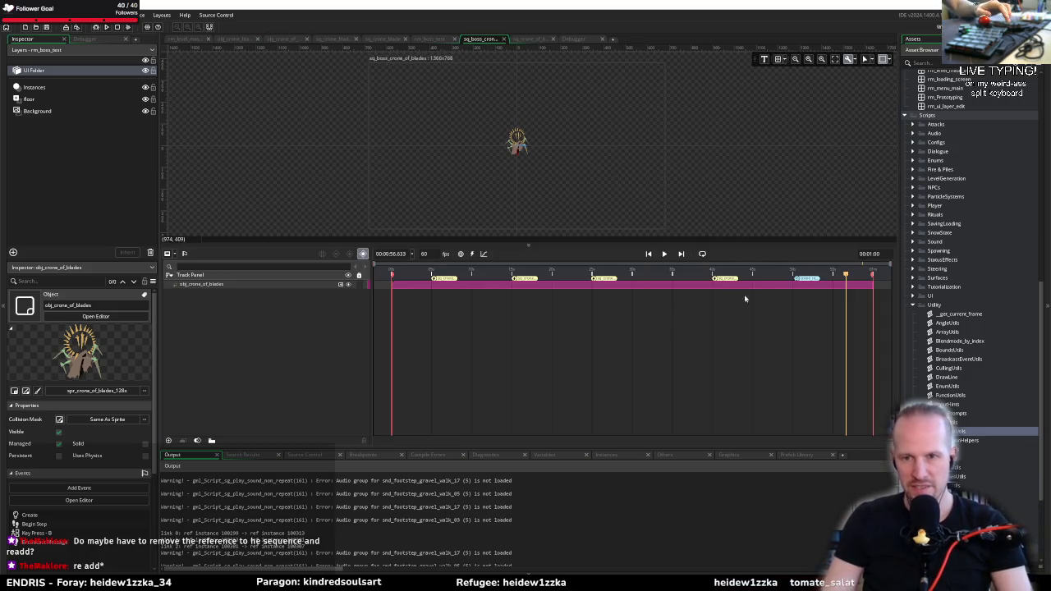
Drag the final keyframe of sq_boss_crone_of_blades to the end of the track
{"action": "left_click_drag", "start_coordinate": [804, 281], "coordinate": [918, 277]}
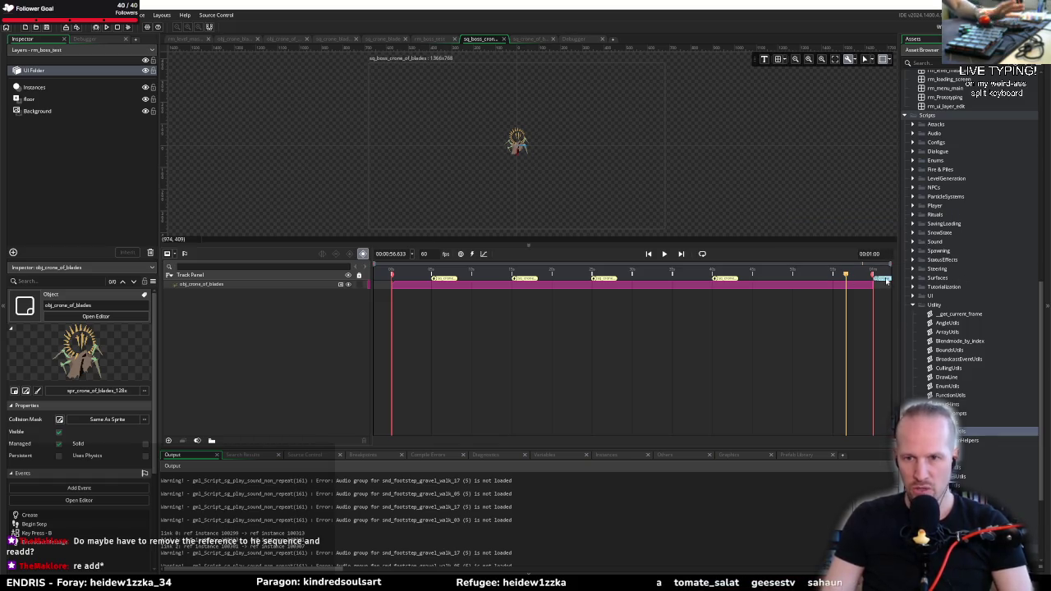
{"action": "left_click", "coordinate": [528, 40]}
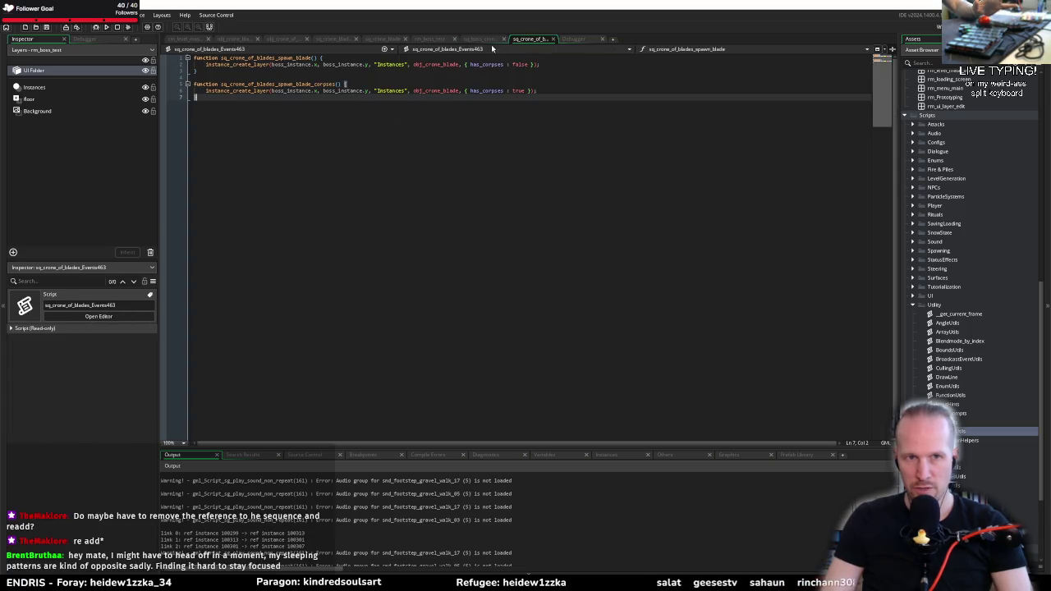
{"action": "left_click", "coordinate": [287, 40]}
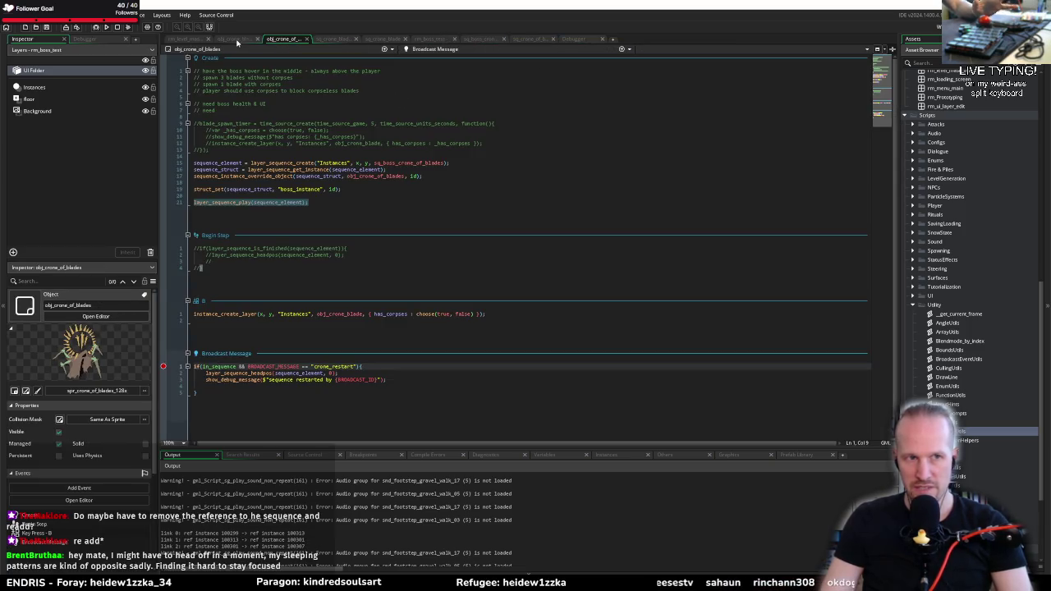
Inspect the in_sequence variable in the Broadcast Message condition and start a debug run
{"action": "double_click", "coordinate": [207, 367]}
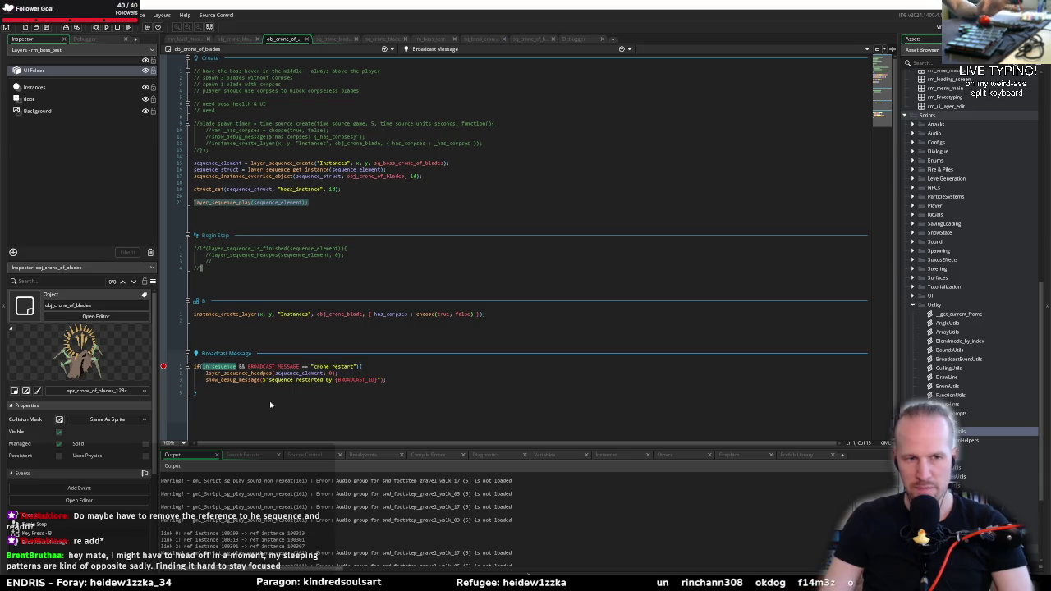
{"action": "left_click", "coordinate": [211, 367]}
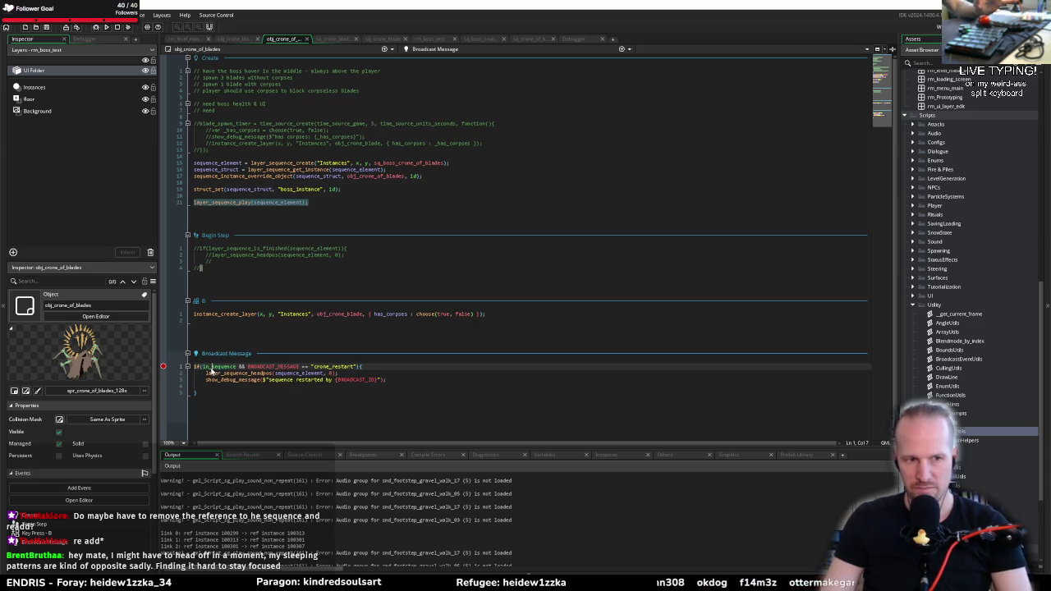
{"action": "mouse_move", "coordinate": [211, 367]}
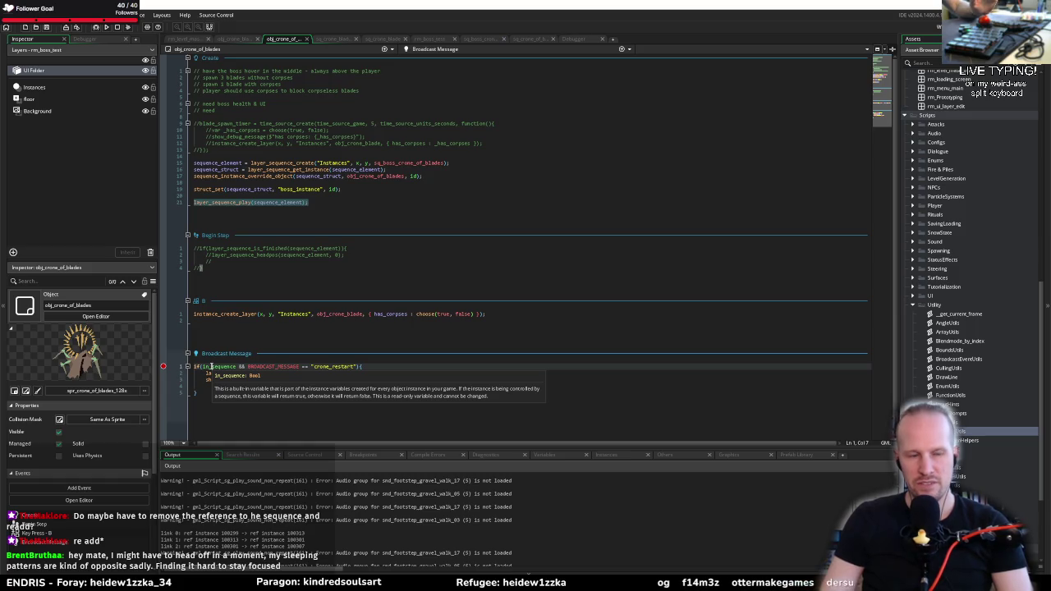
{"action": "left_click", "coordinate": [100, 29]}
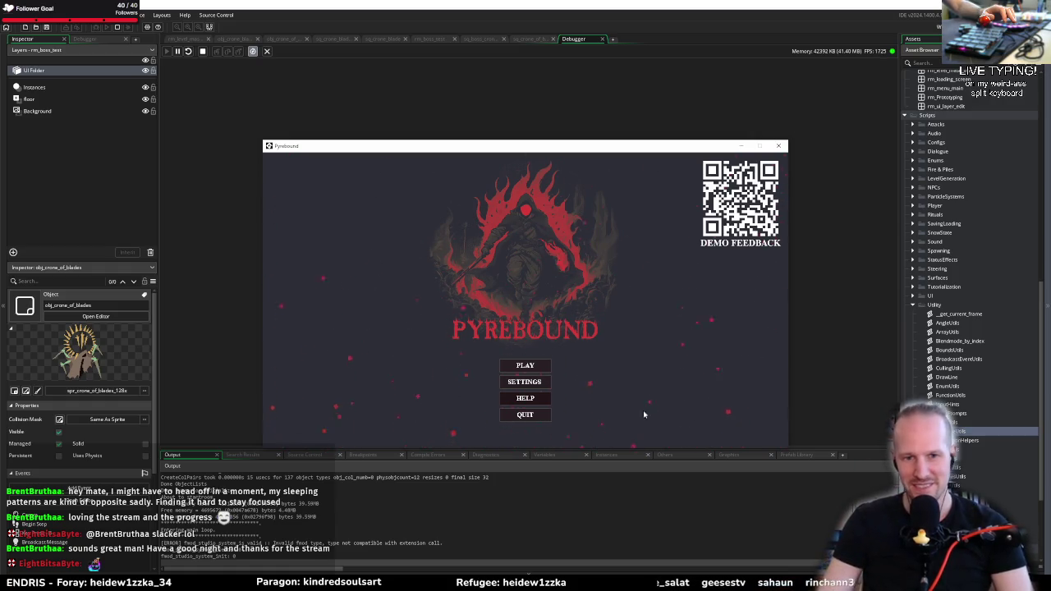
Choose PLAY on Pyrebound's title screen to reach the boss and hit the breakpoint
{"action": "left_click", "coordinate": [523, 366]}
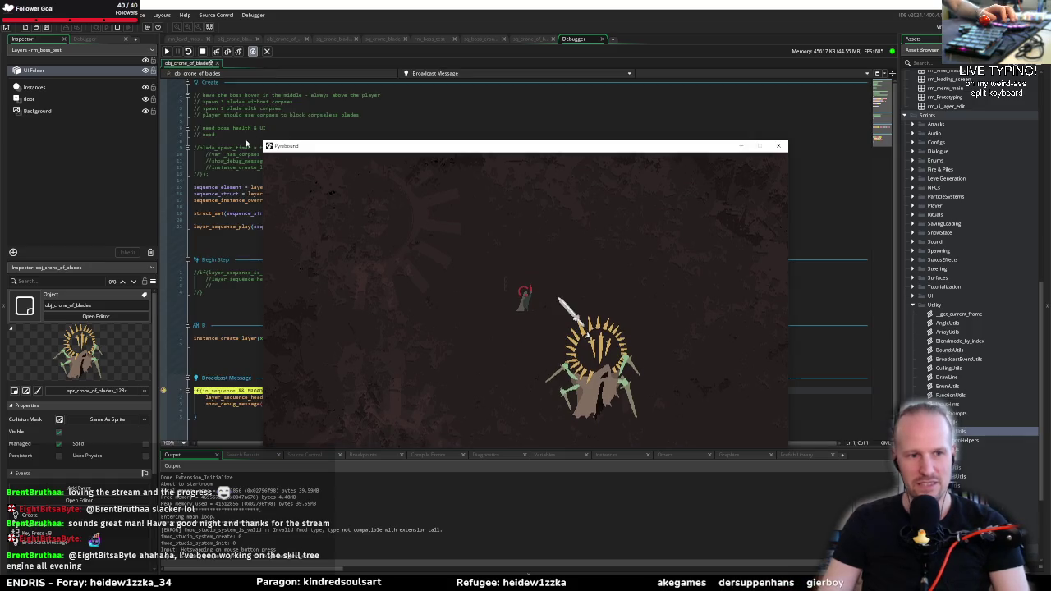
Move the game window aside and view the event 8 blade-creation code, then the boss sequence
{"action": "left_click_drag", "start_coordinate": [359, 148], "coordinate": [531, 90]}
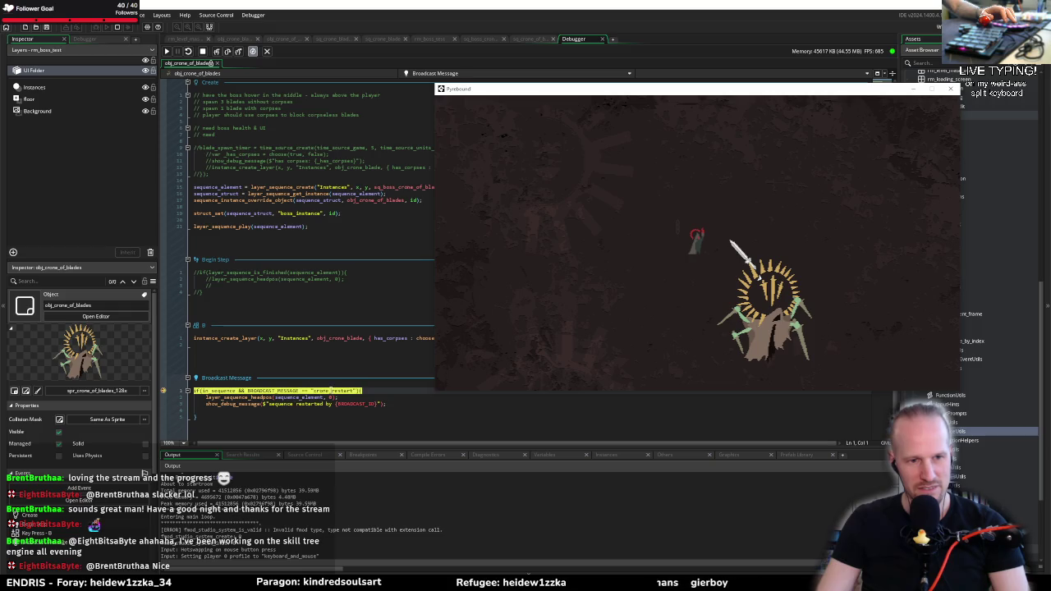
{"action": "left_click", "coordinate": [279, 404]}
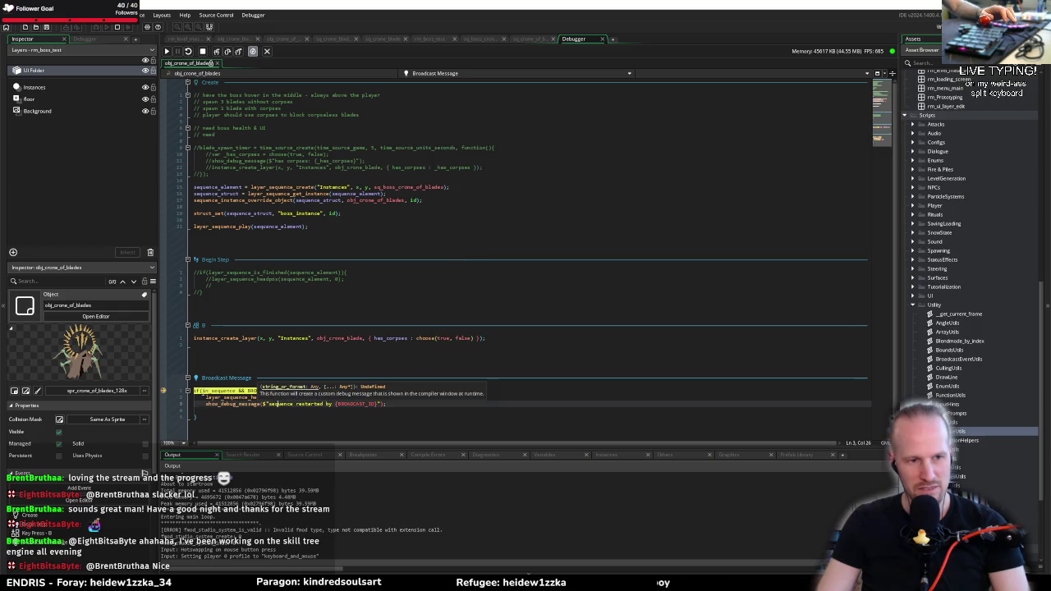
{"action": "left_click", "coordinate": [297, 336]}
{"action": "key", "text": "End"}
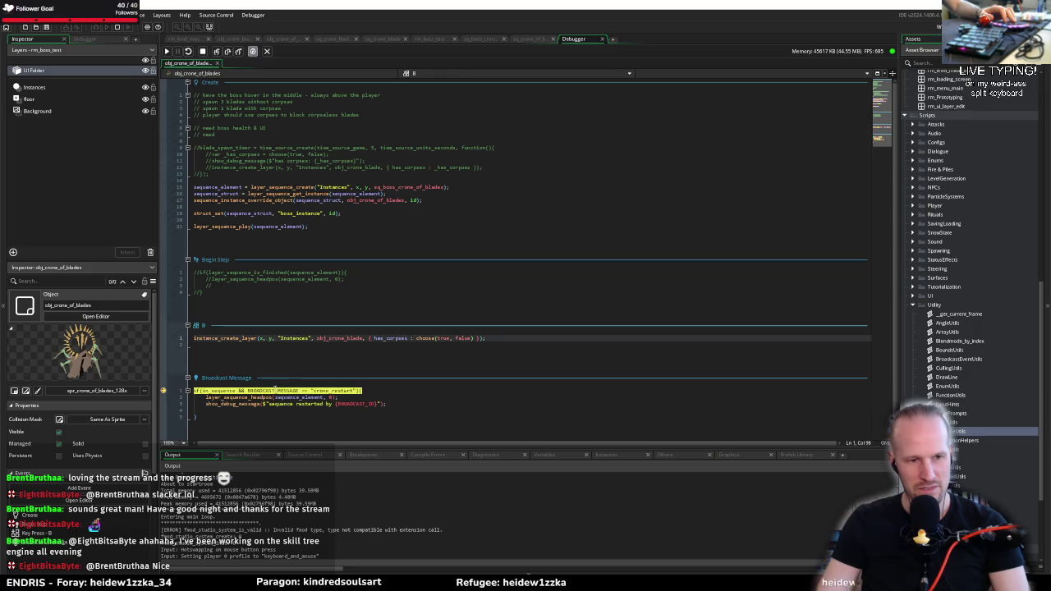
{"action": "mouse_move", "coordinate": [274, 391]}
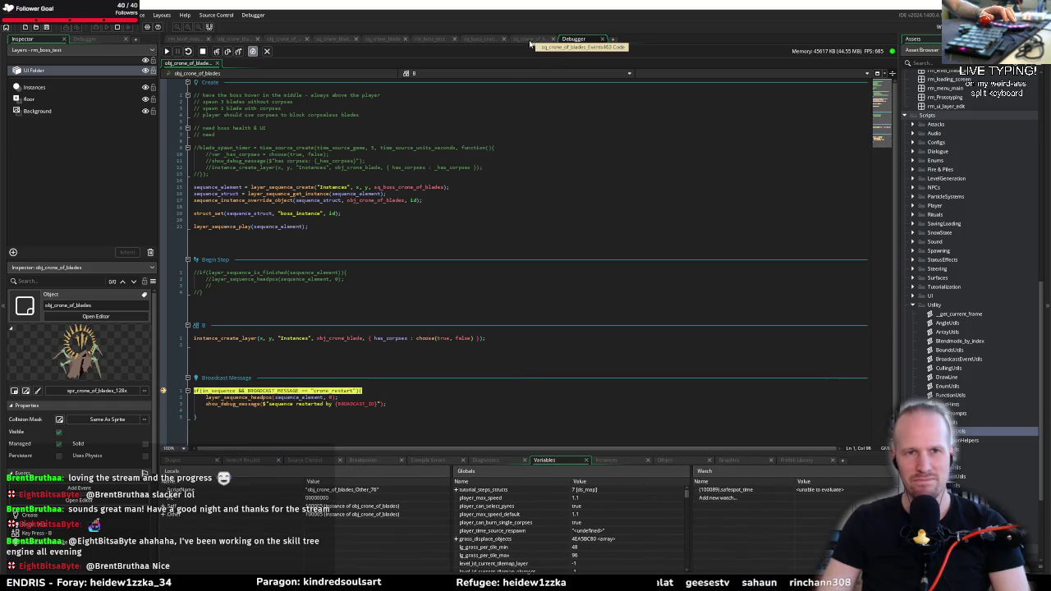
{"action": "left_click", "coordinate": [480, 40]}
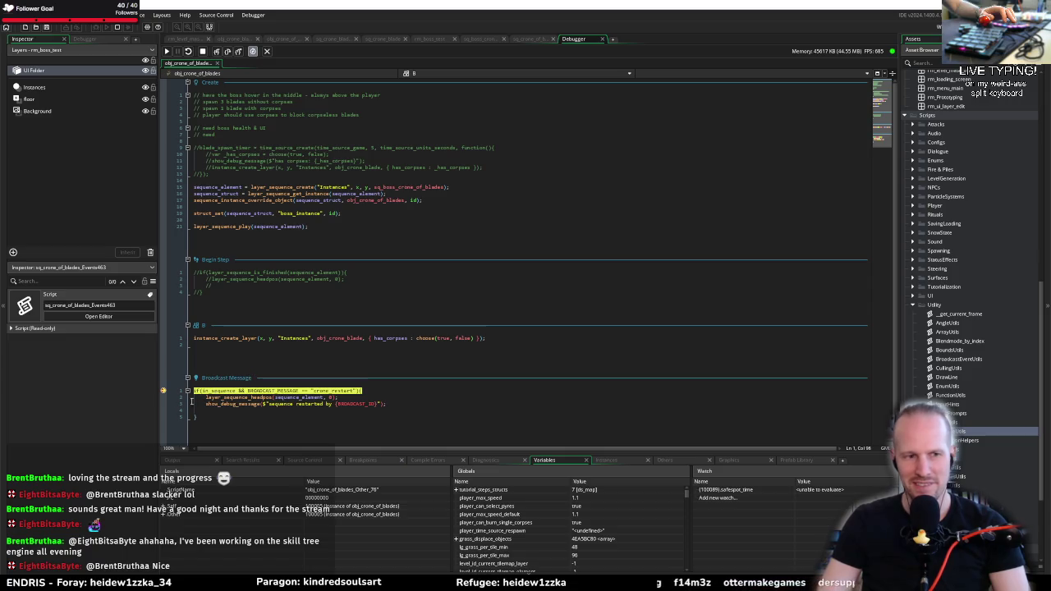
Step past the Broadcast Message breakpoint, stop debugging, and open the sq_crone_of_blades events script
{"action": "left_click", "coordinate": [229, 50]}
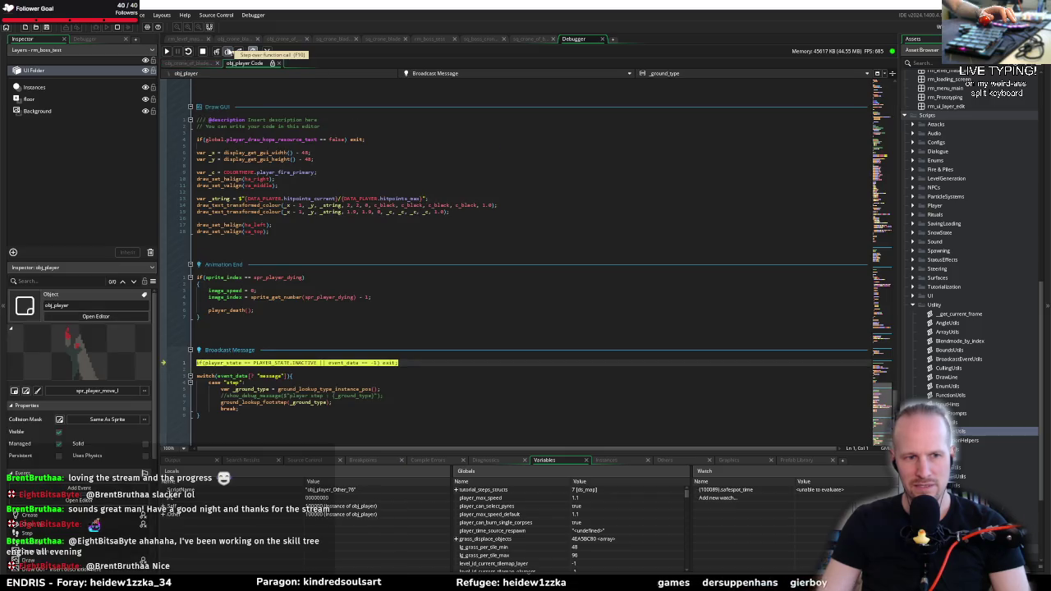
{"action": "left_click", "coordinate": [228, 51]}
{"action": "left_click", "coordinate": [228, 51]}
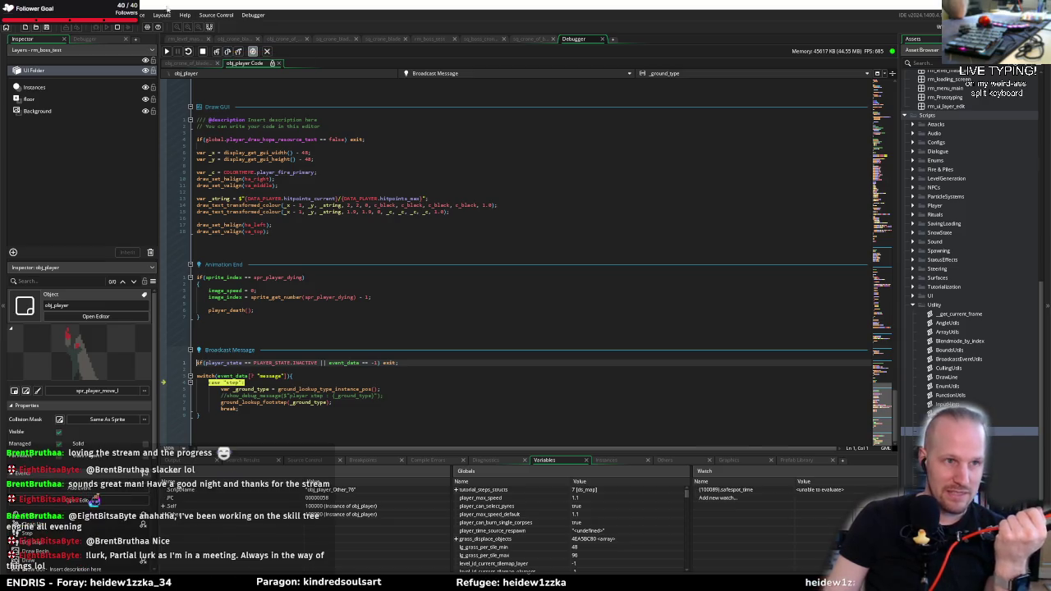
{"action": "left_click", "coordinate": [131, 27]}
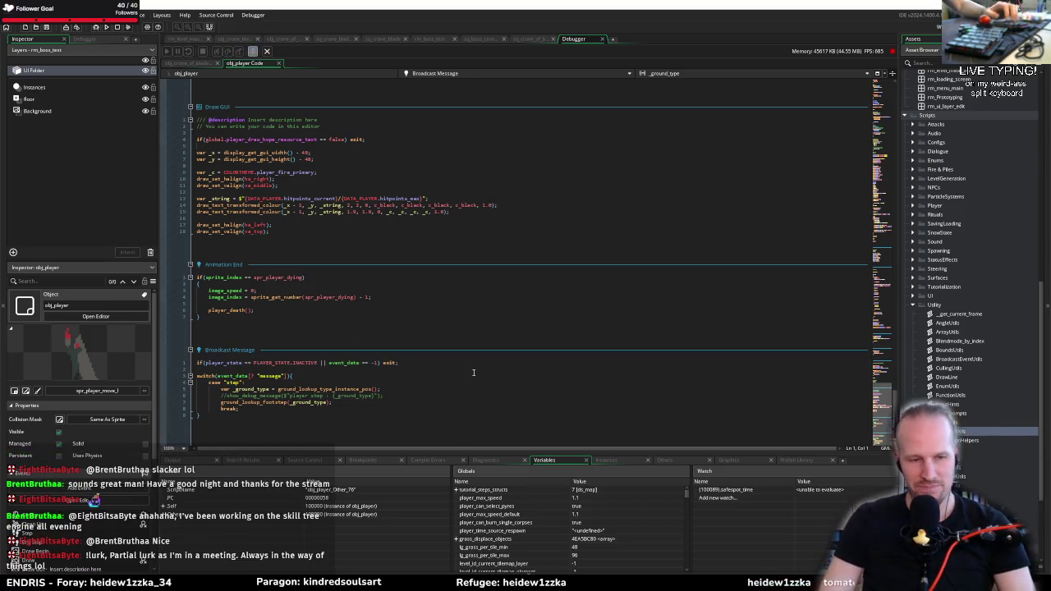
{"action": "left_click", "coordinate": [480, 38]}
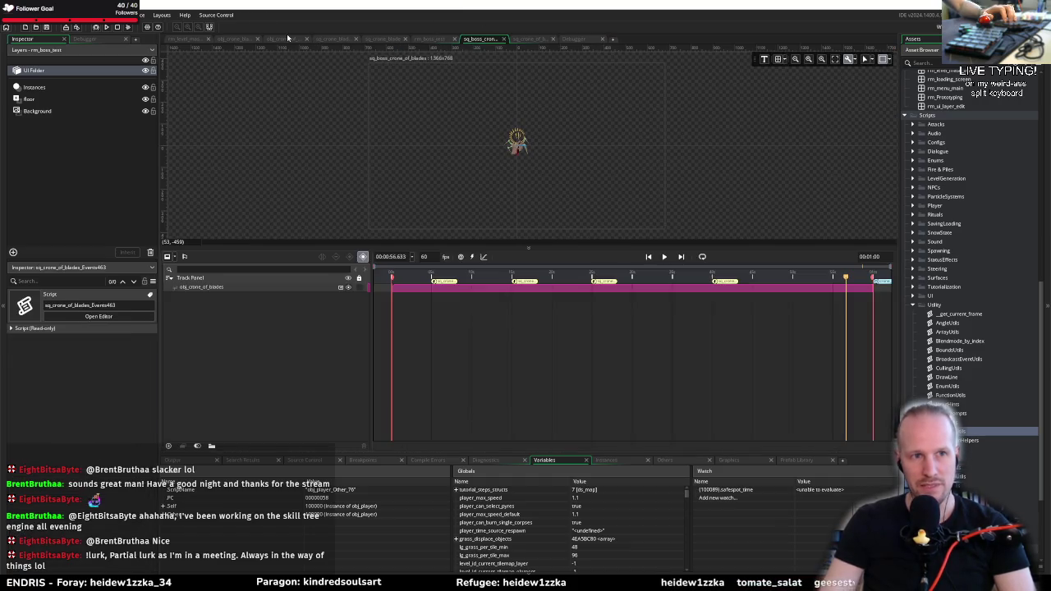
Comment out the footstep "step" switch block in obj_player's Broadcast Message, then run the game
{"action": "left_click", "coordinate": [283, 39]}
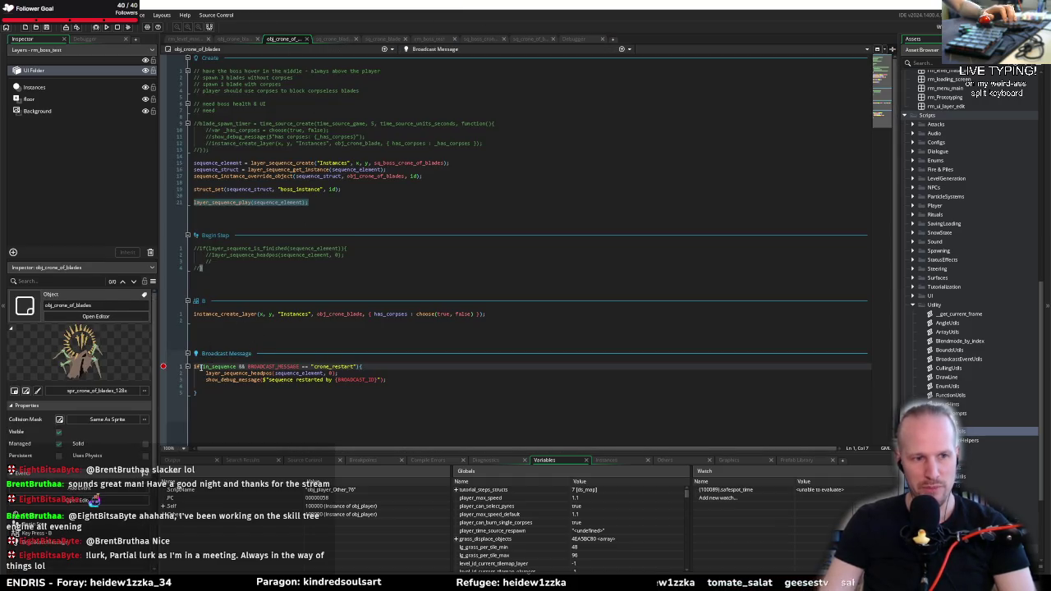
{"action": "left_click", "coordinate": [194, 368]}
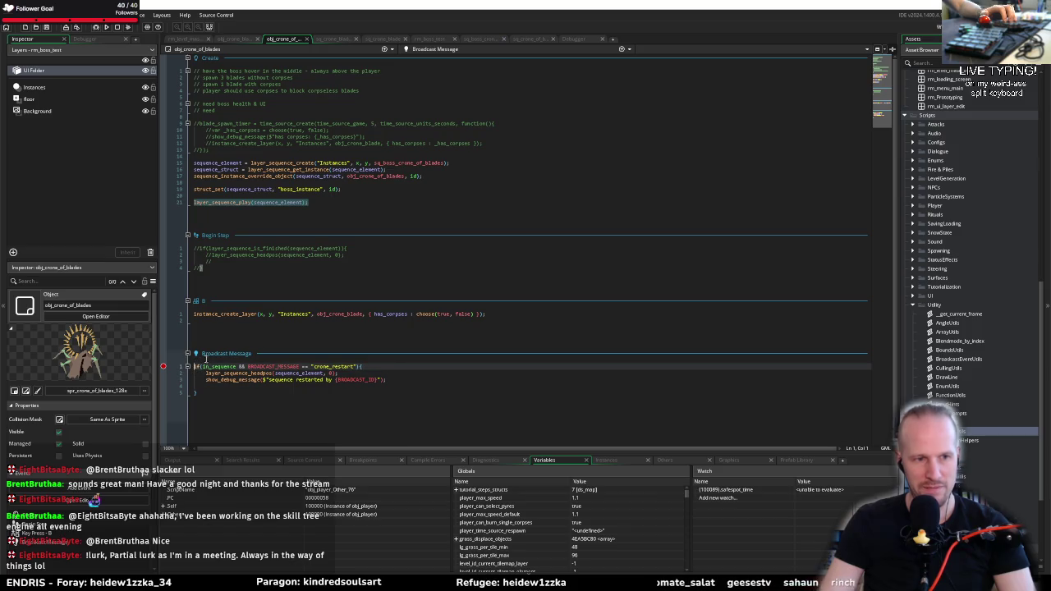
{"action": "left_click", "coordinate": [566, 43]}
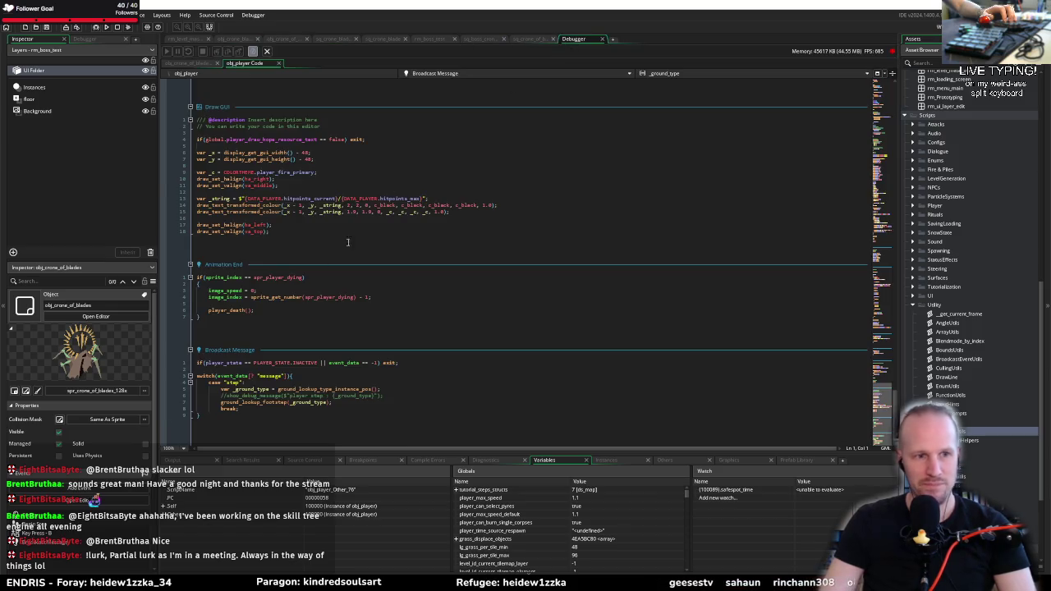
{"action": "left_click", "coordinate": [218, 408]}
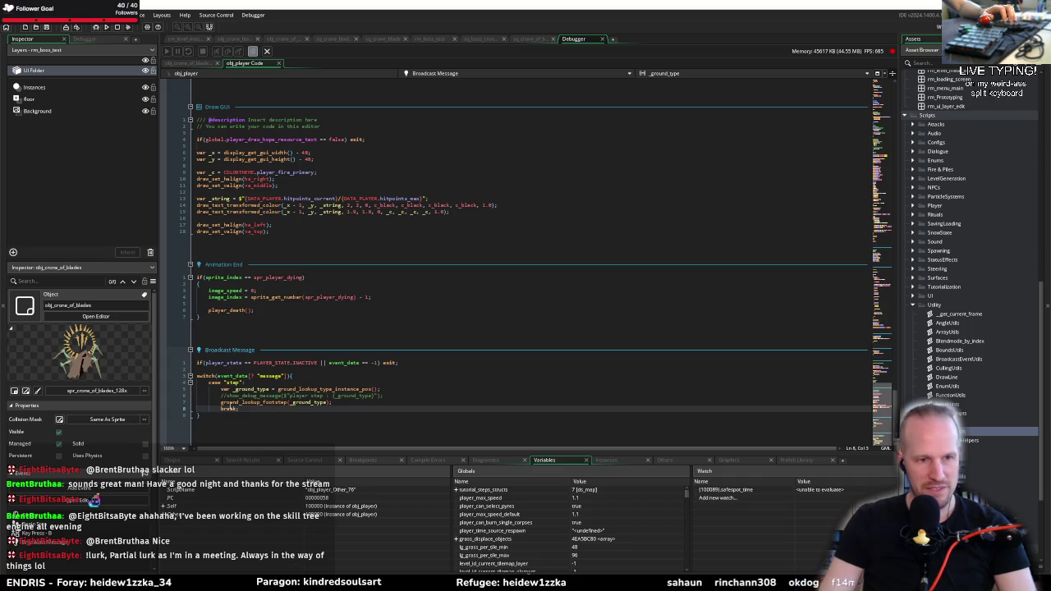
{"action": "left_click_drag", "start_coordinate": [207, 422], "coordinate": [190, 377]}
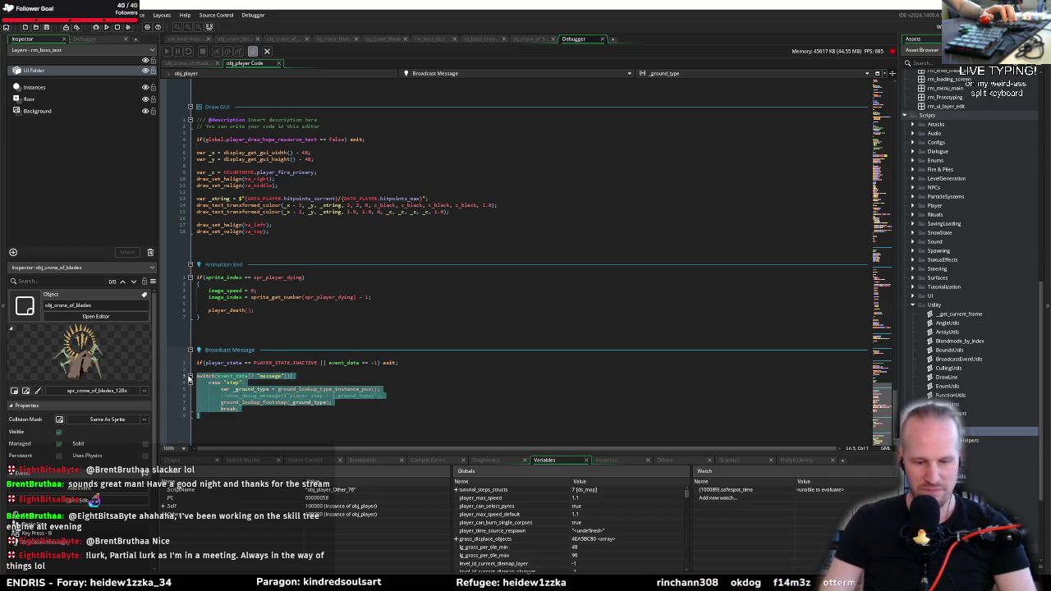
{"action": "key", "text": "ctrl+k"}
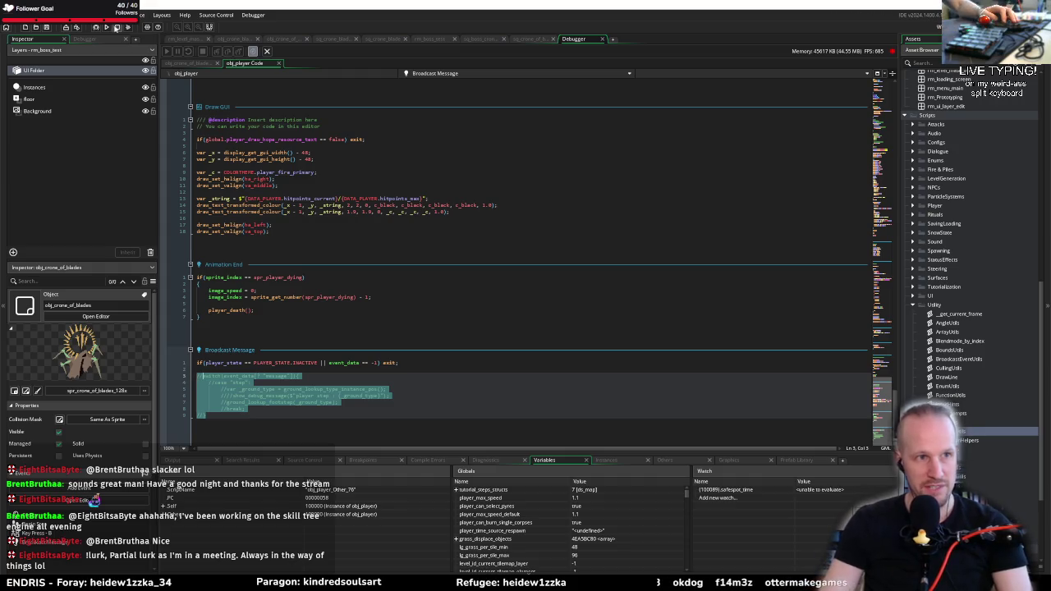
{"action": "key", "text": "F5"}
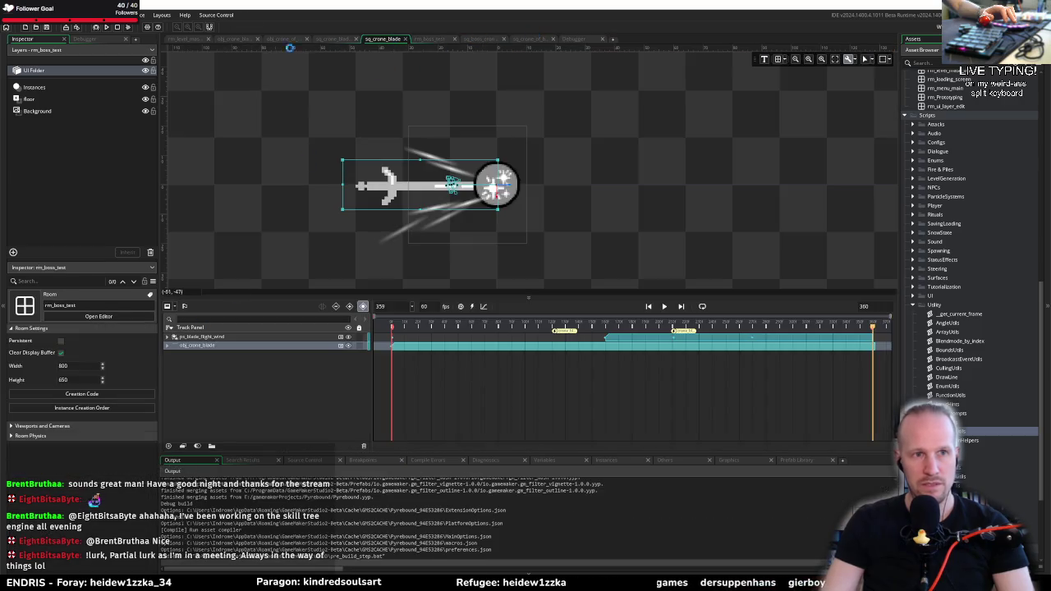
Watch obj_crone_of_blades' code with the game window moved aside, then stop the test run
{"action": "left_click", "coordinate": [285, 39]}
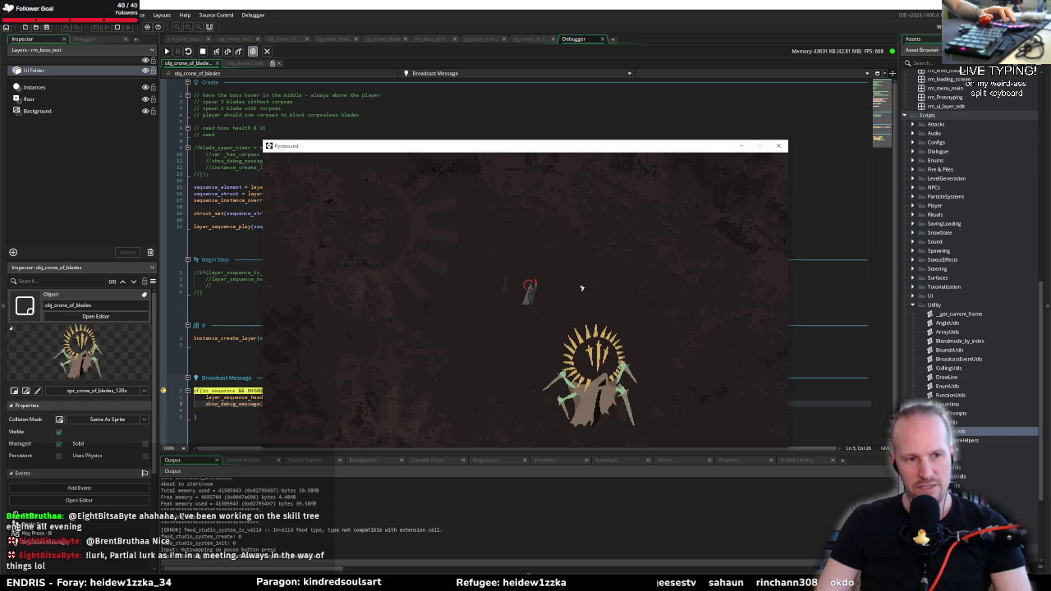
{"action": "mouse_move", "coordinate": [581, 145]}
{"action": "left_mouse_down"}
{"action": "mouse_move", "coordinate": [654, 105]}
{"action": "mouse_move", "coordinate": [661, 69]}
{"action": "left_mouse_up"}
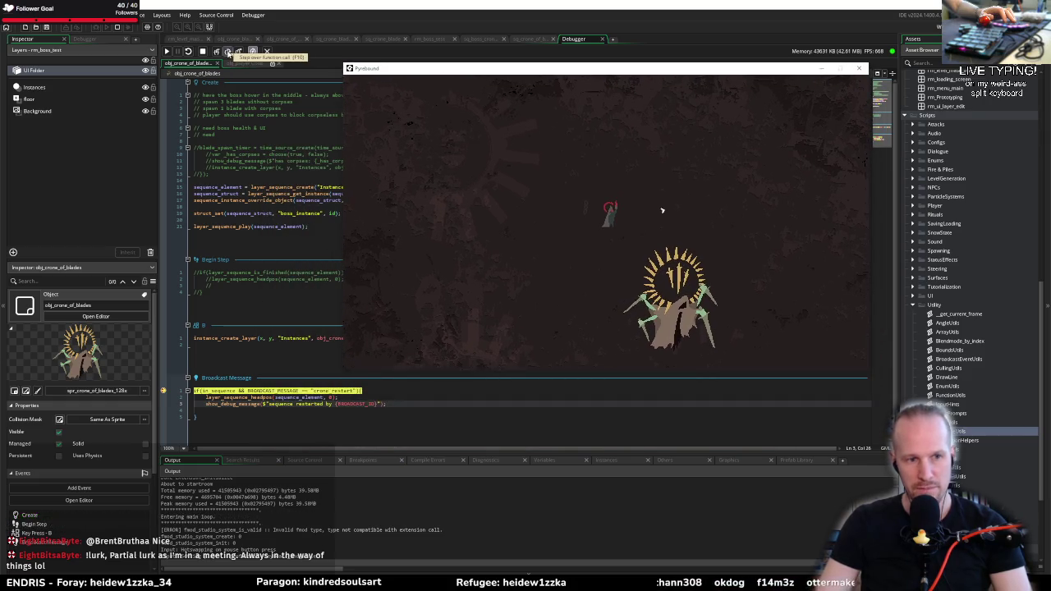
{"action": "left_click", "coordinate": [203, 51]}
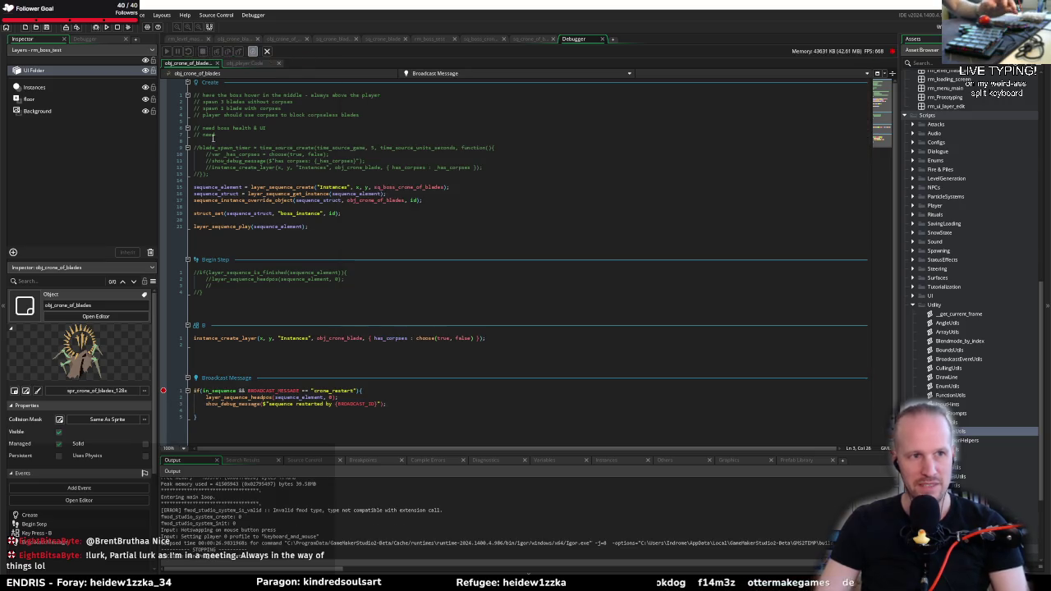
{"action": "left_click", "coordinate": [197, 391]}
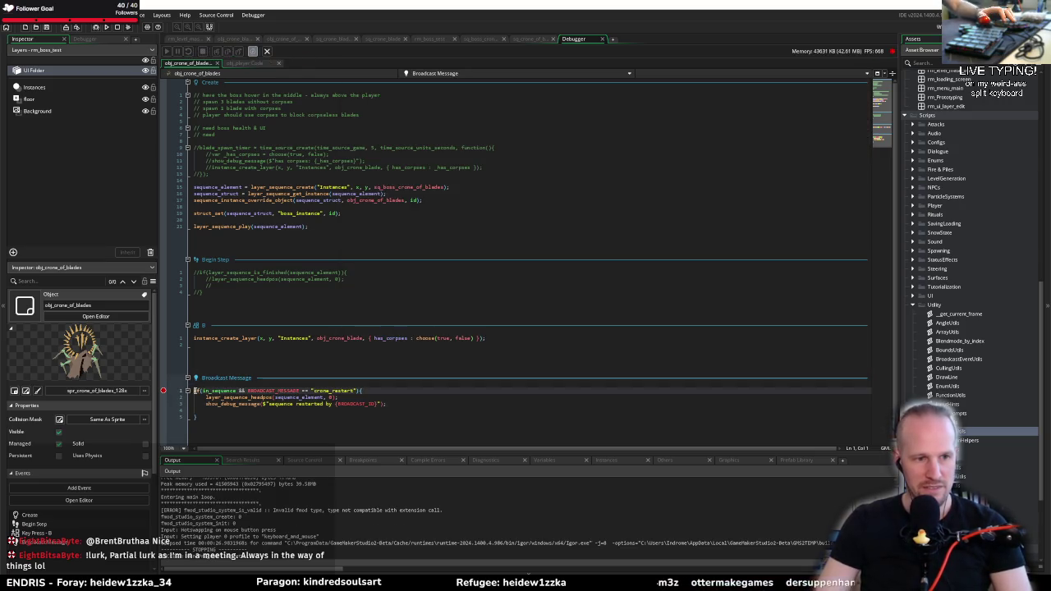
Declare _crone_restart = BROADCAST_MESSAGE == "crone_restart"; at the top of Broadcast Message
{"action": "key", "text": "Return"}
{"action": "key", "text": "Up"}
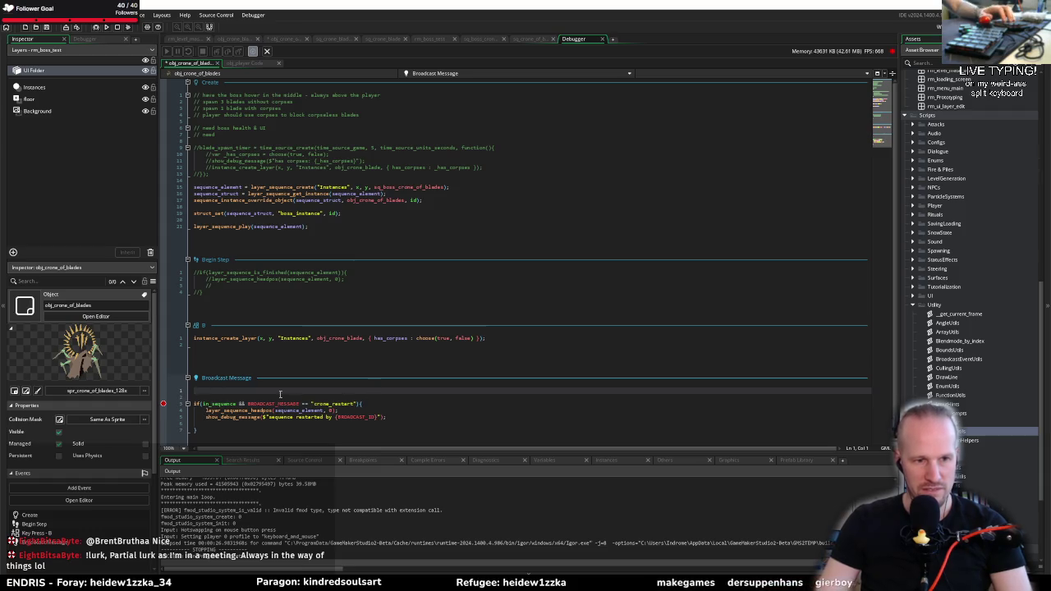
{"action": "mouse_move", "coordinate": [247, 403]}
{"action": "left_click_drag", "start_coordinate": [247, 403], "coordinate": [358, 406]}
{"action": "key", "text": "ctrl+c"}
{"action": "left_click", "coordinate": [356, 406]}
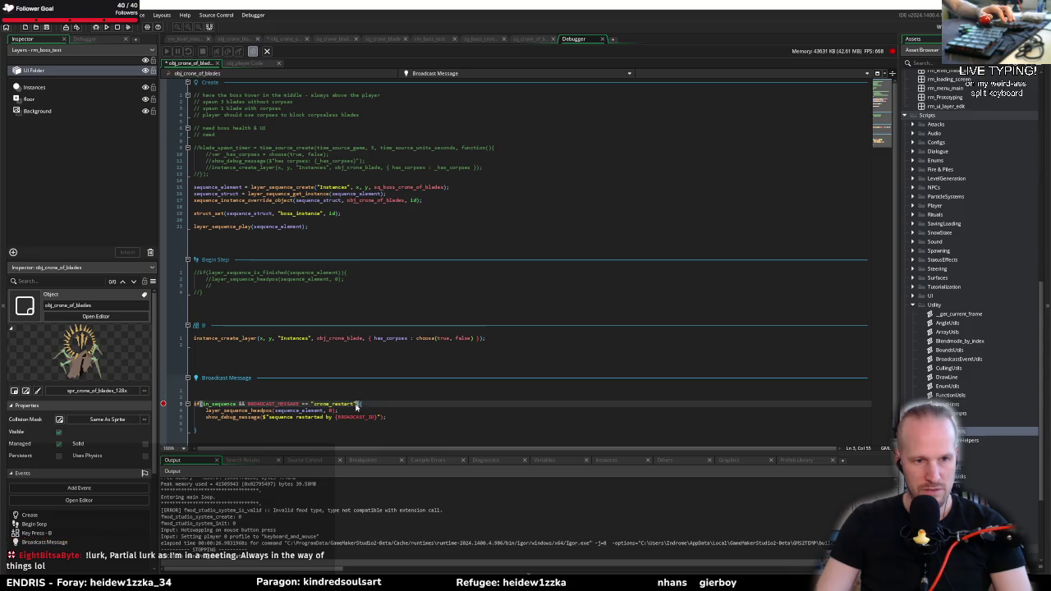
{"action": "left_click", "coordinate": [223, 386]}
{"action": "type", "text": "var _"}
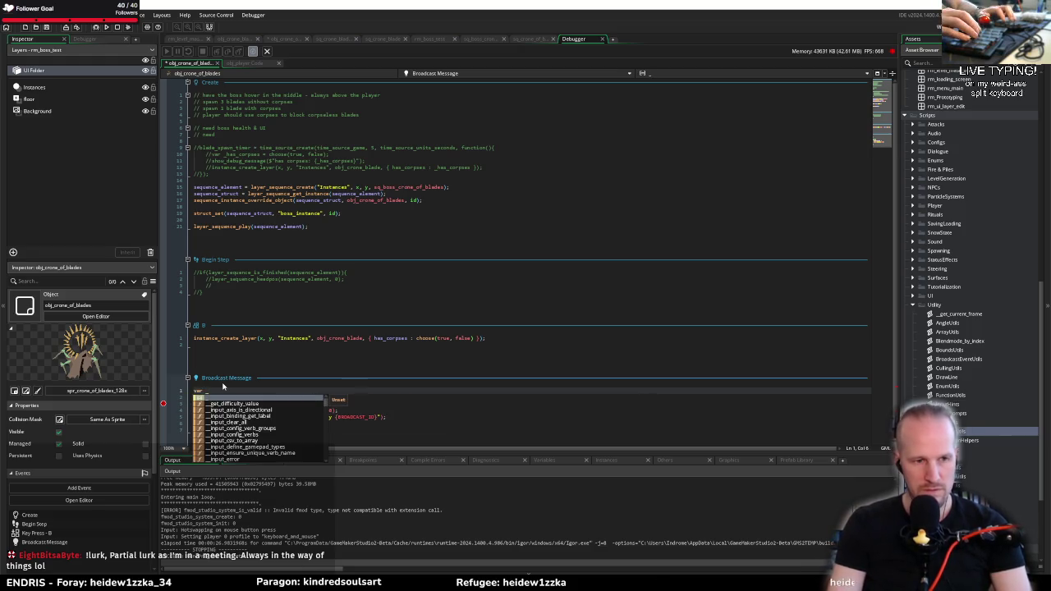
{"action": "type", "text": "crone_restrat"}
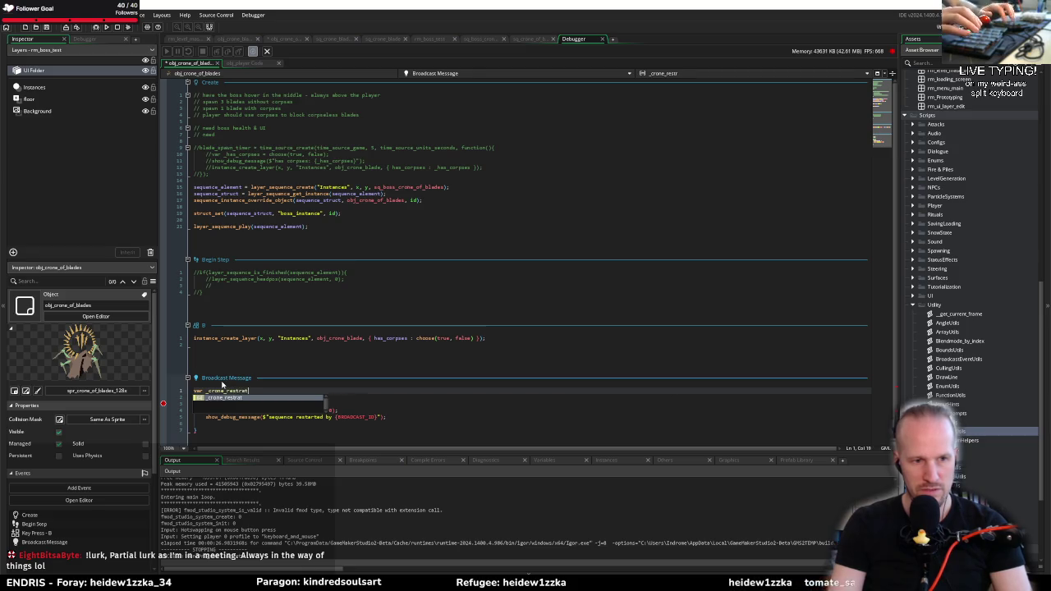
{"action": "key", "text": "Escape"}
{"action": "type", "text": "_rest"}
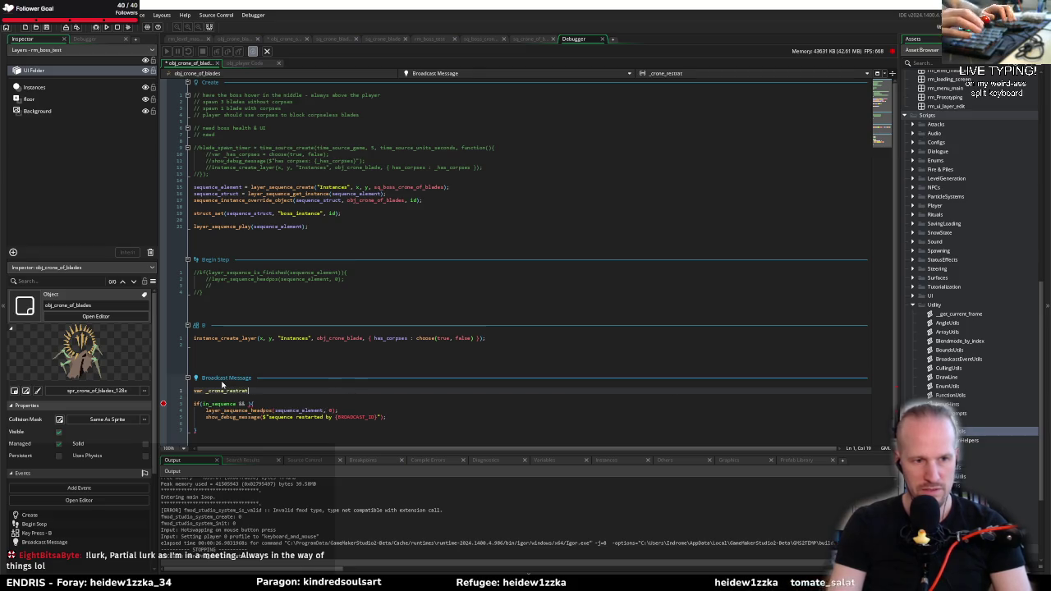
{"action": "type", "text": "art "}
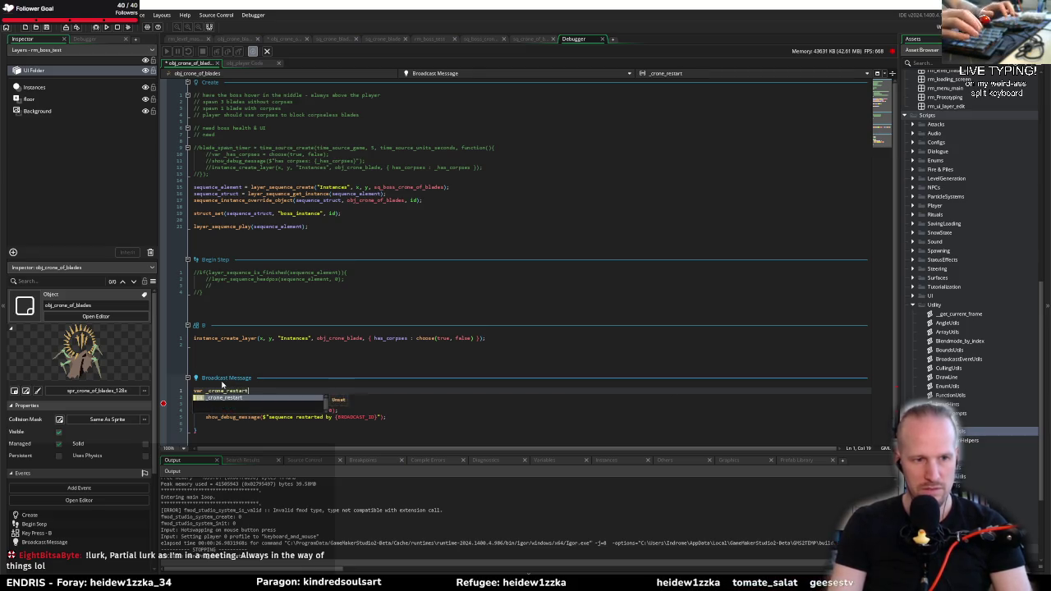
{"action": "type", "text": "= BROADCAST_MESSAGE == \"crone_restart\";"}
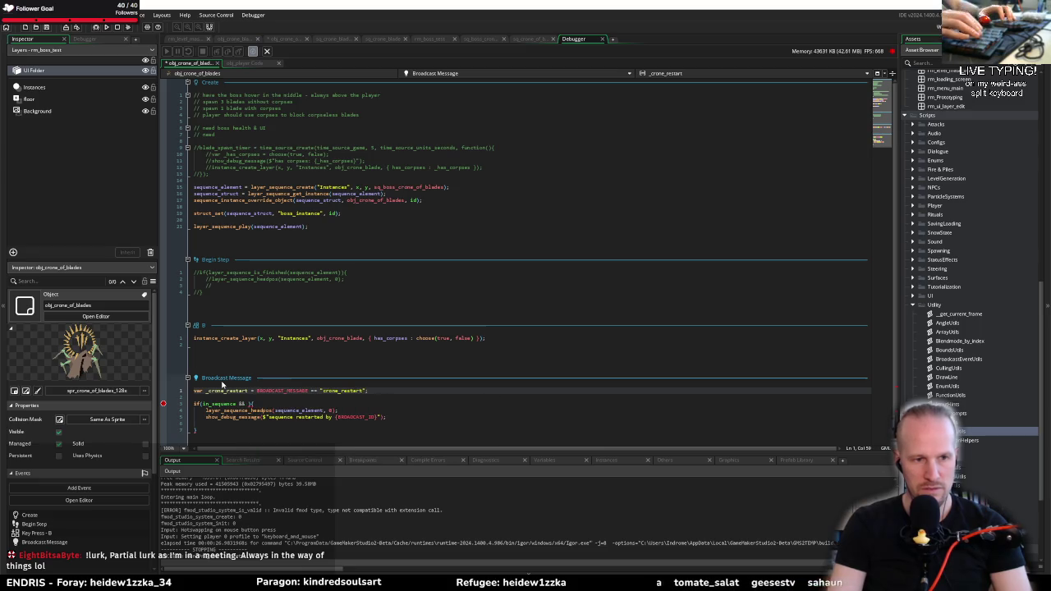
Try _crone_restart in the existing if condition, then remove it and open a blank line above
{"action": "key", "text": "Down"}
{"action": "key", "text": "Down"}
{"action": "type", "text": "_c"}
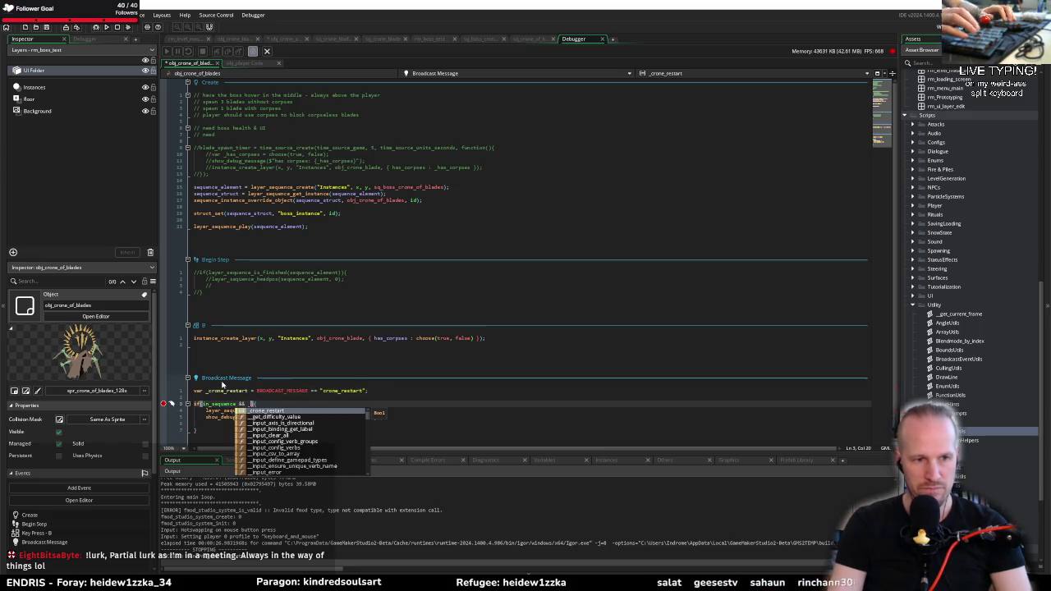
{"action": "key", "text": "Return"}
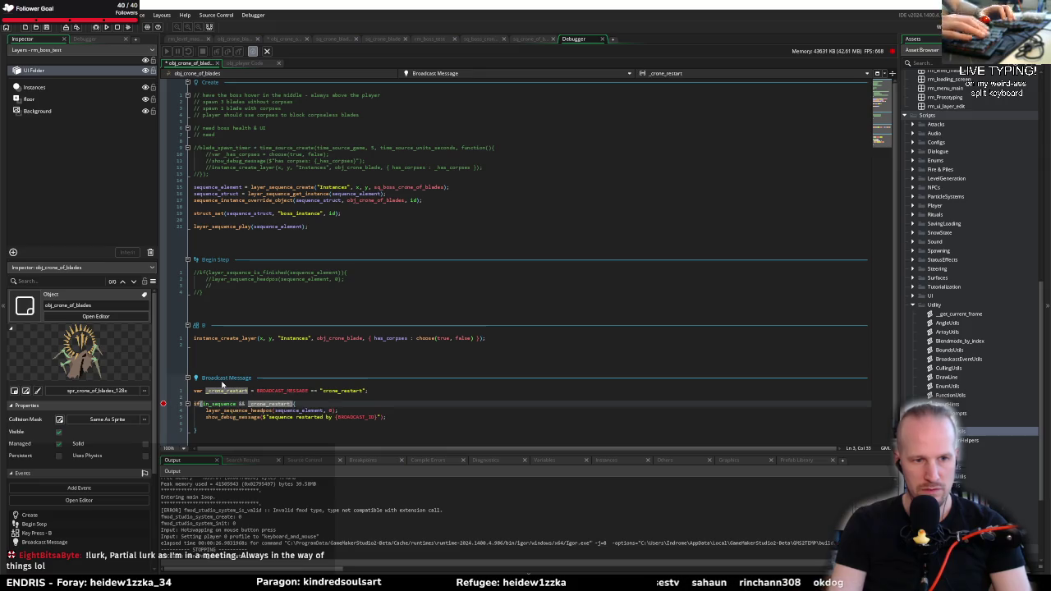
{"action": "key", "text": "Up"}
{"action": "key", "text": "Up"}
{"action": "key", "text": "Down"}
{"action": "key", "text": "Down"}
{"action": "key", "text": "ctrl+Left"}
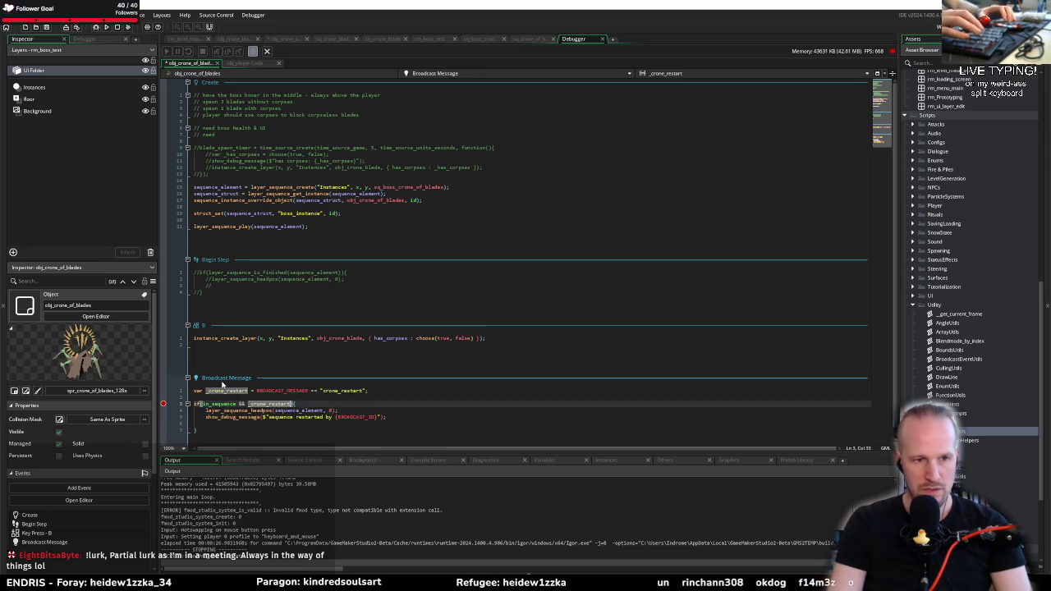
{"action": "key", "text": "ctrl+Delete"}
{"action": "key", "text": "ctrl+Delete"}
{"action": "key", "text": "ctrl+Delete"}
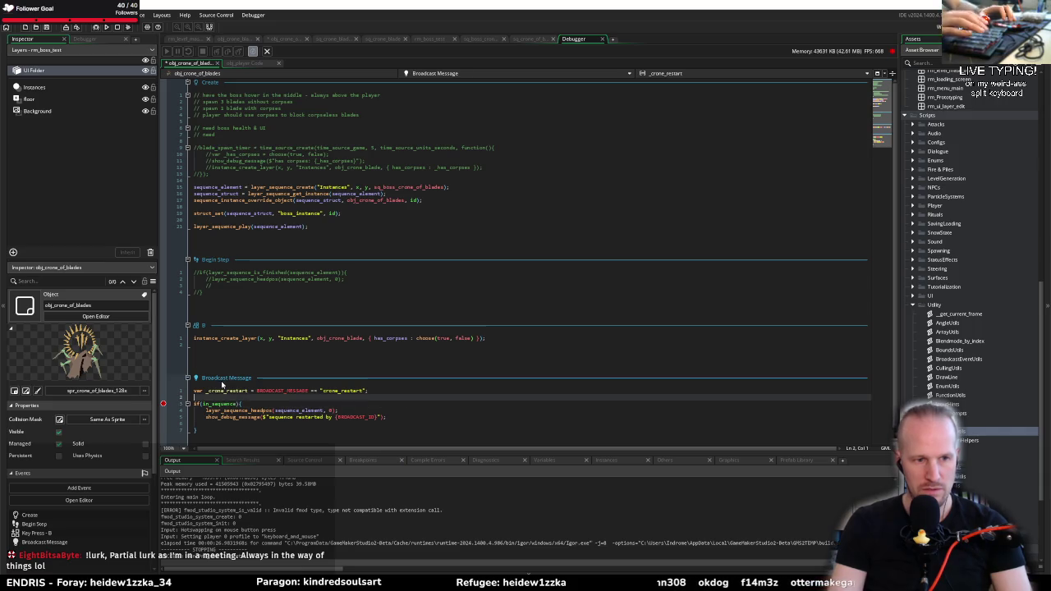
{"action": "key", "text": "Up"}
{"action": "key", "text": "Return"}
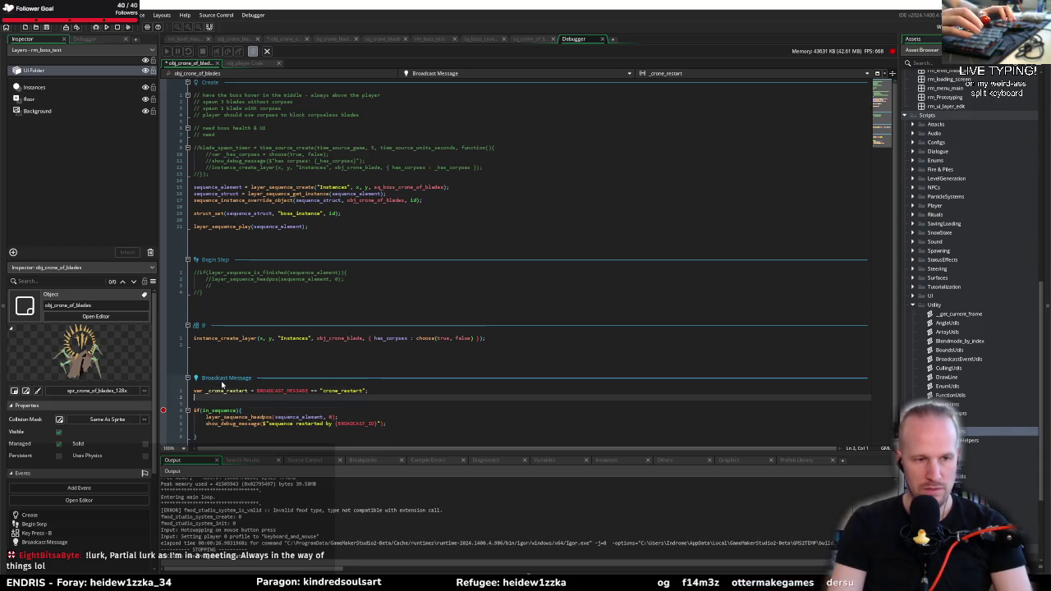
Add the early exit if(_crone_restart == false) exit; and run the game
{"action": "key", "text": "Return"}
{"action": "type", "text": "if("}
{"action": "key", "text": "ctrl+v"}
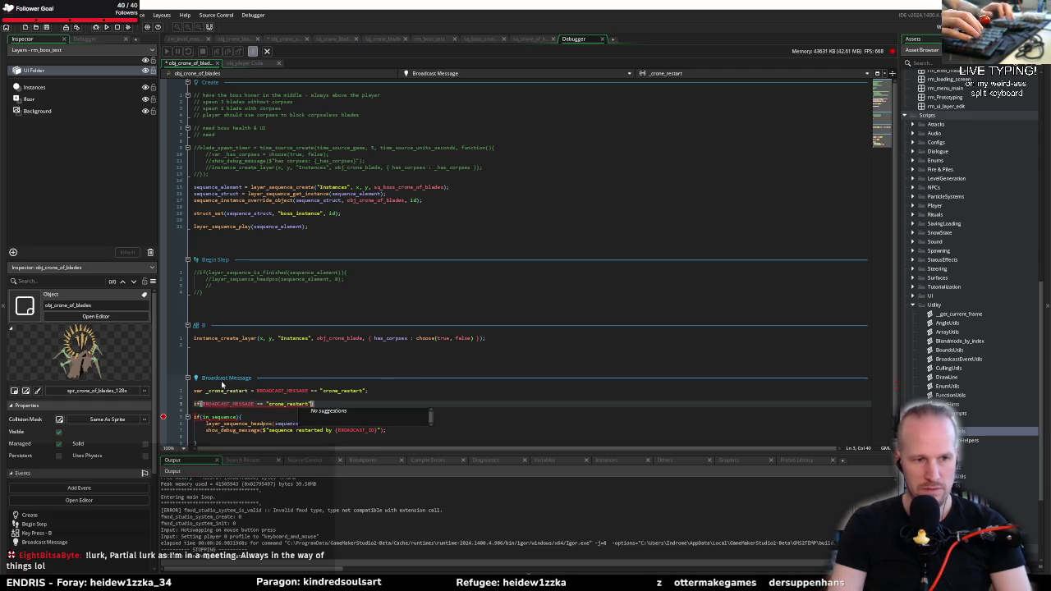
{"action": "key", "text": "ctrl+z"}
{"action": "type", "text": "_c"}
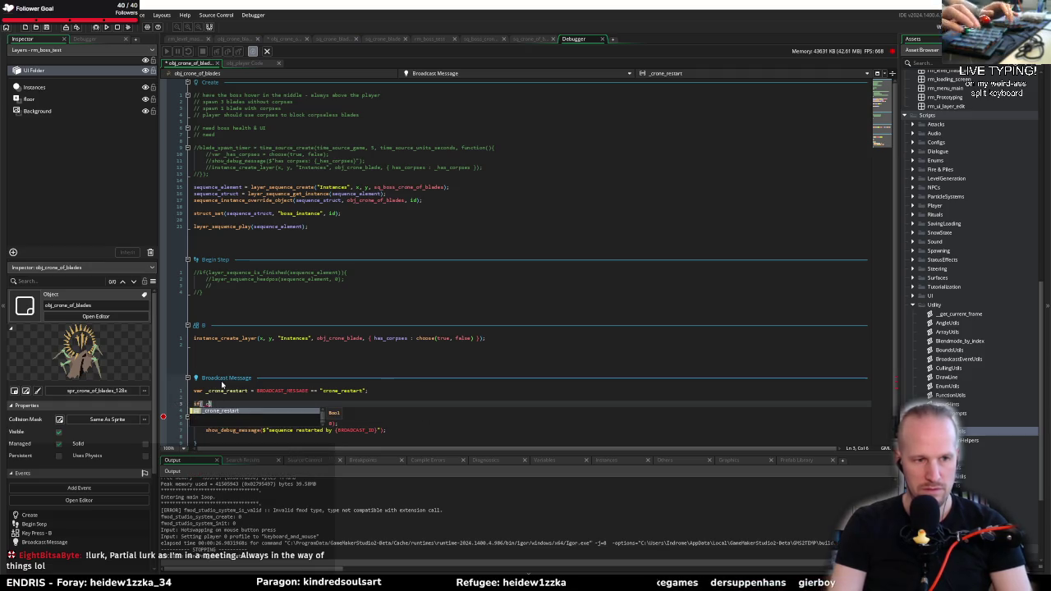
{"action": "type", "text": "rone_restart == fal"}
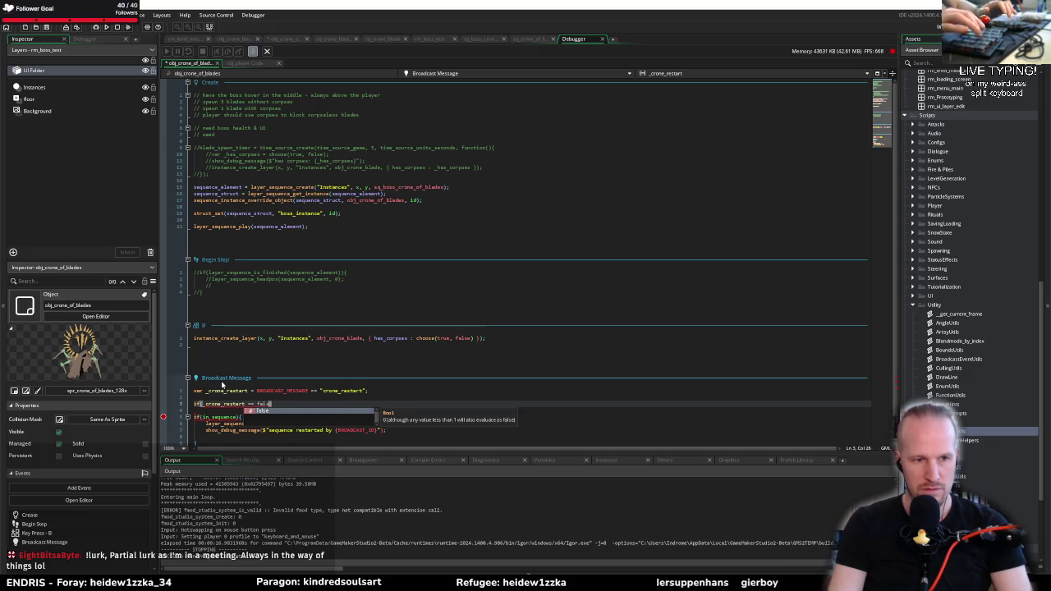
{"action": "type", "text": "se) exit;"}
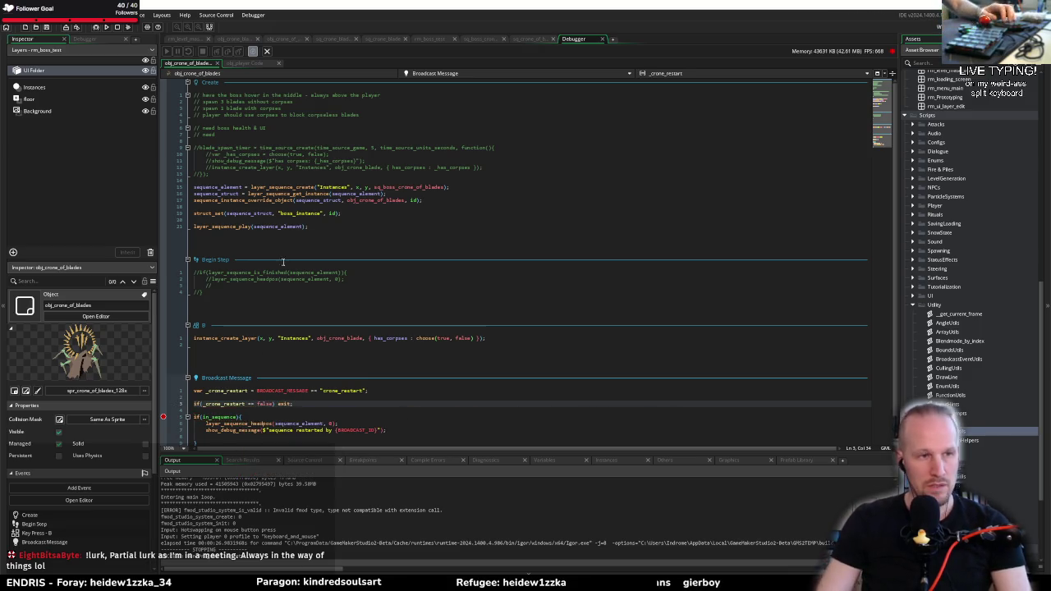
{"action": "key", "text": "F5"}
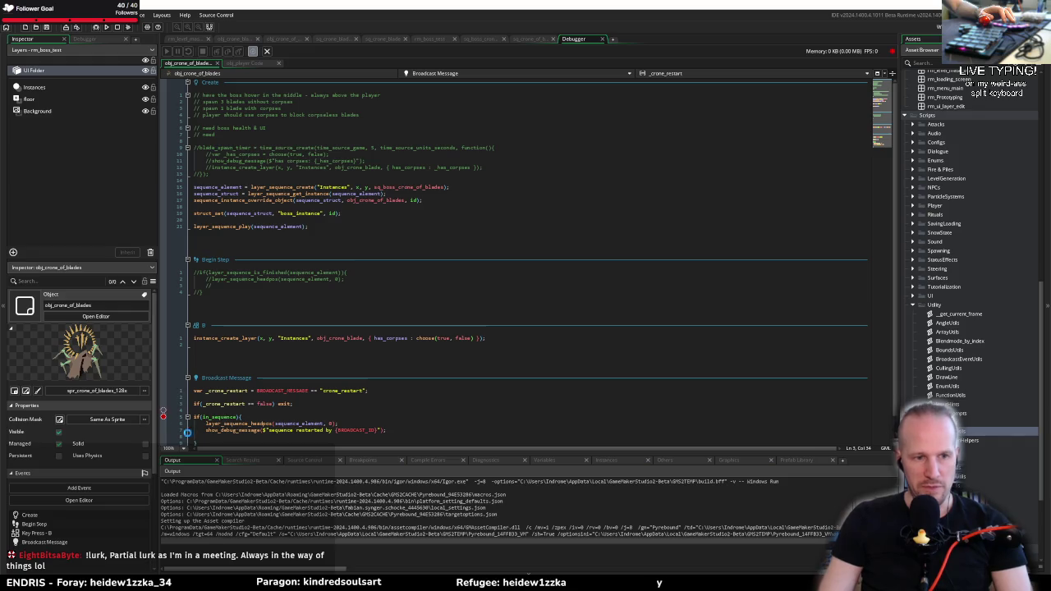
Scroll down the Broadcast Message code while the build finishes
{"action": "scroll", "coordinate": [219, 374], "scroll_direction": "down", "scroll_amount": 1}
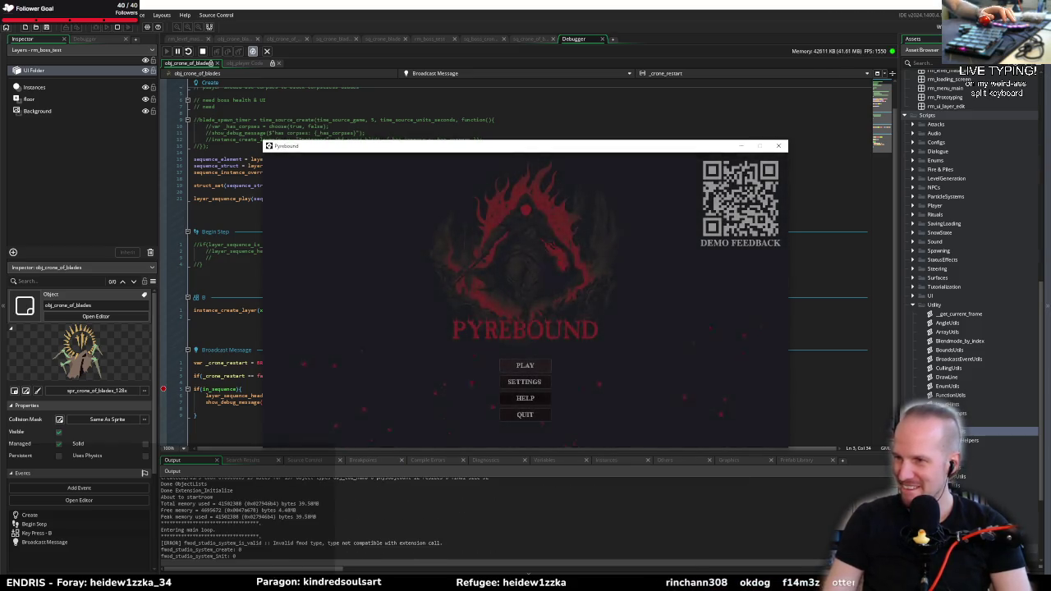
Start the game from the title menu and walk the player left and right toward the crone
{"action": "left_click", "coordinate": [532, 366]}
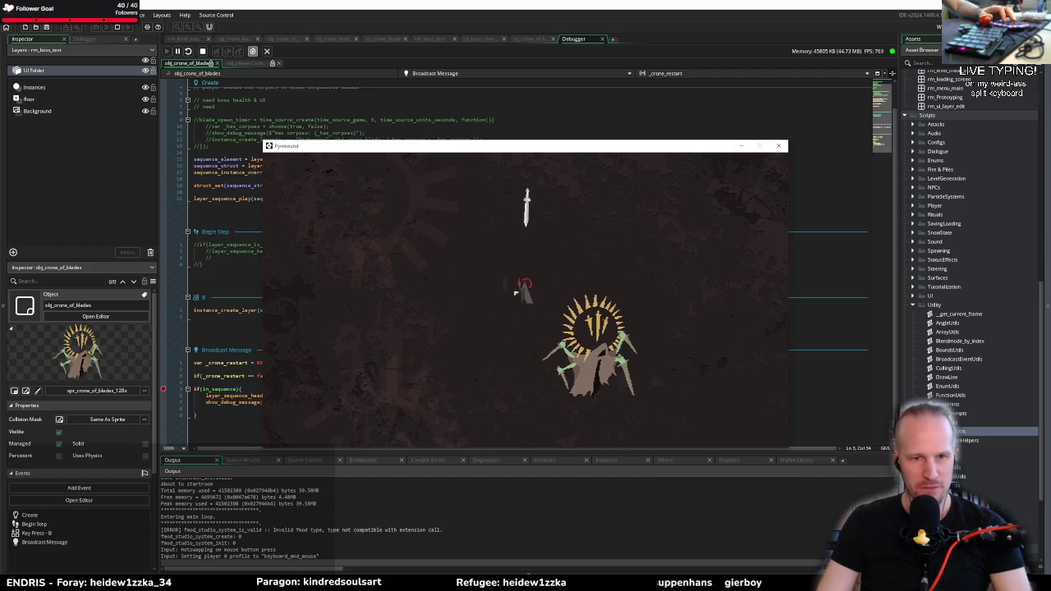
{"action": "key", "text": "a"}
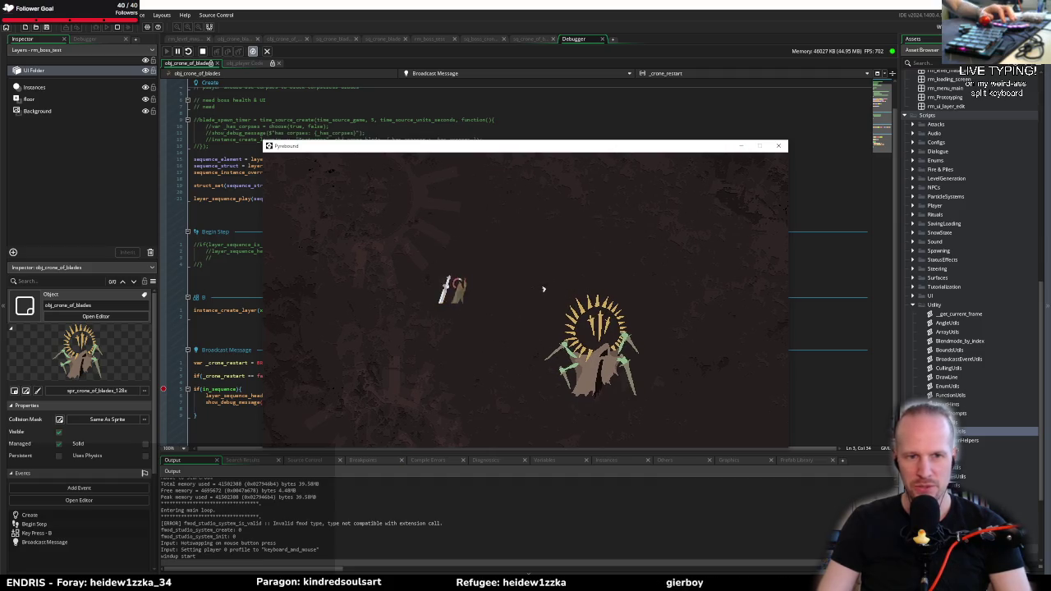
{"action": "key", "text": "a"}
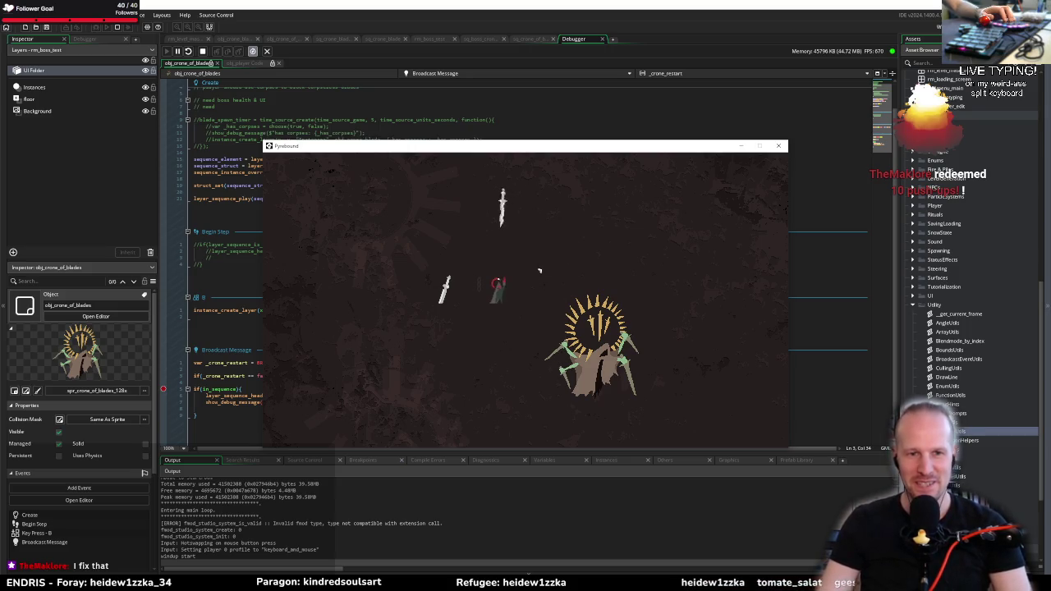
{"action": "key", "text": "d"}
{"action": "key", "text": "a"}
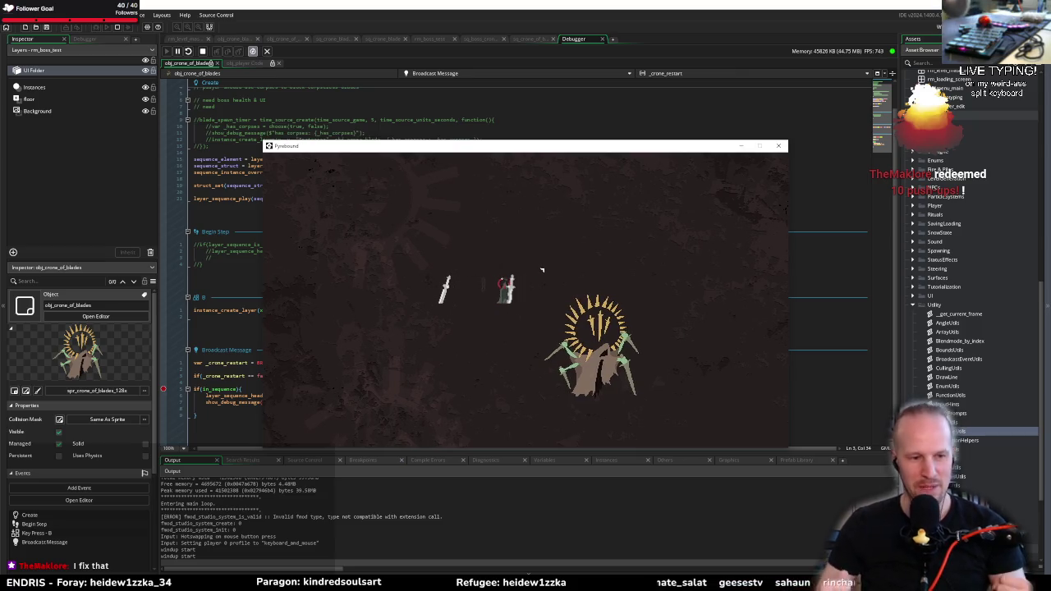
{"action": "key", "text": "d"}
{"action": "key", "text": "a"}
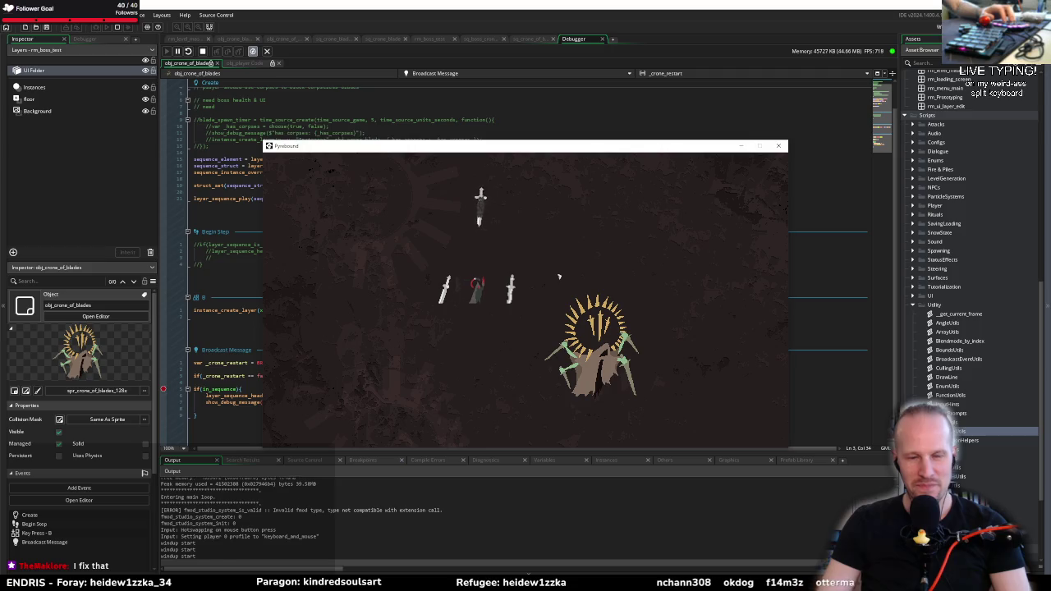
Dodge the crone's blades across the arena, then close the game window
{"action": "key", "text": "a"}
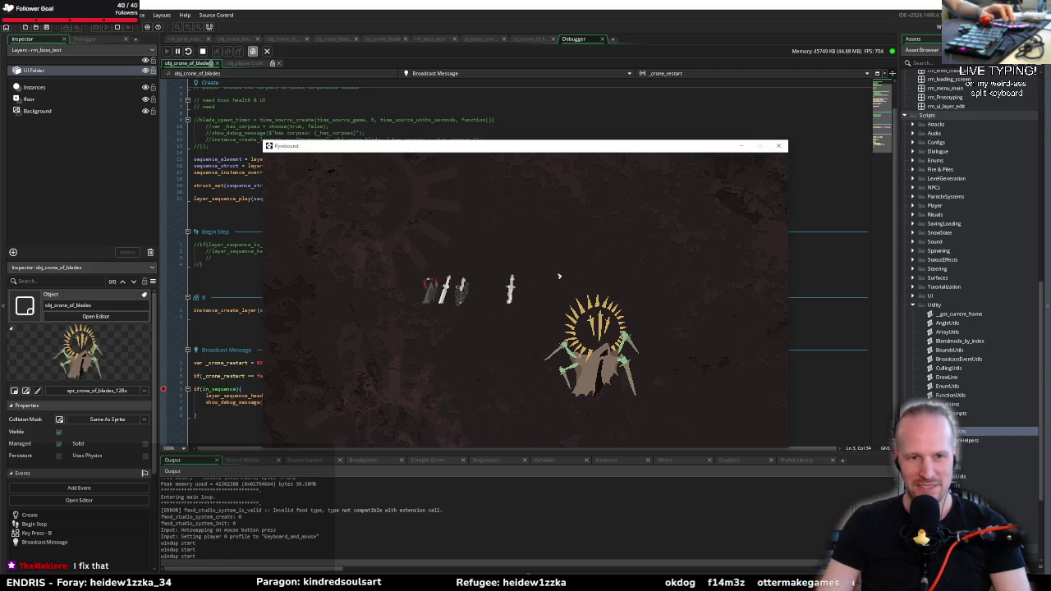
{"action": "key", "text": "d"}
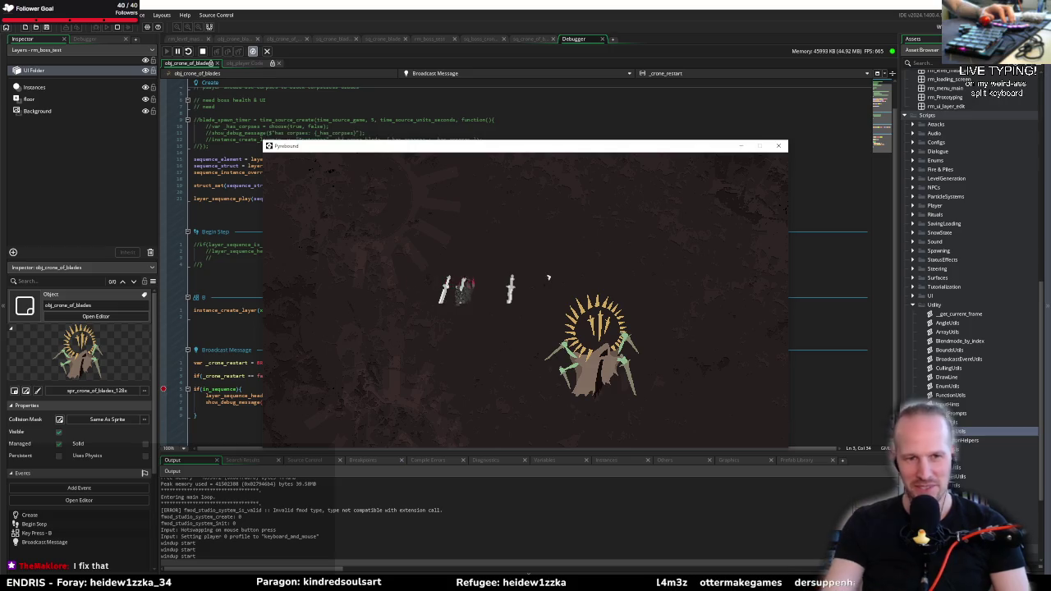
{"action": "key", "text": "d"}
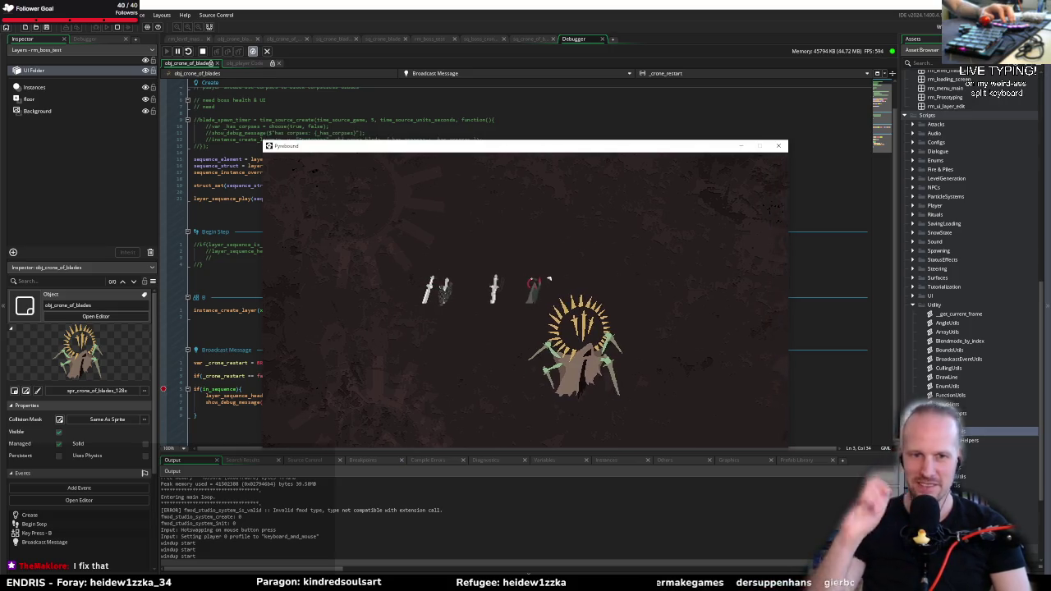
{"action": "key", "text": "d"}
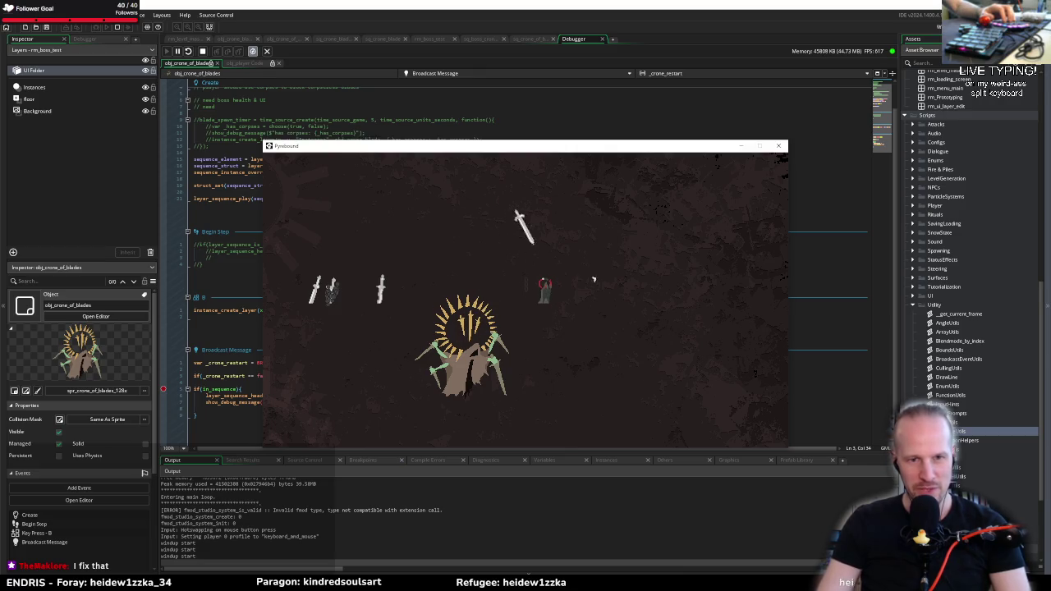
{"action": "key", "text": "d"}
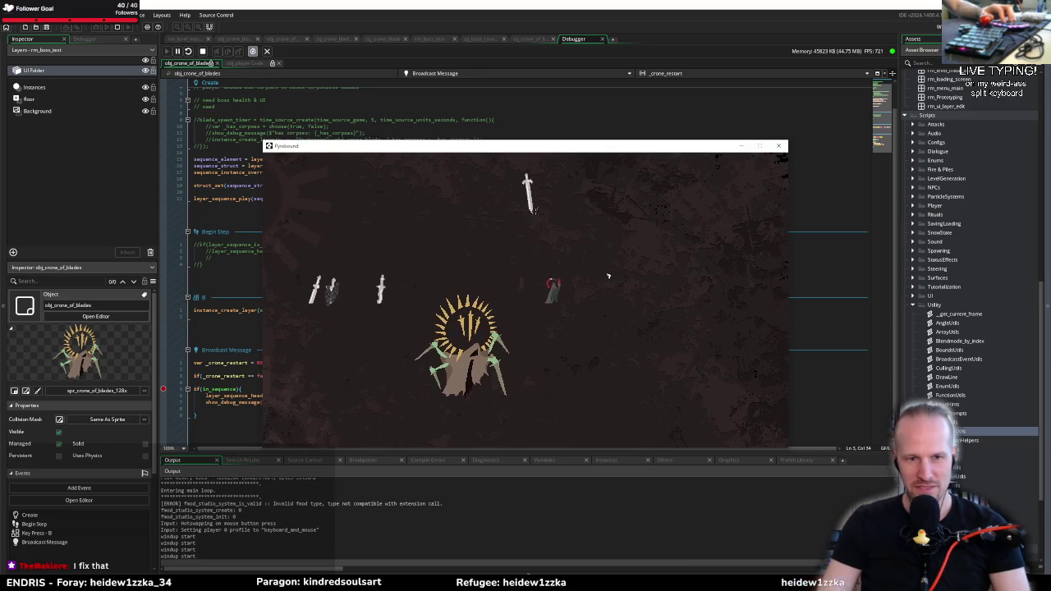
{"action": "key", "text": "d"}
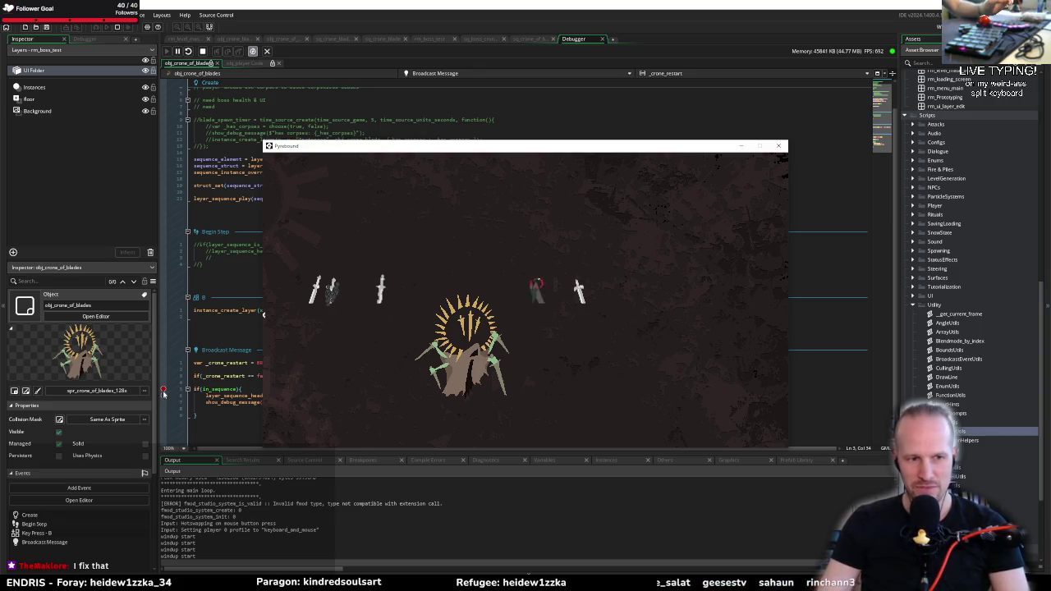
{"action": "left_click", "coordinate": [163, 390]}
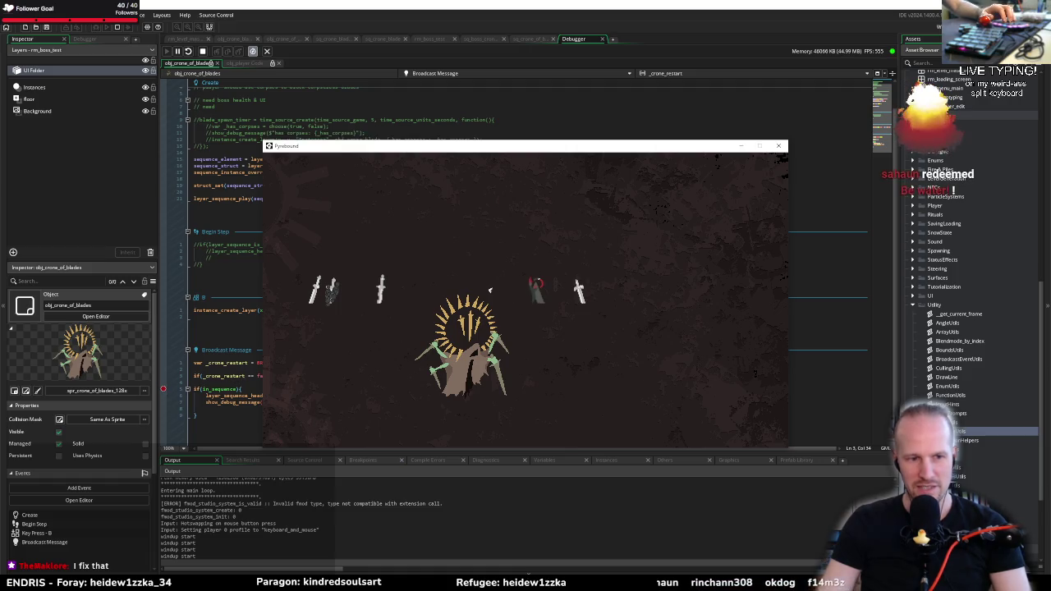
{"action": "key", "text": "a"}
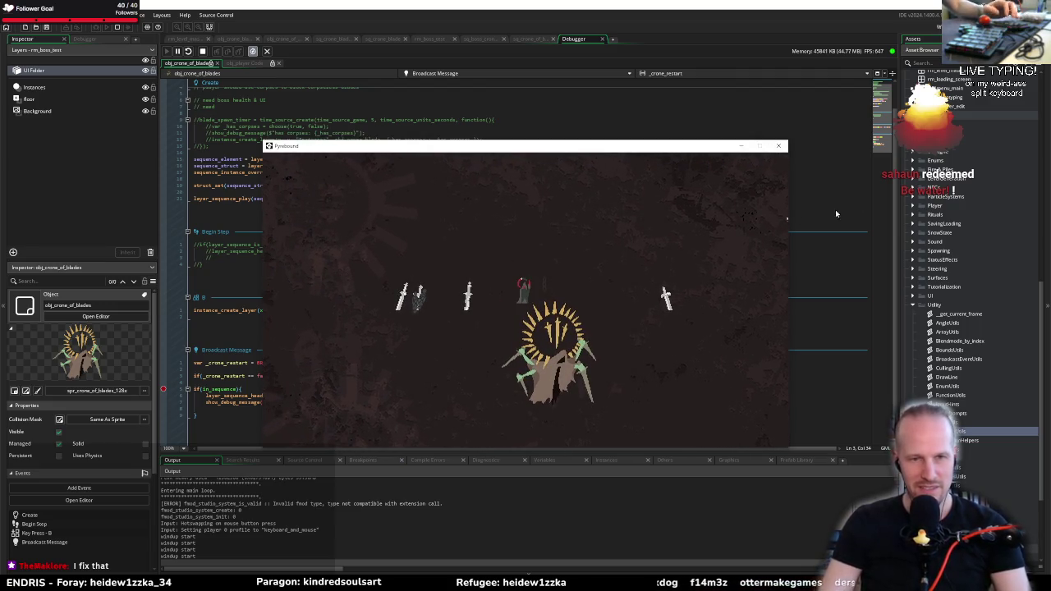
{"action": "left_click", "coordinate": [778, 147]}
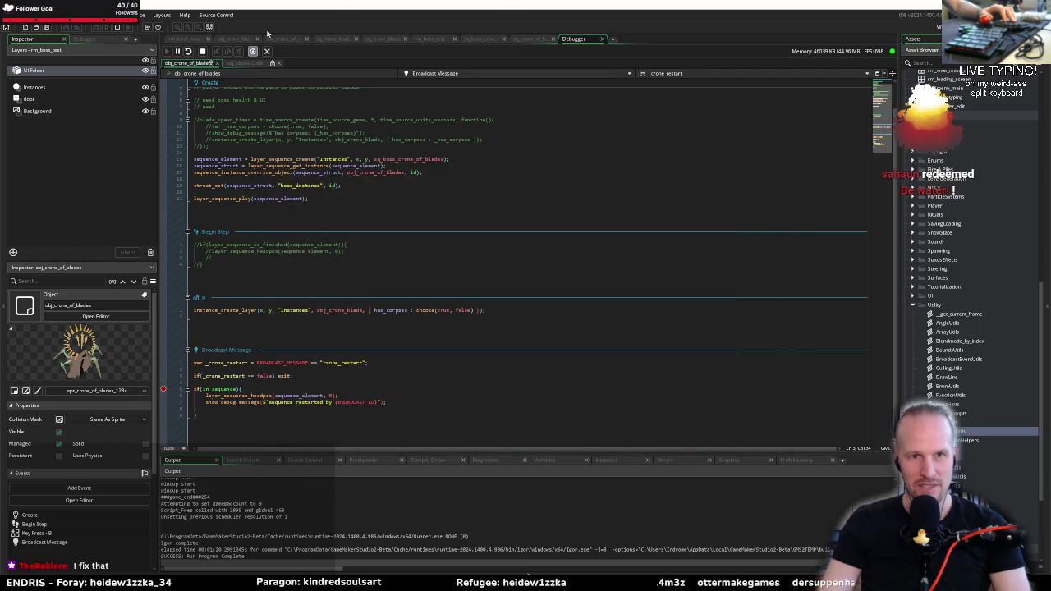
Tidy the open editor tabs and collapse the Utility asset folder
{"action": "left_click", "coordinate": [503, 40]}
{"action": "left_click", "coordinate": [492, 39]}
{"action": "left_click", "coordinate": [437, 39]}
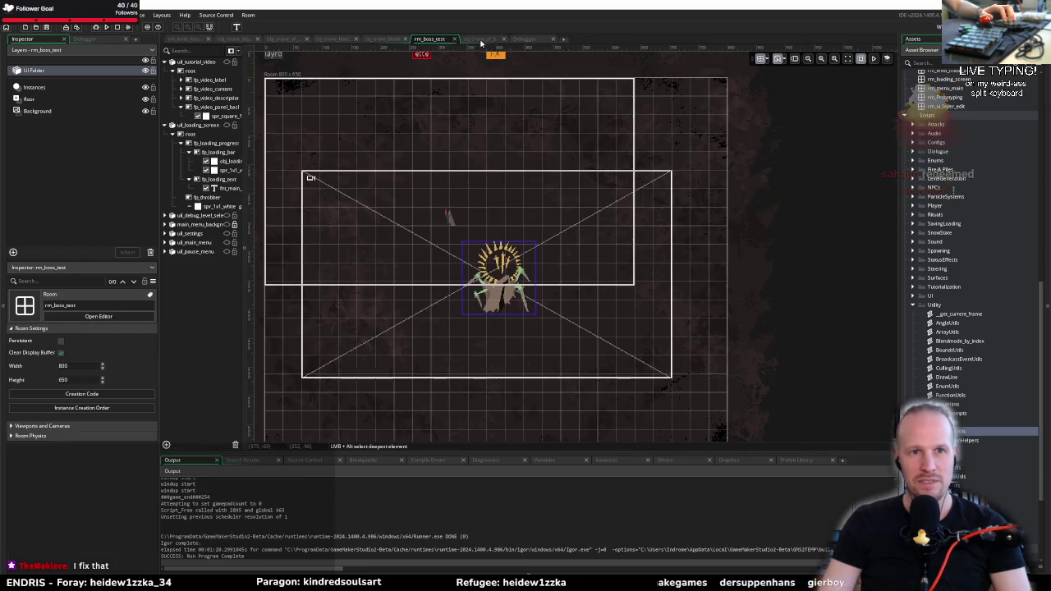
{"action": "left_click", "coordinate": [483, 39]}
{"action": "left_click", "coordinate": [913, 303]}
{"action": "scroll", "coordinate": [916, 209], "scroll_direction": "up", "scroll_amount": 3}
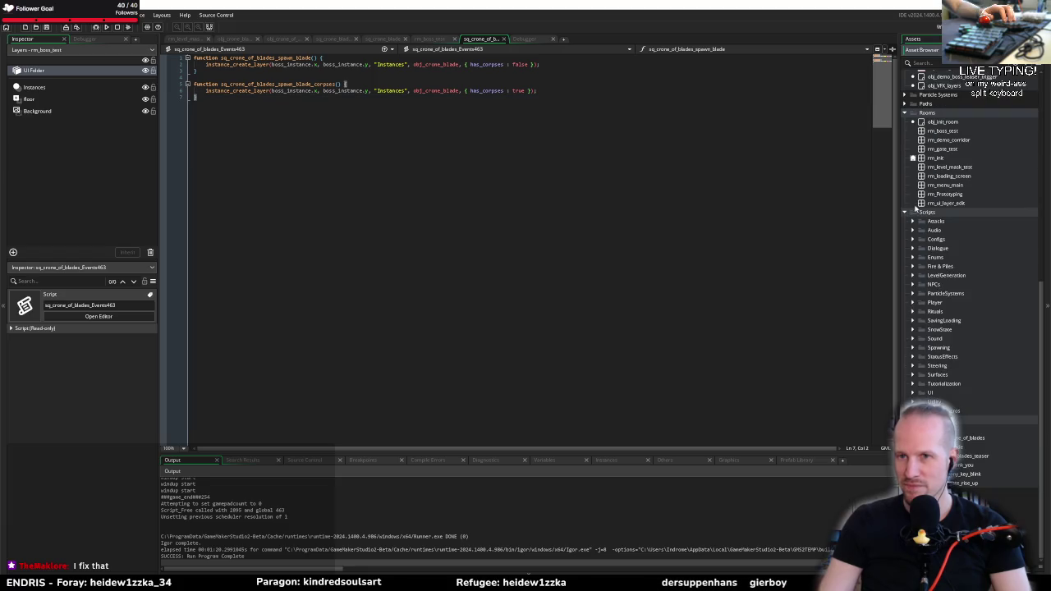
Open sq_boss_crone_of_blades, inspect its end broadcast keyframe, and start a debug run
{"action": "double_click", "coordinate": [969, 438]}
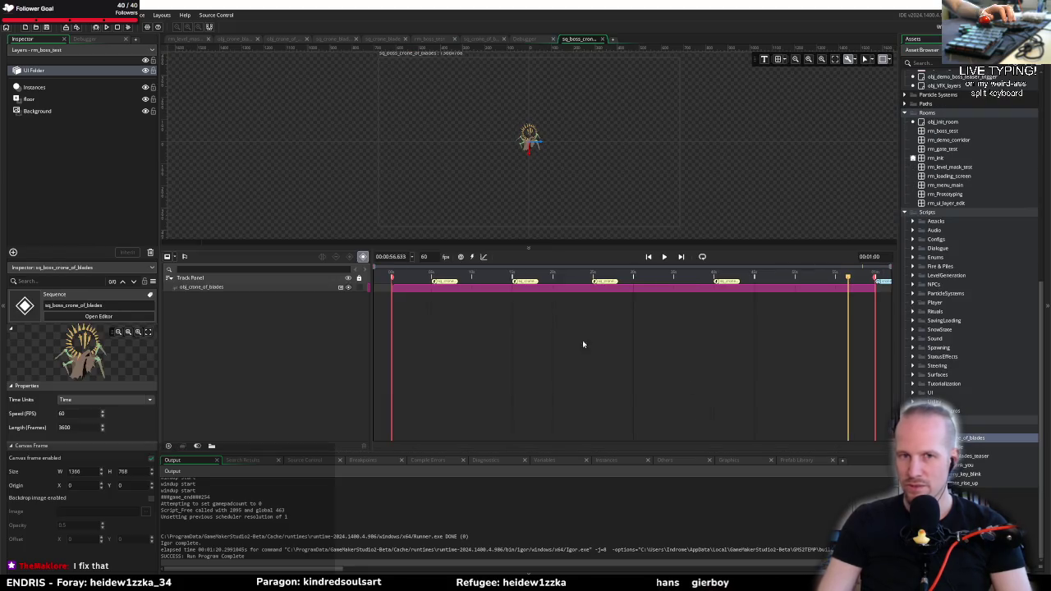
{"action": "left_click_drag", "start_coordinate": [577, 40], "coordinate": [483, 40]}
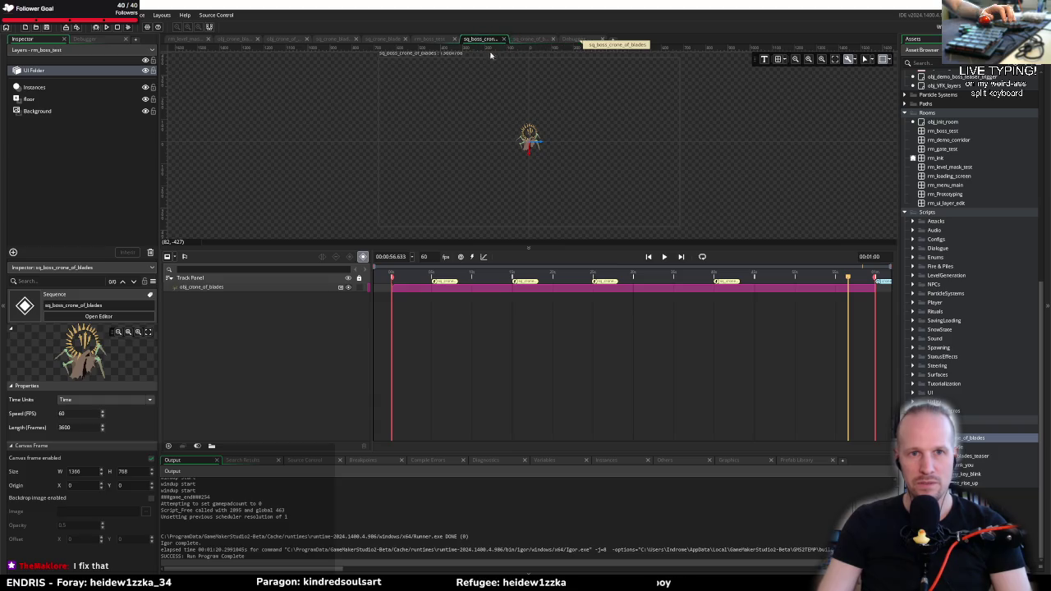
{"action": "left_click_drag", "start_coordinate": [886, 286], "coordinate": [884, 285]}
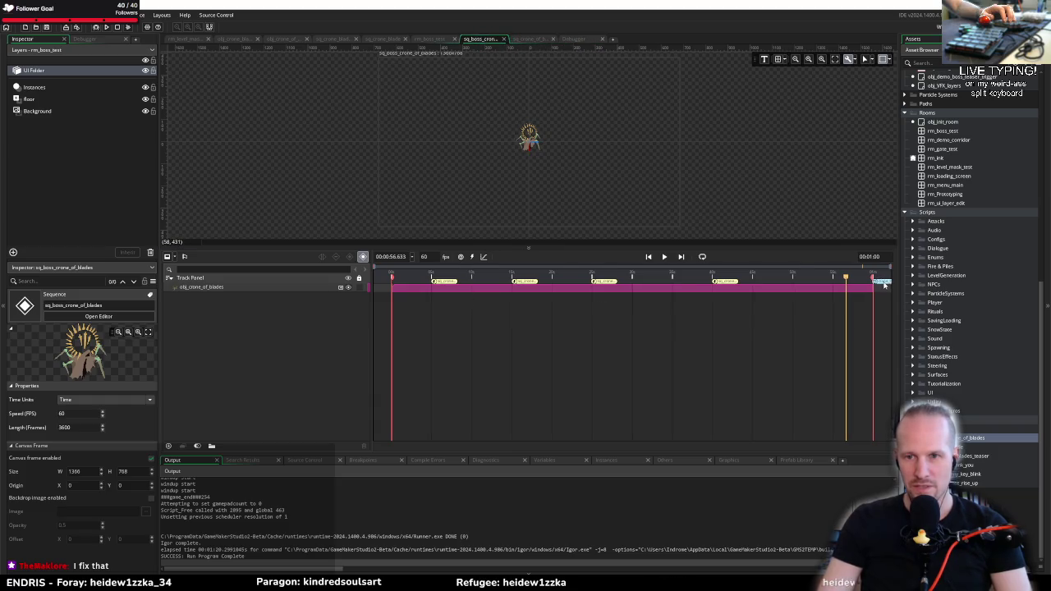
{"action": "double_click", "coordinate": [879, 282]}
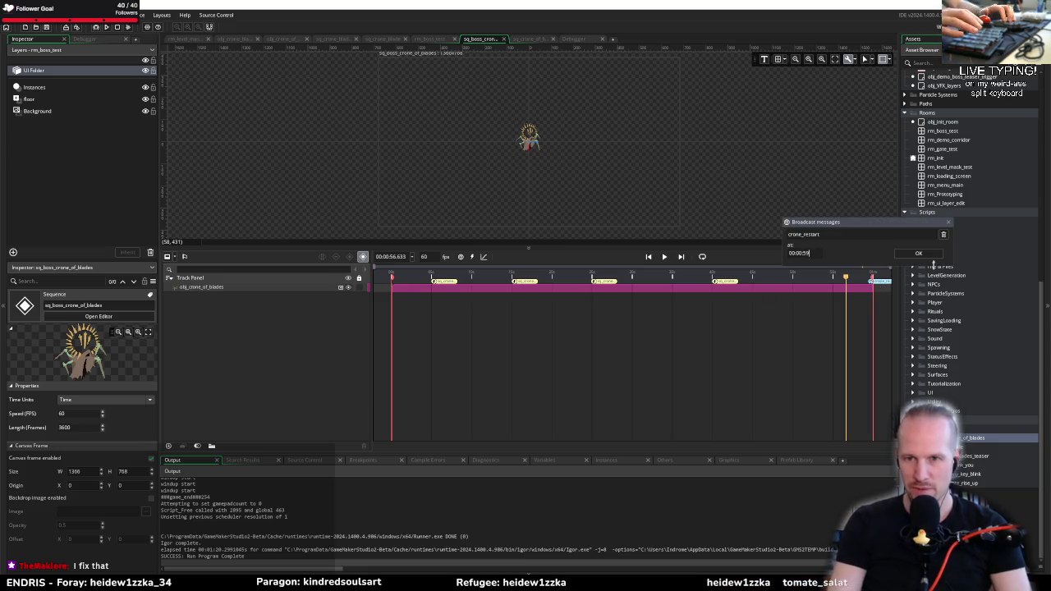
{"action": "key", "text": "F6"}
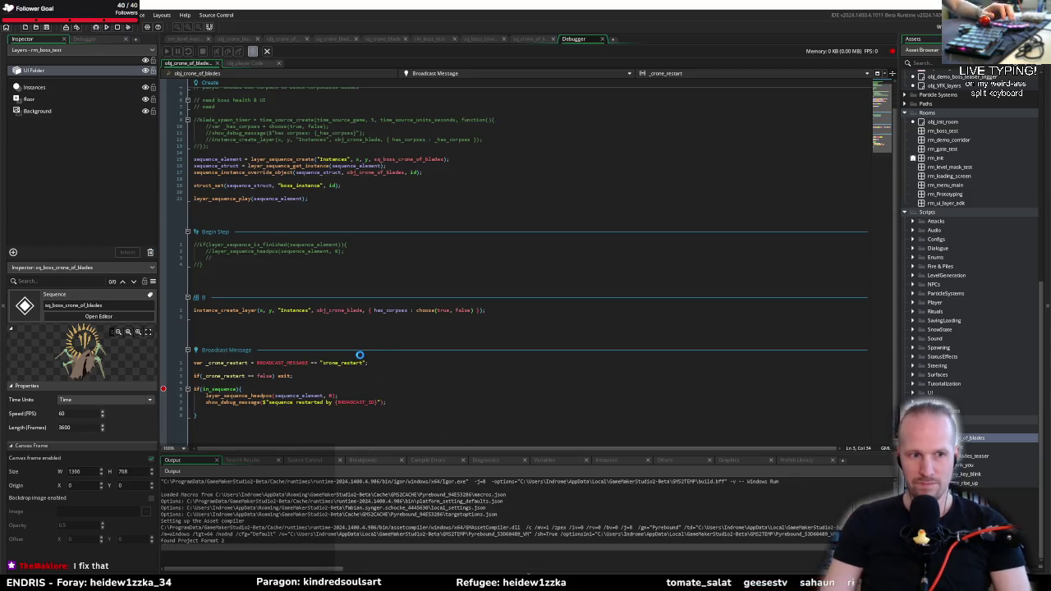
Start the game from the title menu and move the player into the boss arena
{"action": "left_click", "coordinate": [242, 383]}
{"action": "mouse_move", "coordinate": [200, 402]}
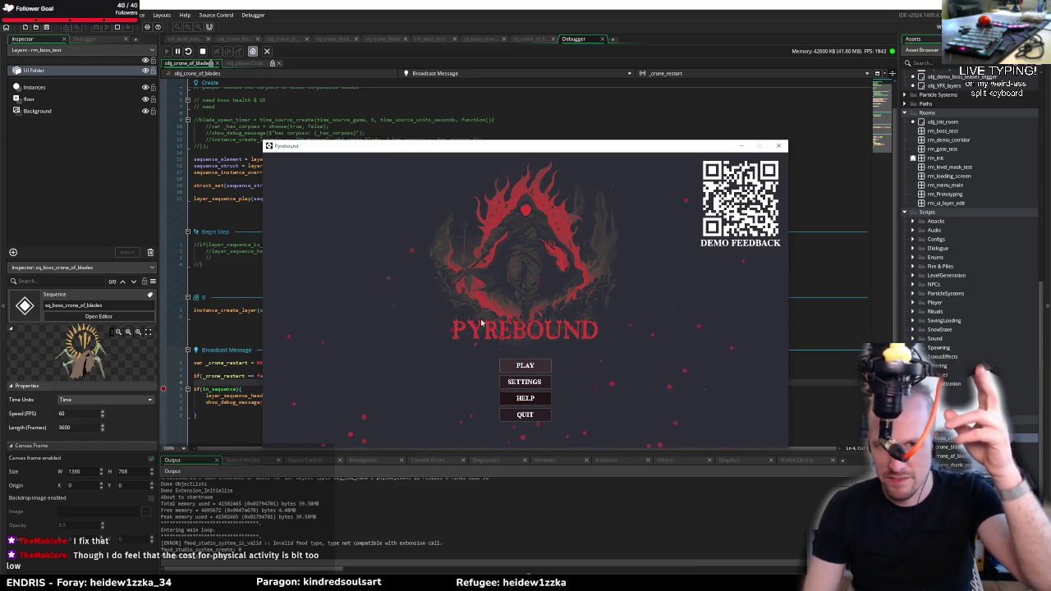
{"action": "left_click", "coordinate": [524, 365]}
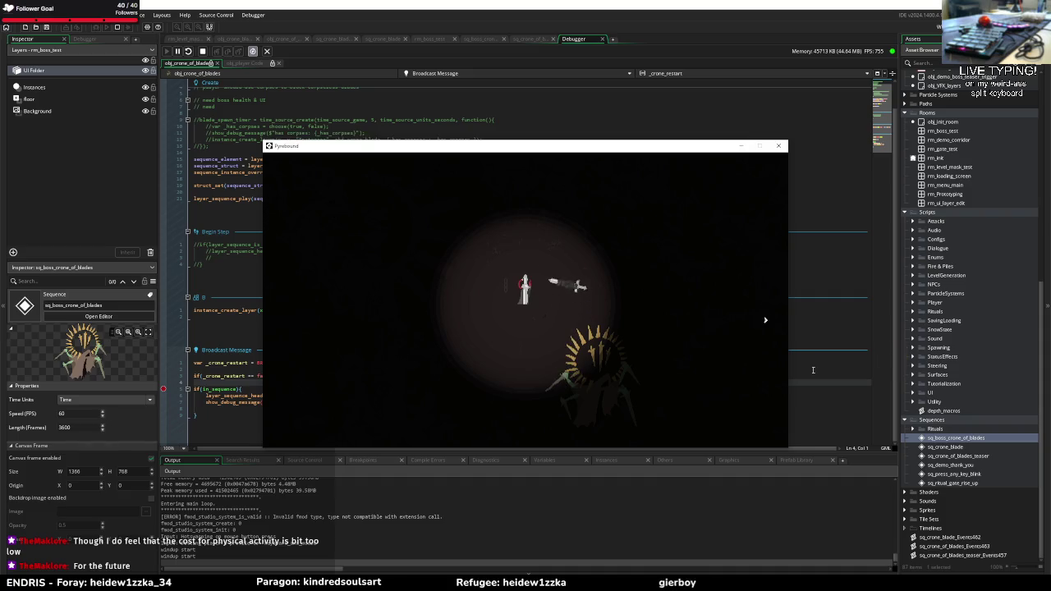
{"action": "key", "text": "h"}
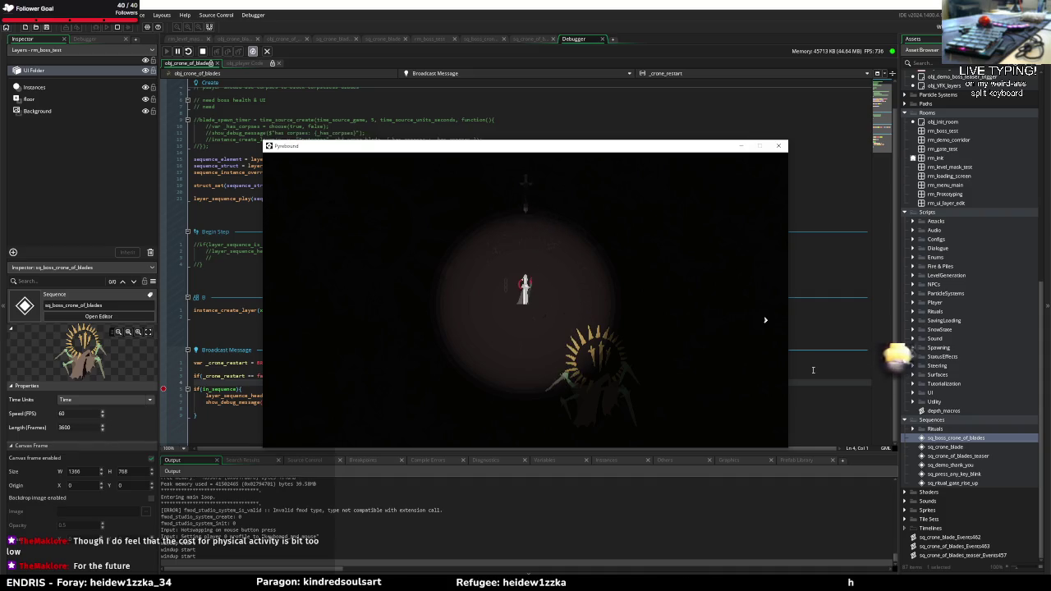
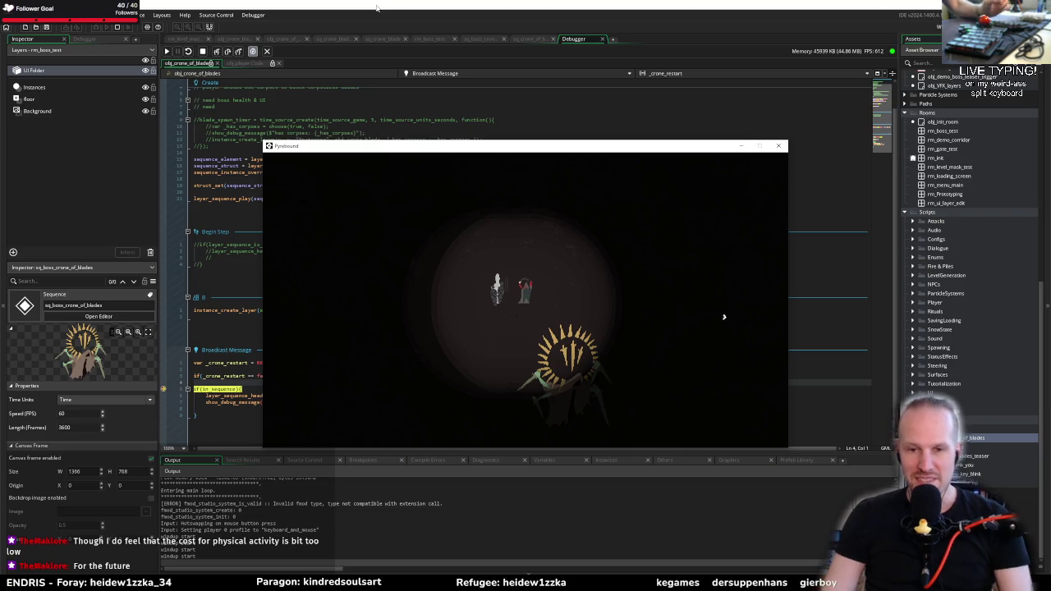
Return to the IDE, glance at sq_boss_crone_of_blades, and step over one line in the debugger
{"action": "left_click", "coordinate": [377, 10]}
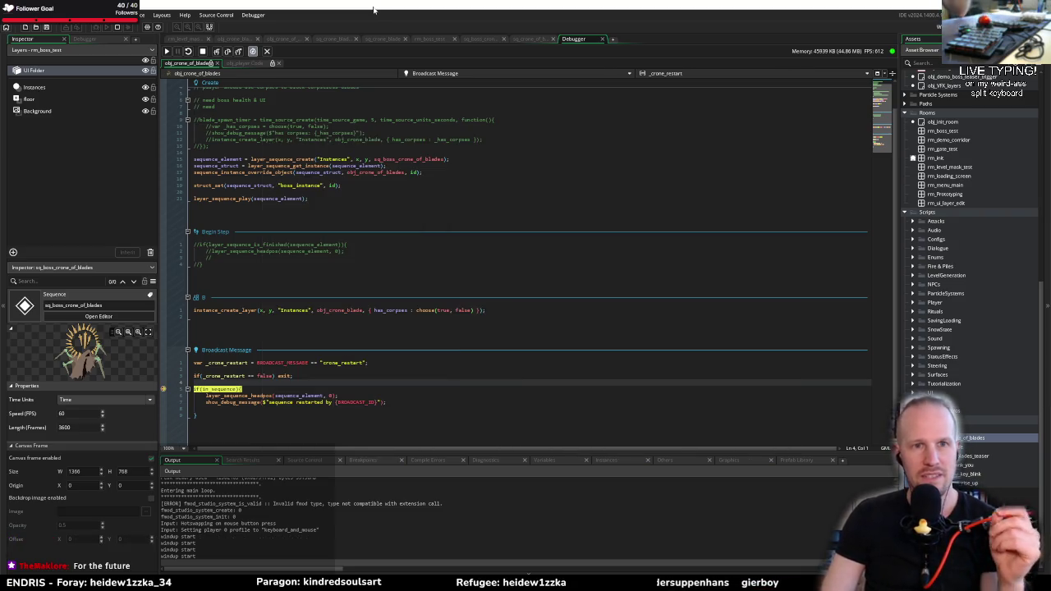
{"action": "left_click", "coordinate": [480, 40]}
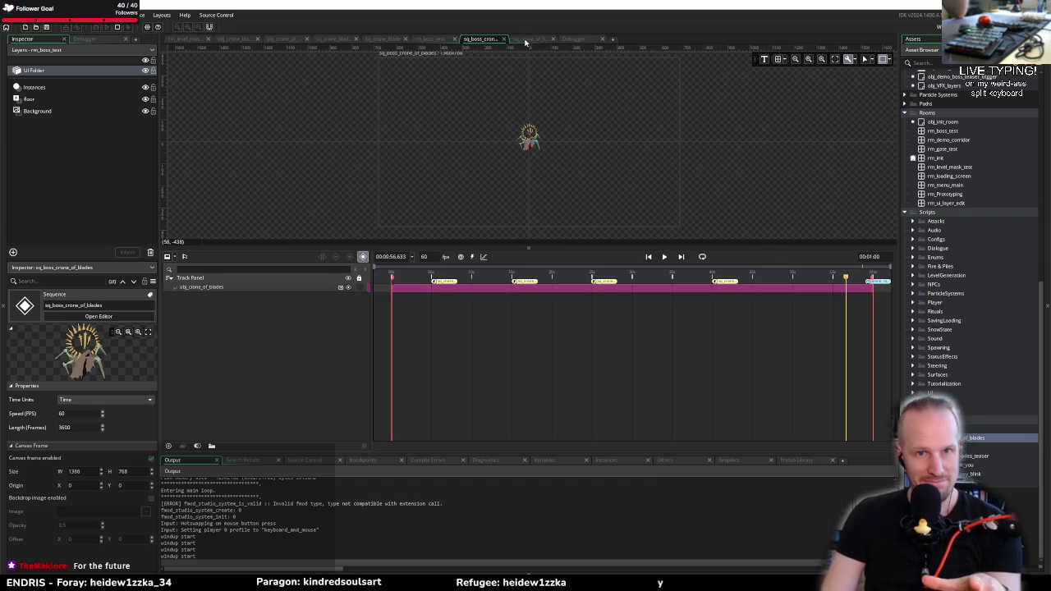
{"action": "left_click", "coordinate": [586, 39]}
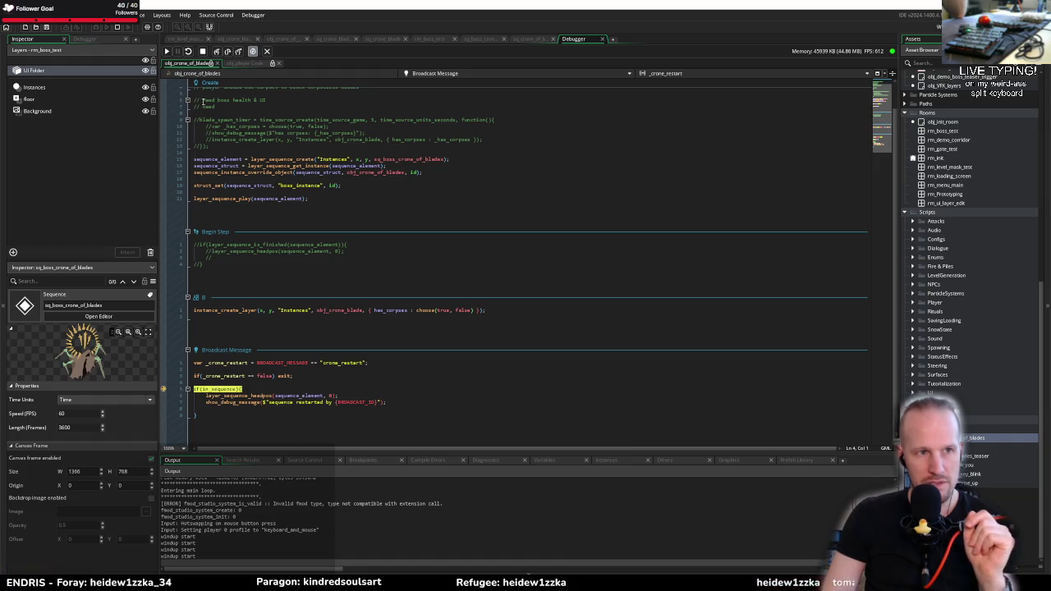
{"action": "left_click", "coordinate": [228, 50]}
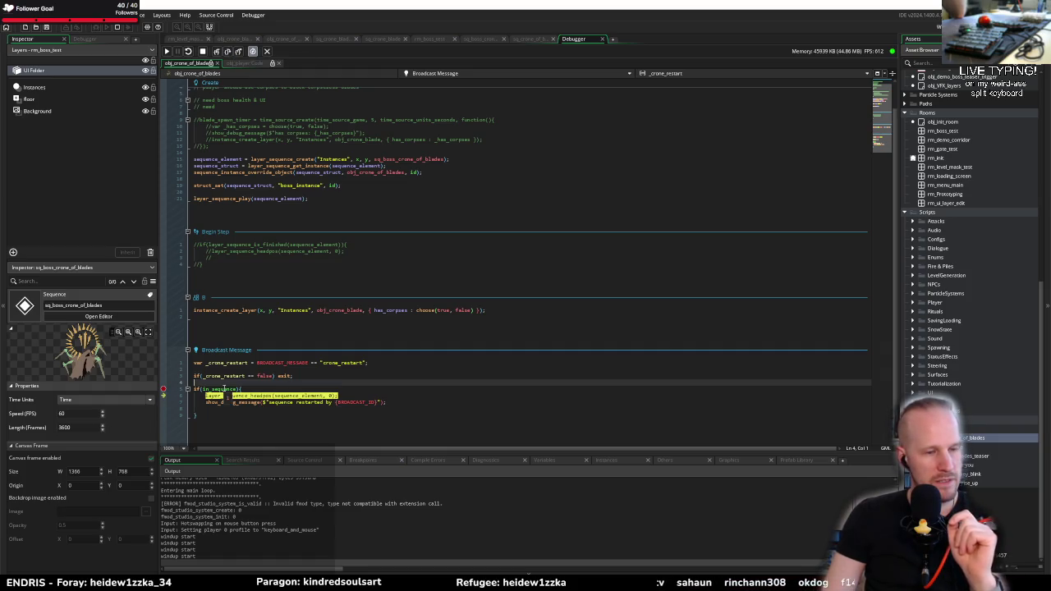
Show the debugger Variables, check _crone_restart, and browse the B and Begin Step event code
{"action": "left_click", "coordinate": [559, 463]}
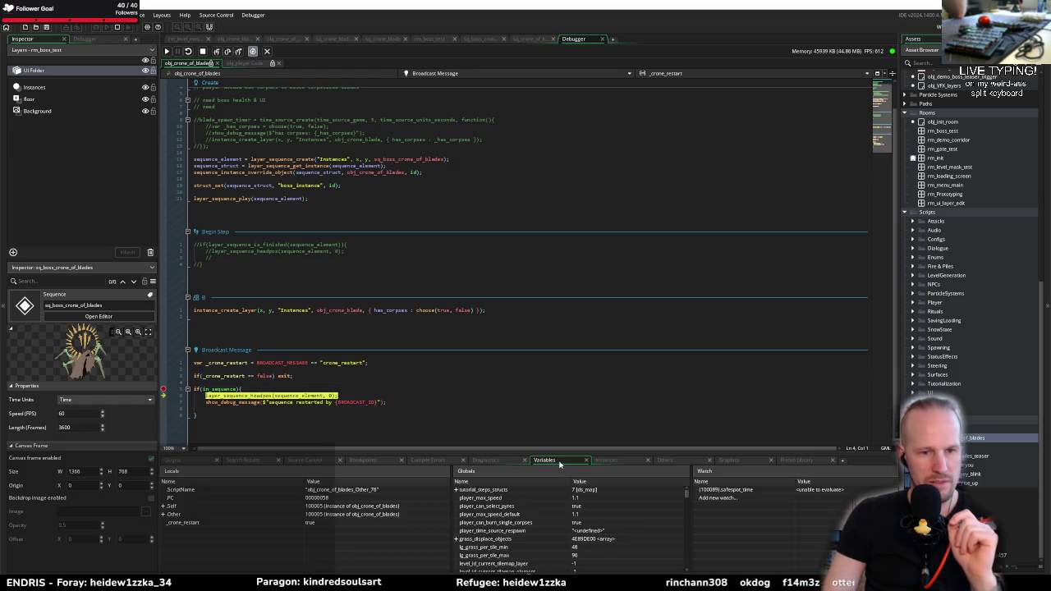
{"action": "left_click", "coordinate": [186, 523]}
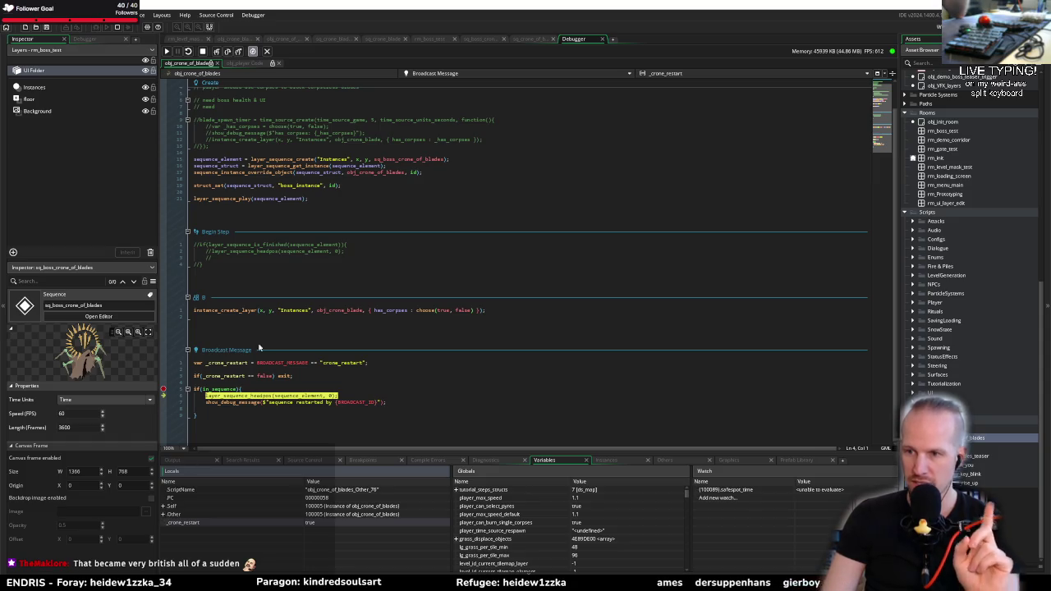
{"action": "left_click", "coordinate": [303, 317]}
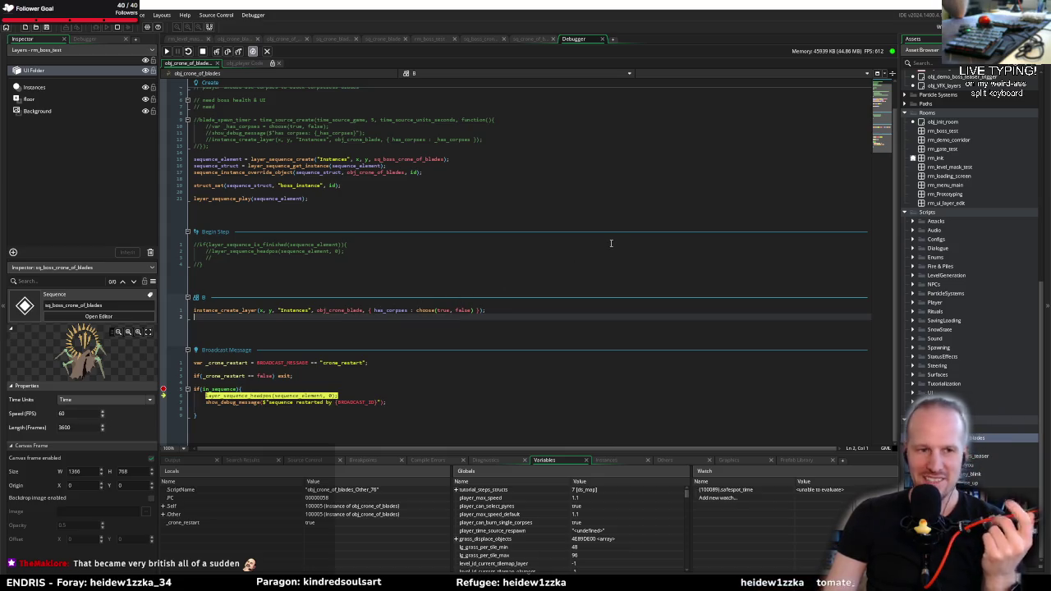
{"action": "left_click", "coordinate": [297, 251]}
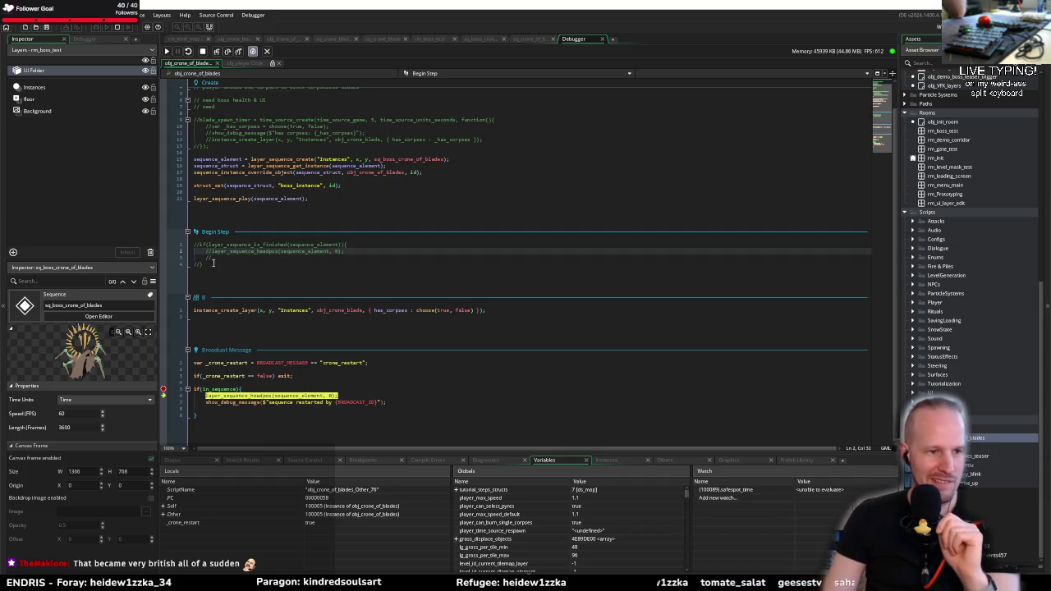
{"action": "left_click", "coordinate": [213, 263]}
{"action": "left_click", "coordinate": [217, 258]}
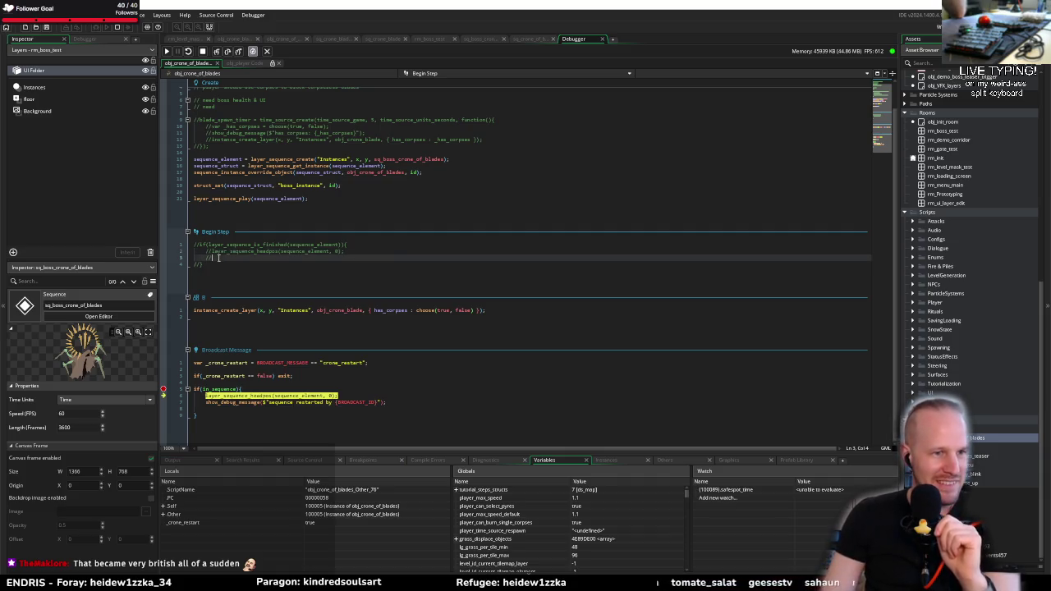
Review Broadcast Message code lines 4 and 8, then expand Other to list sequence_element and sequence_struct
{"action": "left_click", "coordinate": [249, 423]}
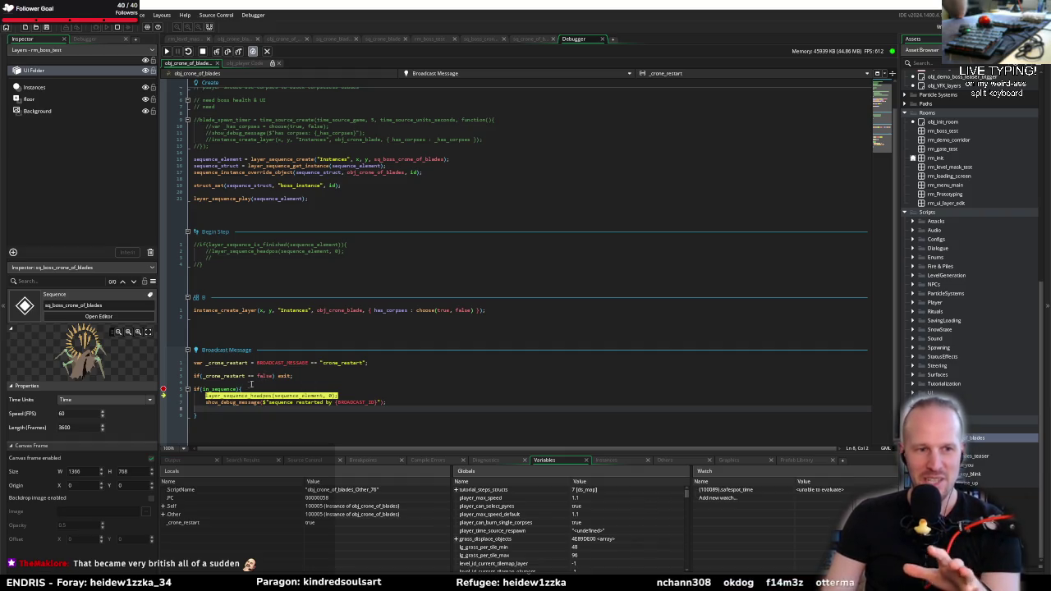
{"action": "left_click", "coordinate": [248, 383]}
{"action": "left_click", "coordinate": [312, 408]}
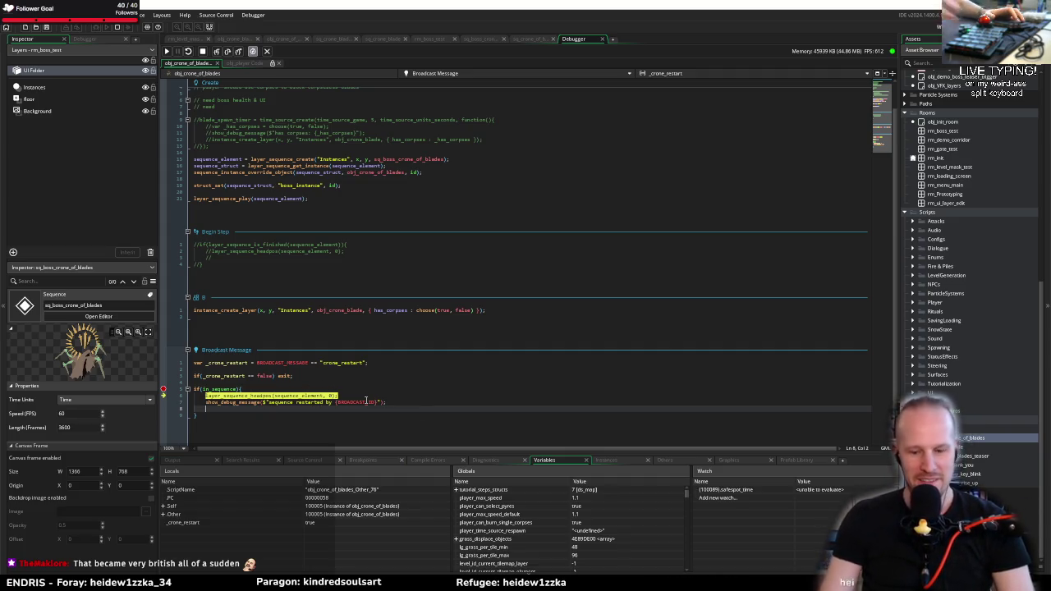
{"action": "mouse_move", "coordinate": [366, 401]}
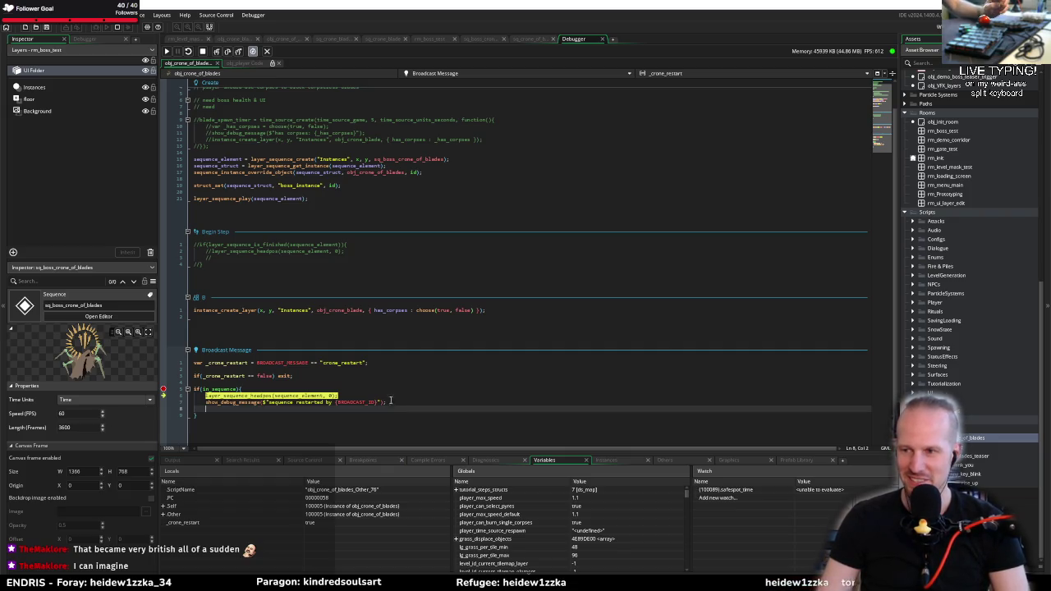
{"action": "left_click", "coordinate": [235, 383]}
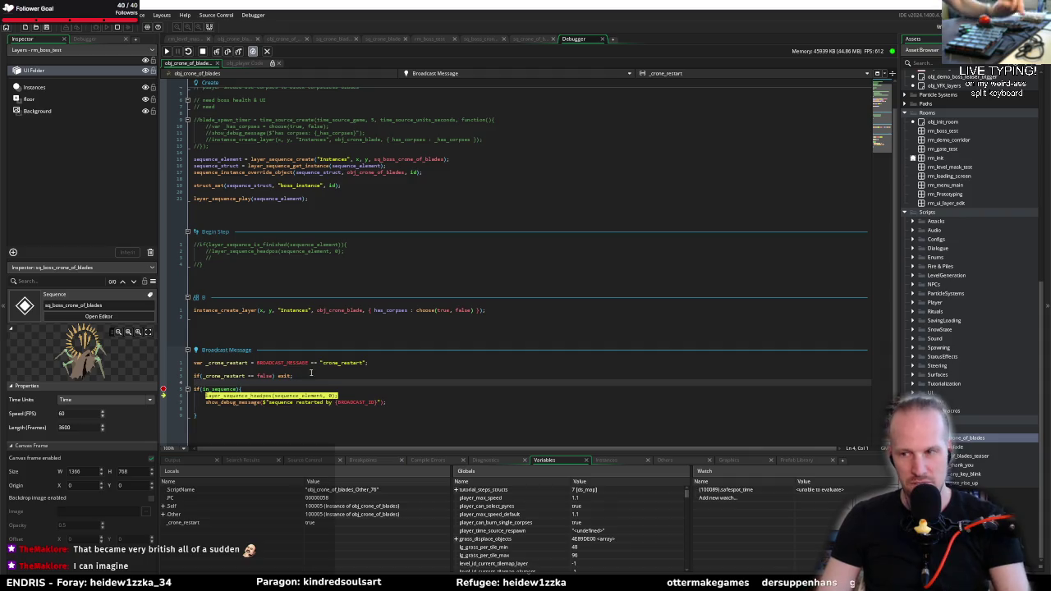
{"action": "left_click", "coordinate": [215, 408]}
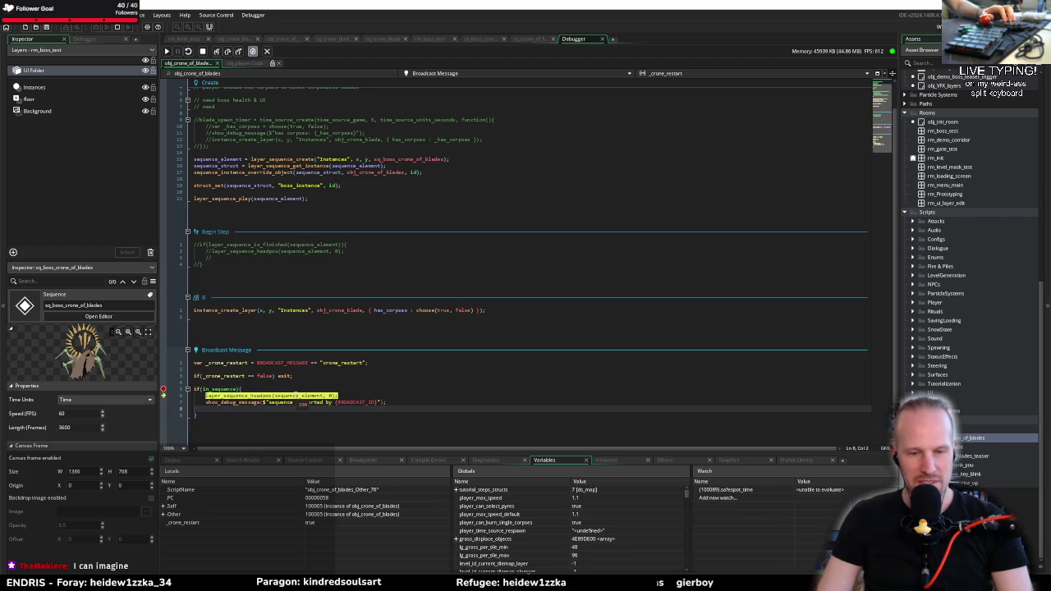
{"action": "left_click", "coordinate": [163, 513]}
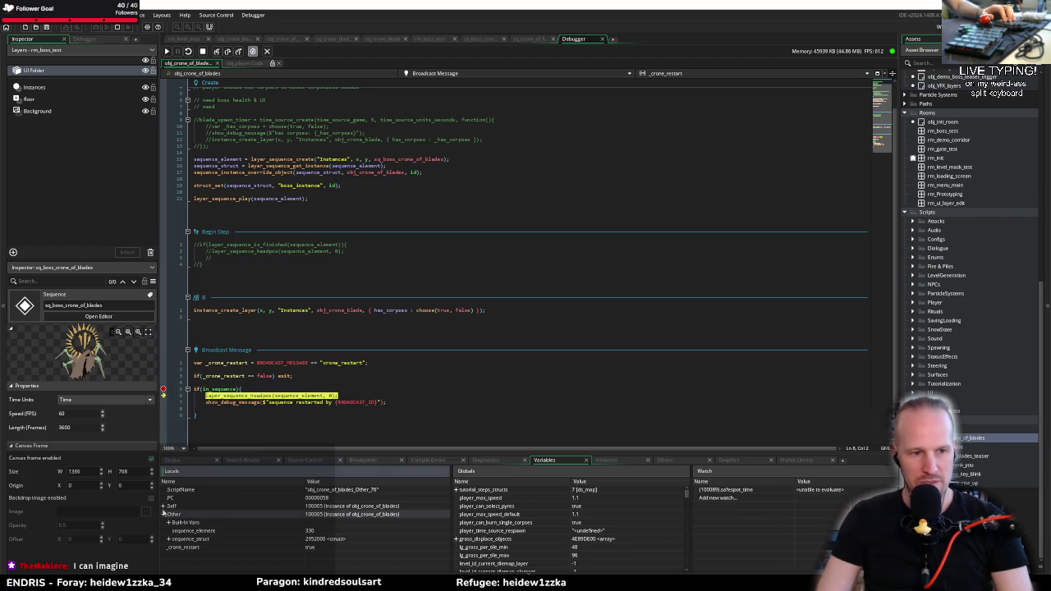
Expand sequence_struct and its sequence fields, enlarging the variable view over the code editor
{"action": "left_click", "coordinate": [168, 539]}
{"action": "scroll", "coordinate": [225, 539], "scroll_direction": "down", "scroll_amount": 2}
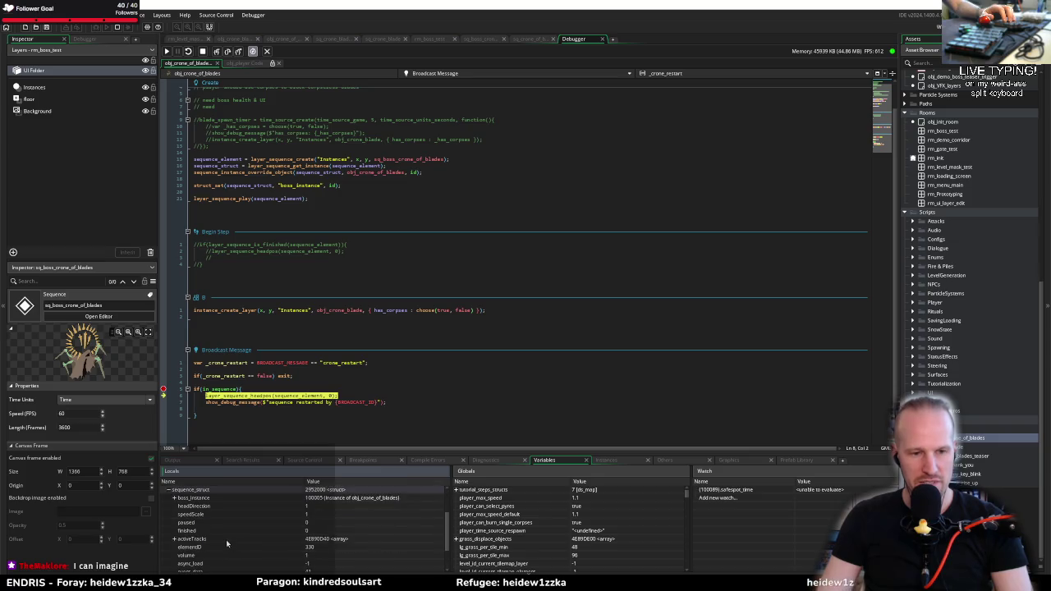
{"action": "scroll", "coordinate": [226, 539], "scroll_direction": "down", "scroll_amount": 2}
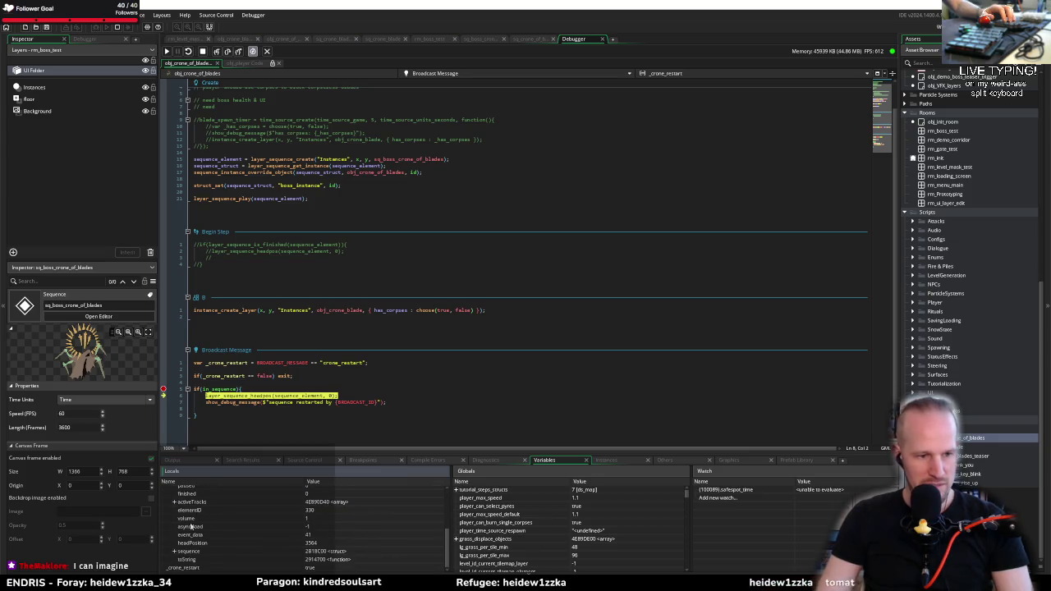
{"action": "left_click_drag", "start_coordinate": [241, 454], "coordinate": [246, 361]}
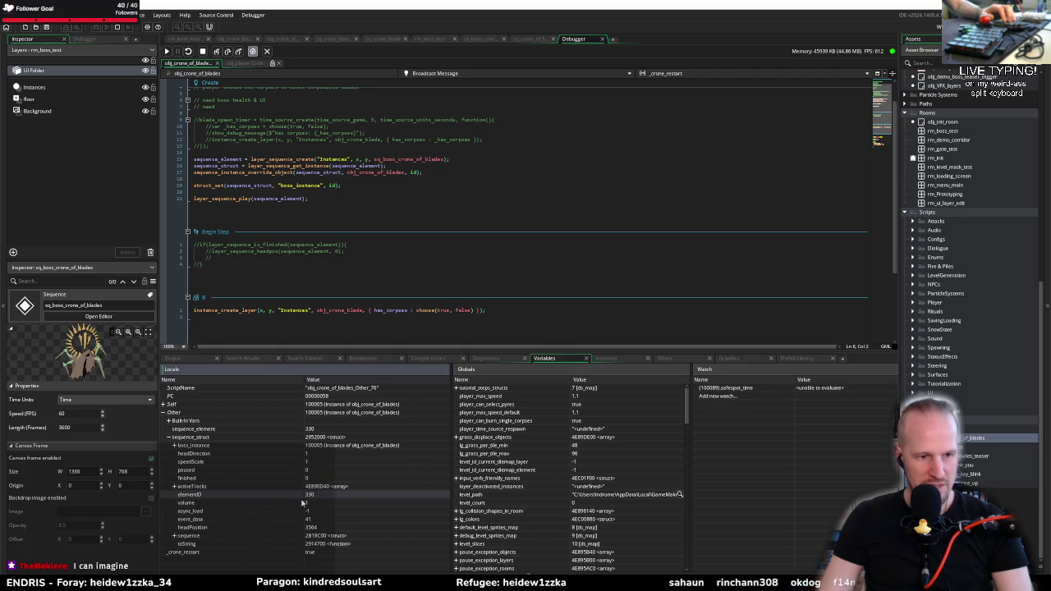
{"action": "left_click", "coordinate": [174, 536]}
{"action": "scroll", "coordinate": [234, 523], "scroll_direction": "down", "scroll_amount": 5}
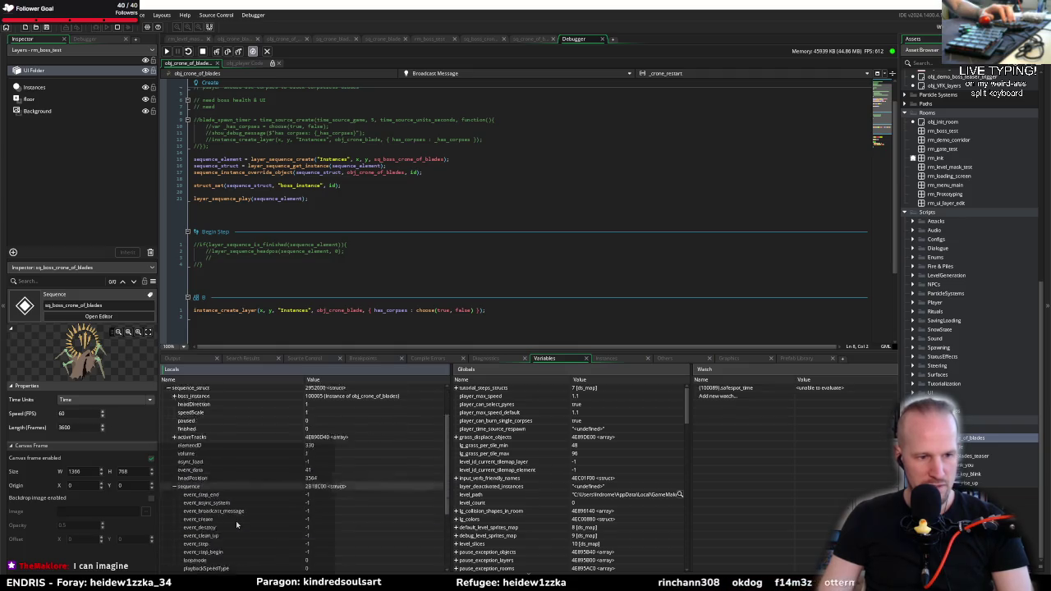
{"action": "scroll", "coordinate": [235, 520], "scroll_direction": "down", "scroll_amount": 1}
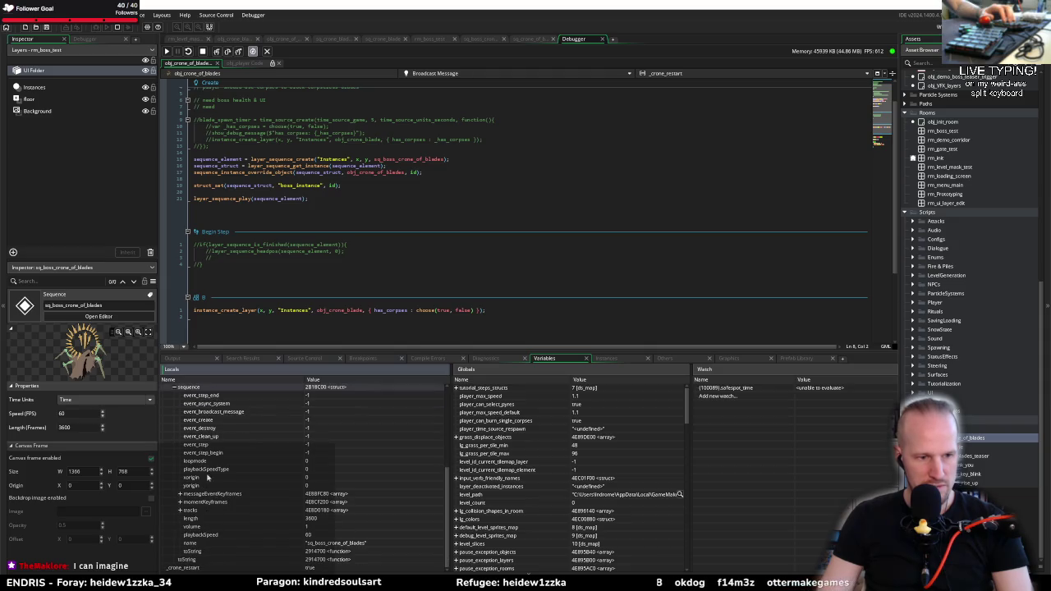
{"action": "scroll", "coordinate": [203, 462], "scroll_direction": "up", "scroll_amount": 2}
{"action": "scroll", "coordinate": [223, 476], "scroll_direction": "down", "scroll_amount": 2}
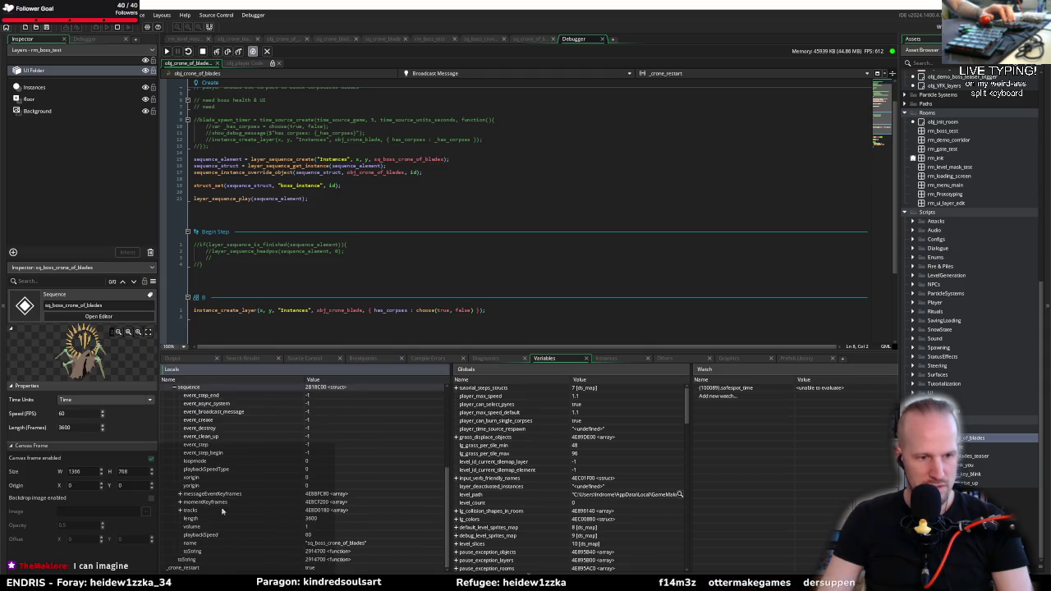
Drill into messageEventKeyframes to find the crone_restart message, then expand momentKeyframes
{"action": "left_click", "coordinate": [180, 493]}
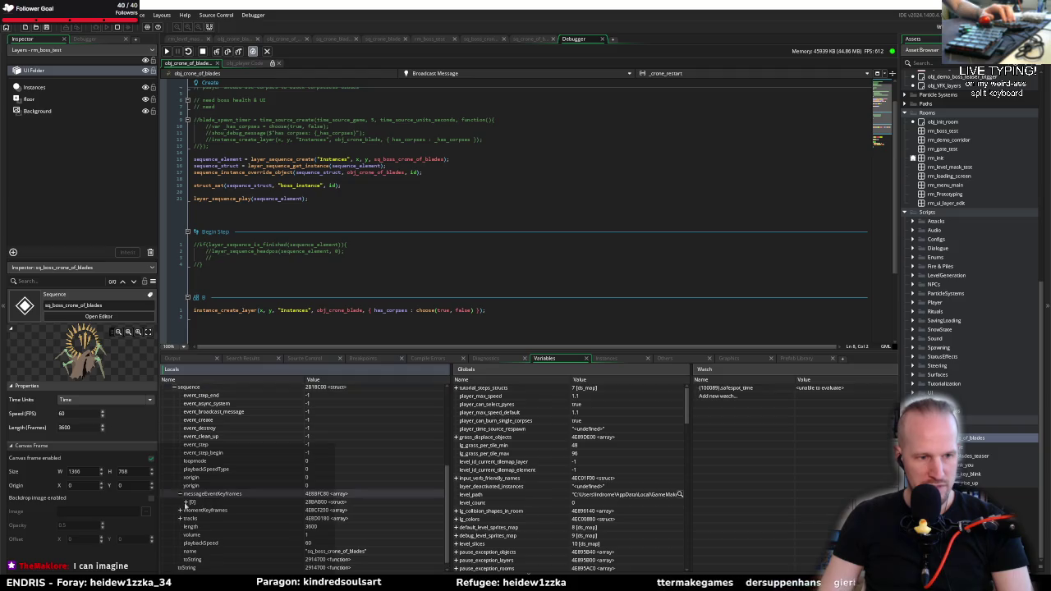
{"action": "left_click", "coordinate": [185, 503]}
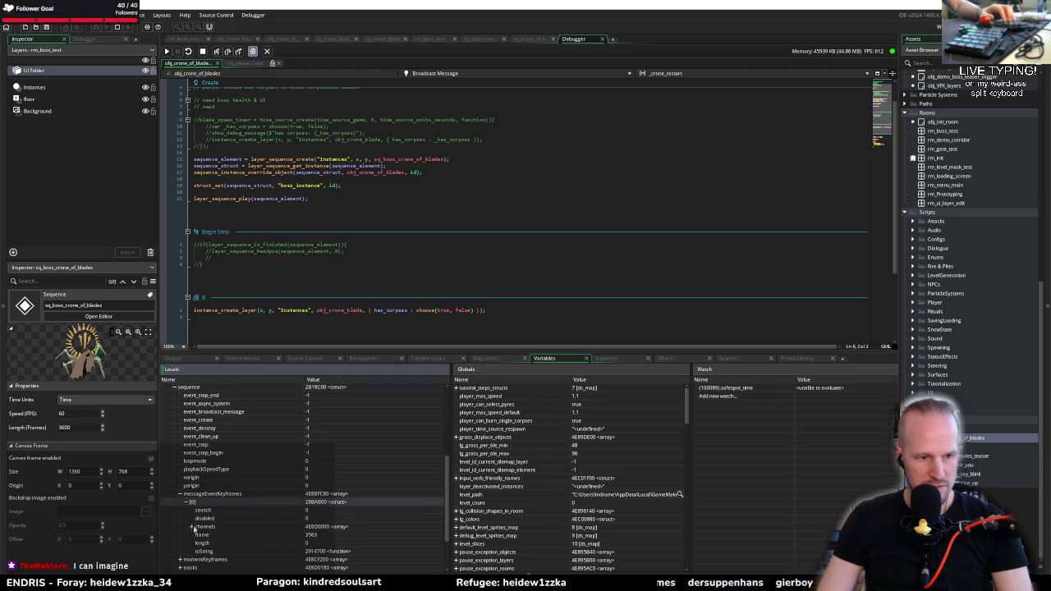
{"action": "left_click", "coordinate": [194, 528]}
{"action": "left_click", "coordinate": [197, 534]}
{"action": "scroll", "coordinate": [200, 555], "scroll_direction": "down", "scroll_amount": 1}
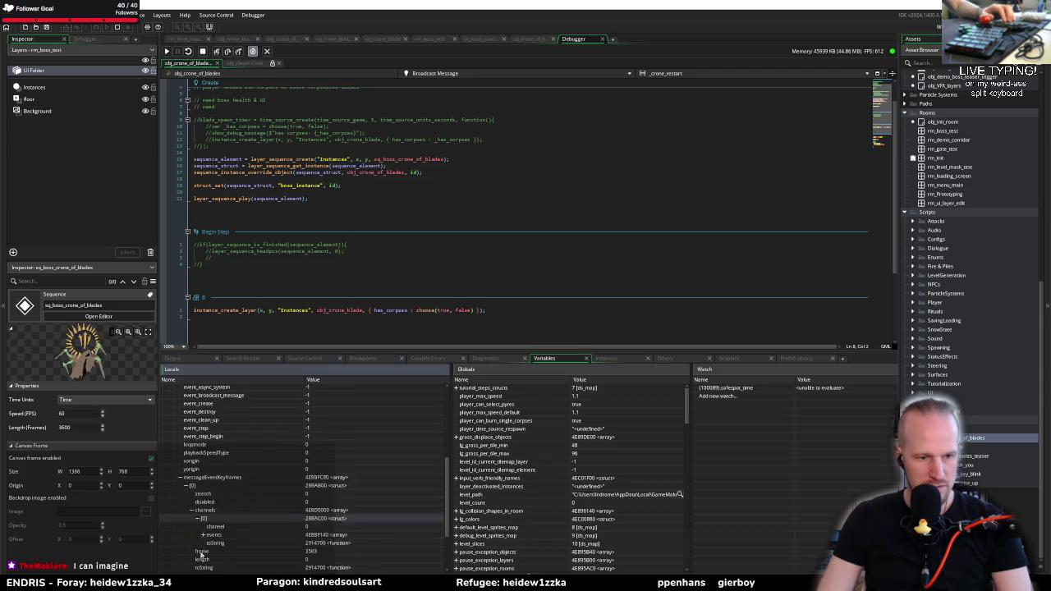
{"action": "scroll", "coordinate": [200, 553], "scroll_direction": "down", "scroll_amount": 2}
{"action": "left_click", "coordinate": [203, 503]}
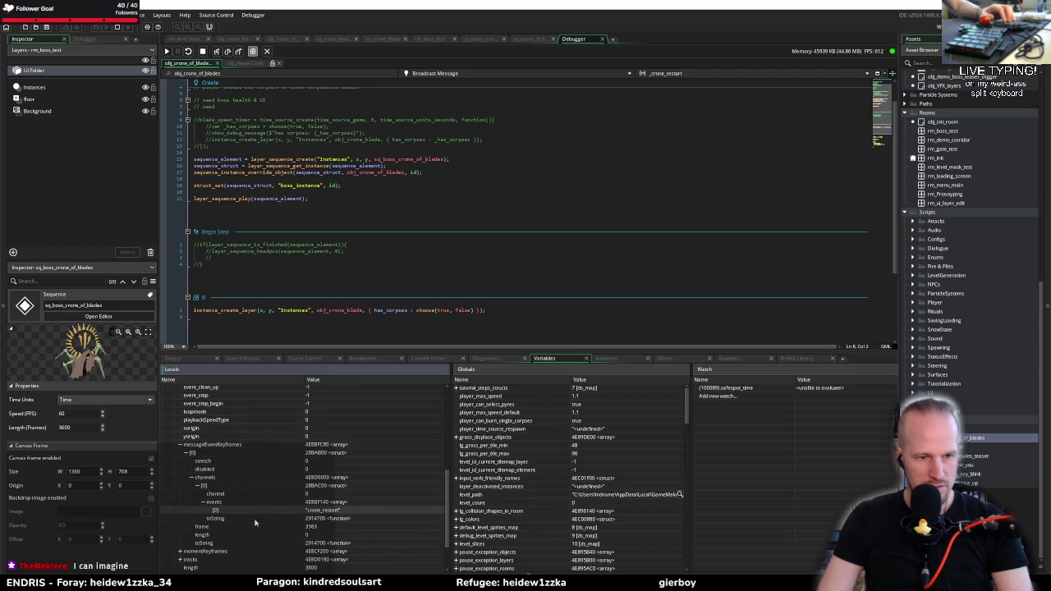
{"action": "left_click", "coordinate": [188, 453]}
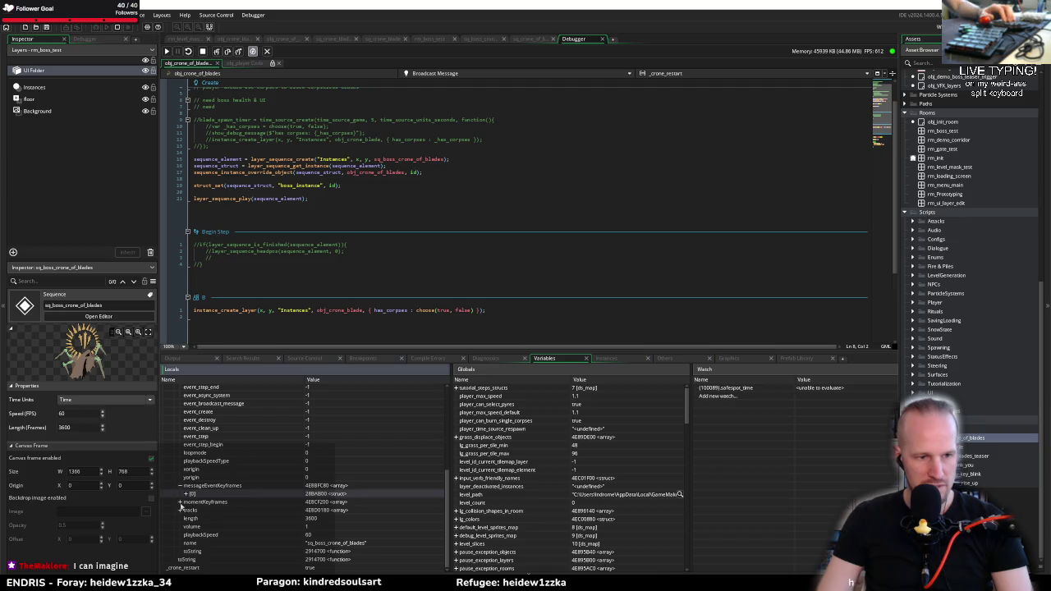
{"action": "left_click", "coordinate": [180, 501]}
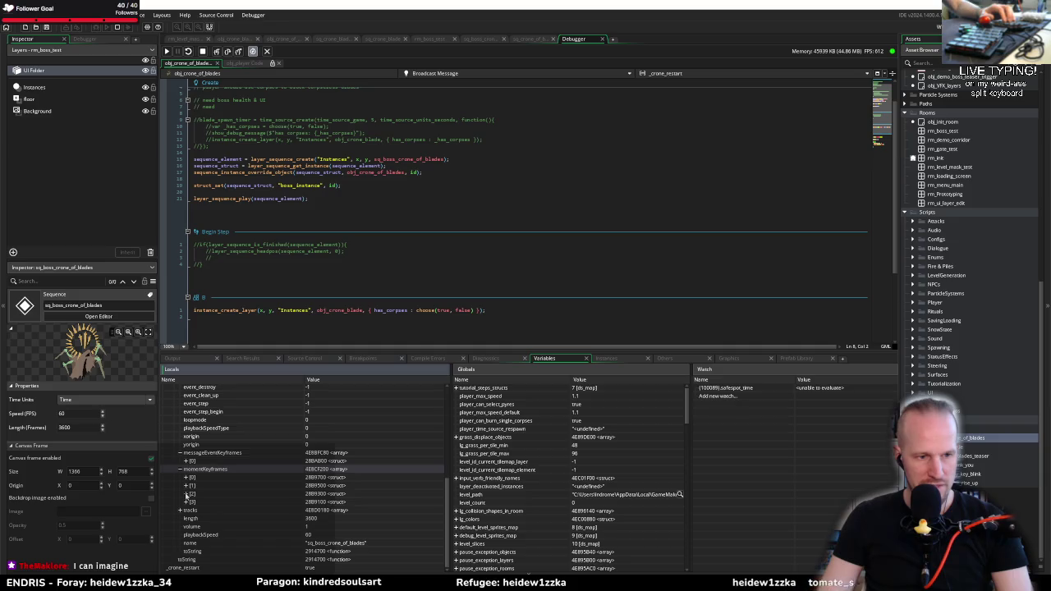
Expand moment keyframes and their channels to inspect each keyframe's event field
{"action": "left_click", "coordinate": [187, 493]}
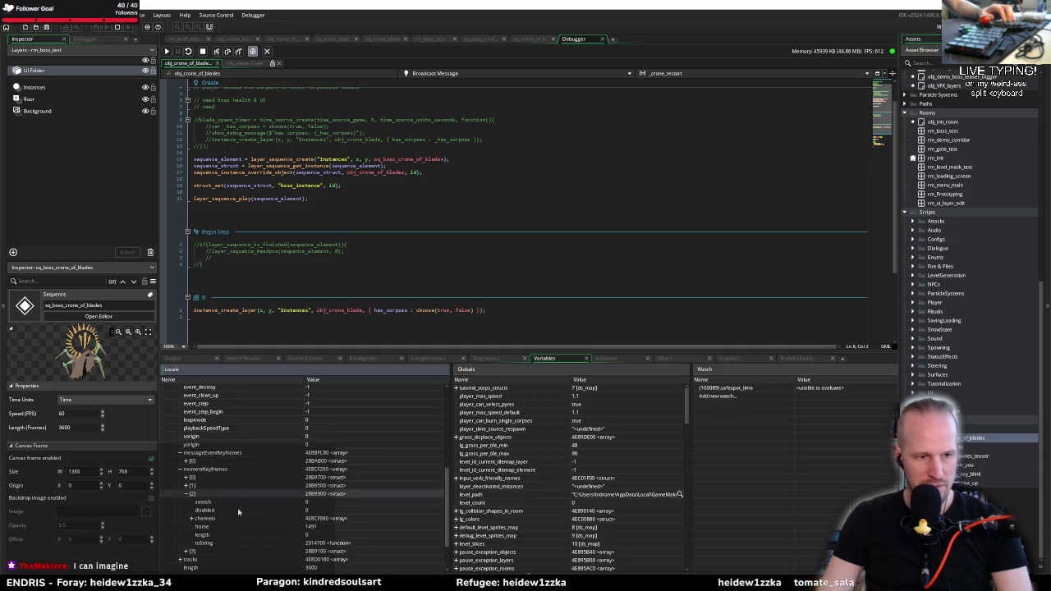
{"action": "left_click", "coordinate": [193, 520]}
{"action": "left_click", "coordinate": [198, 528]}
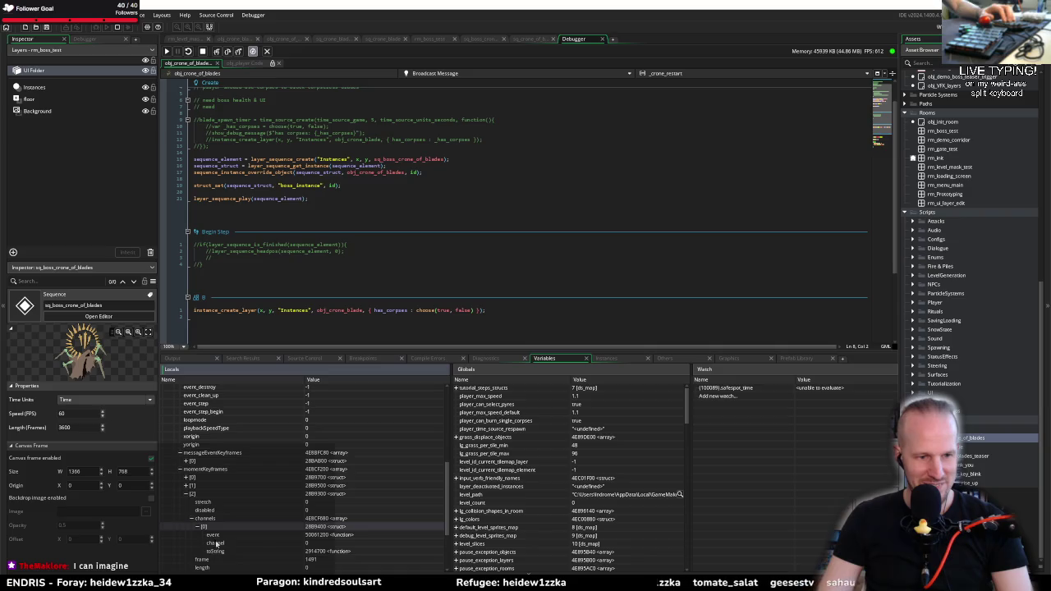
{"action": "scroll", "coordinate": [221, 526], "scroll_direction": "down", "scroll_amount": 2}
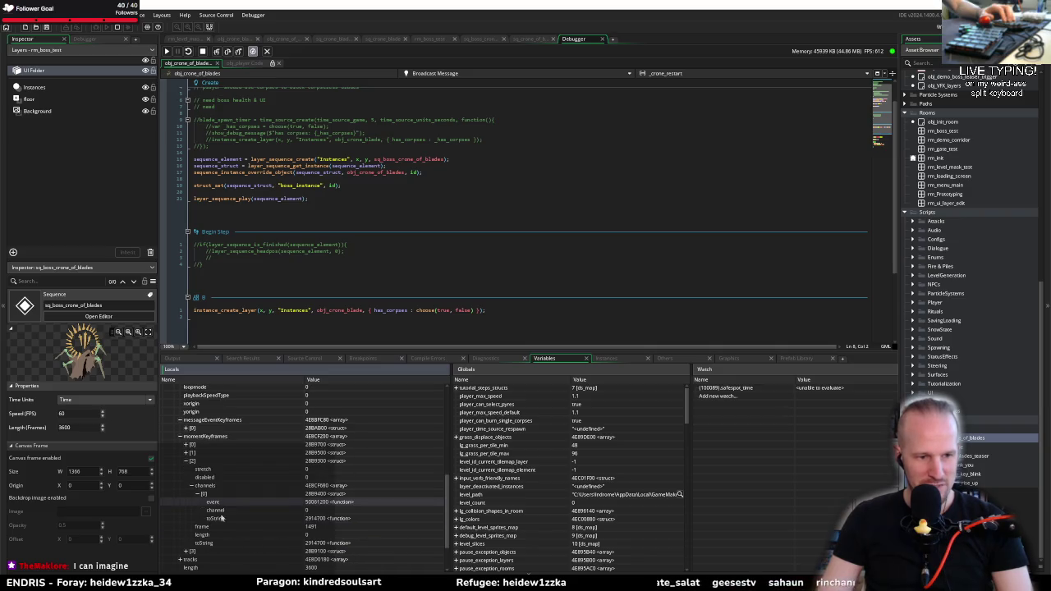
{"action": "left_click", "coordinate": [186, 452]}
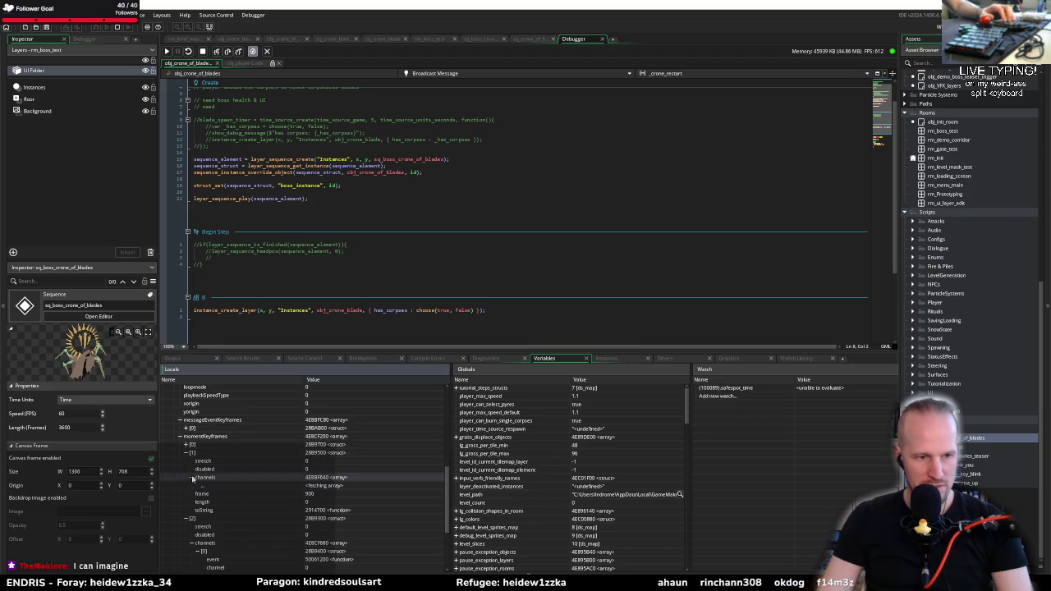
{"action": "left_click", "coordinate": [192, 477]}
{"action": "left_click", "coordinate": [198, 485]}
{"action": "scroll", "coordinate": [258, 496], "scroll_direction": "down", "scroll_amount": 2}
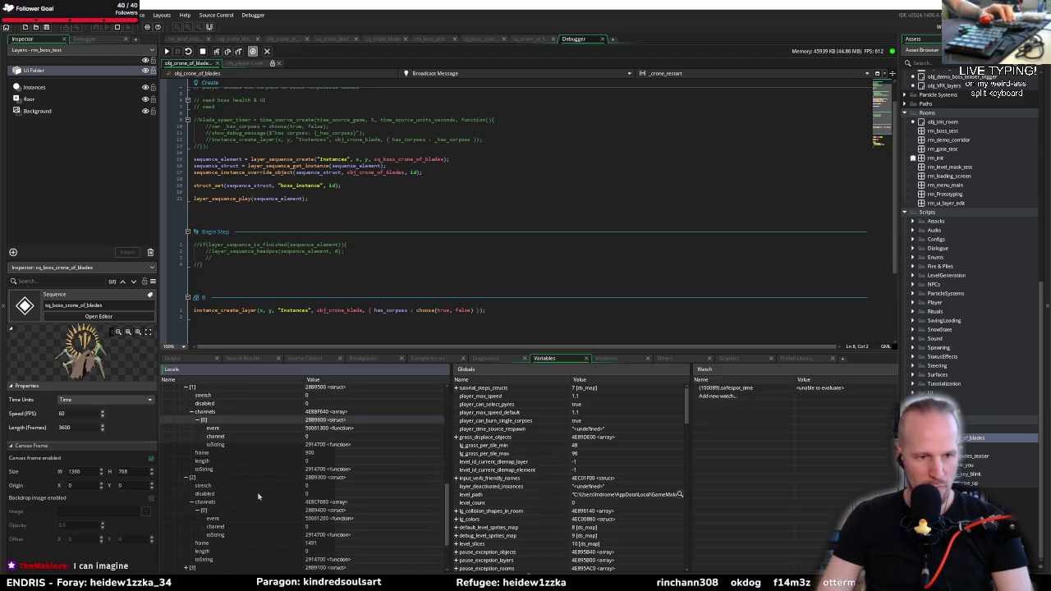
{"action": "left_click", "coordinate": [327, 430]}
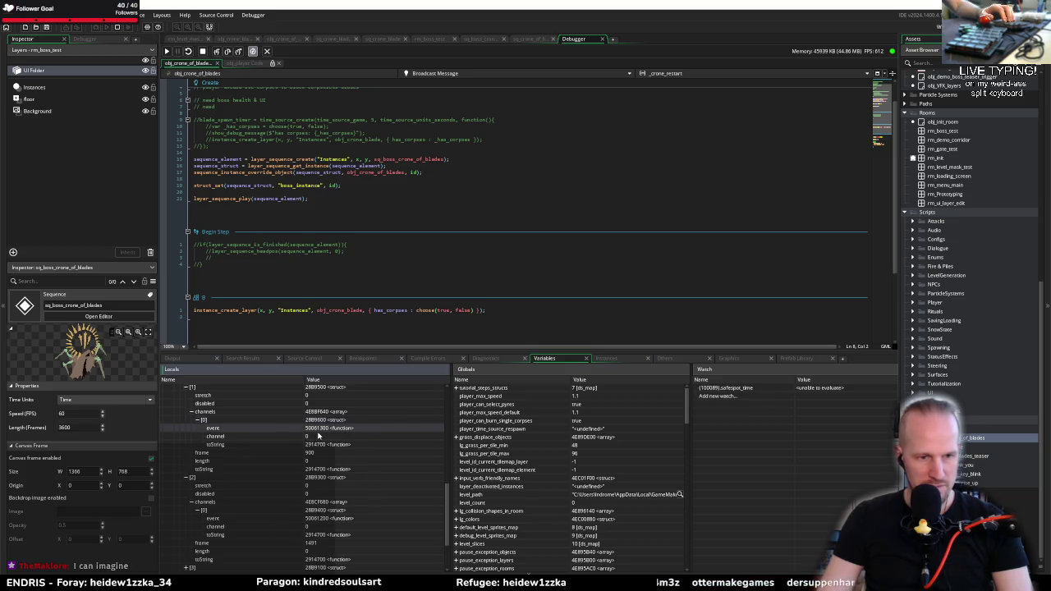
{"action": "left_click", "coordinate": [323, 520]}
{"action": "scroll", "coordinate": [305, 492], "scroll_direction": "down", "scroll_amount": 3}
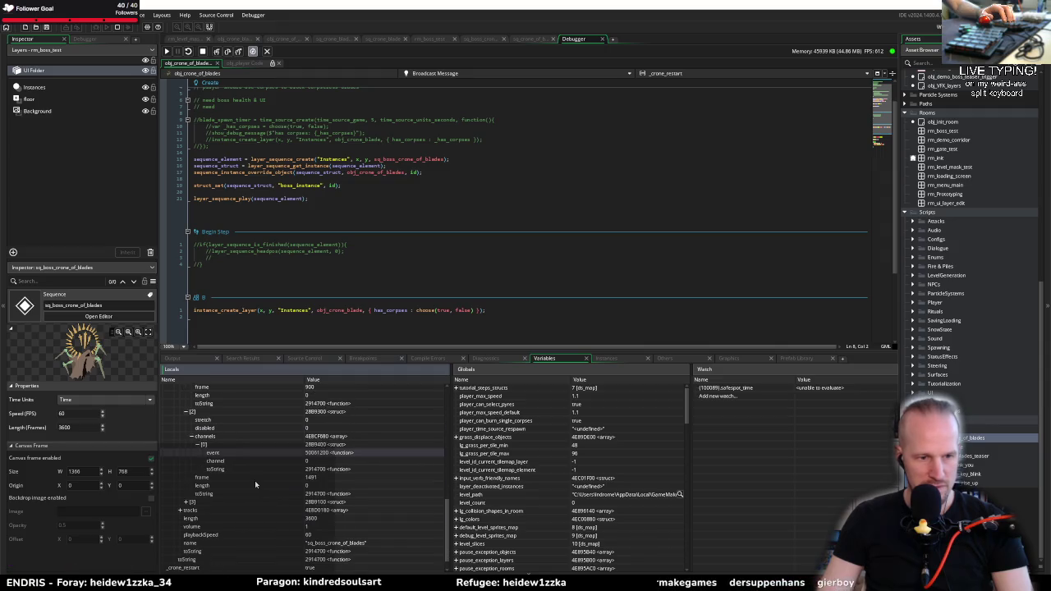
Expand the sequence's first track down to its keyframe channels
{"action": "left_click", "coordinate": [179, 510]}
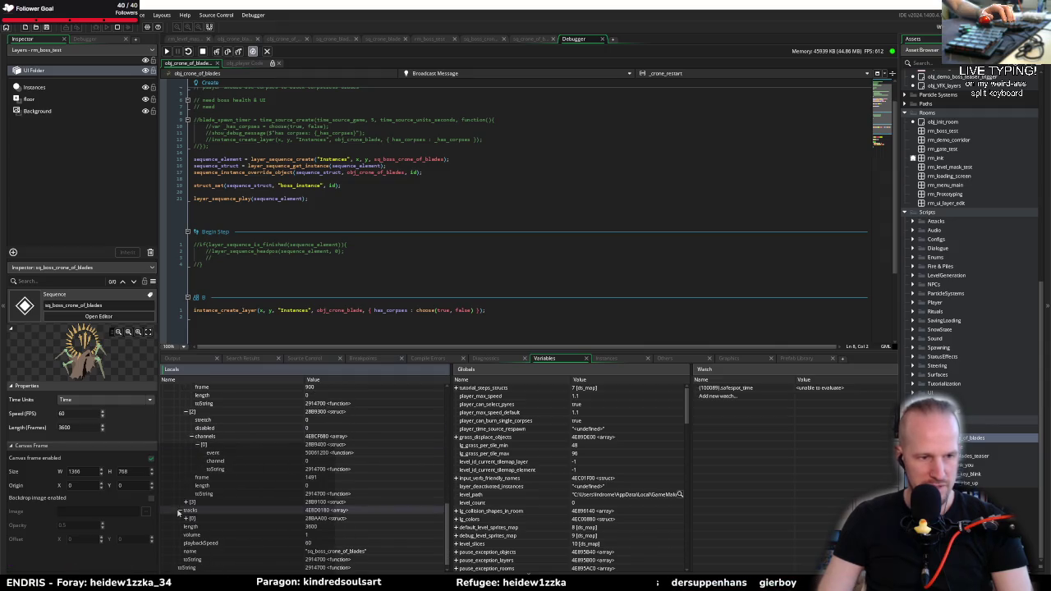
{"action": "left_click", "coordinate": [185, 519]}
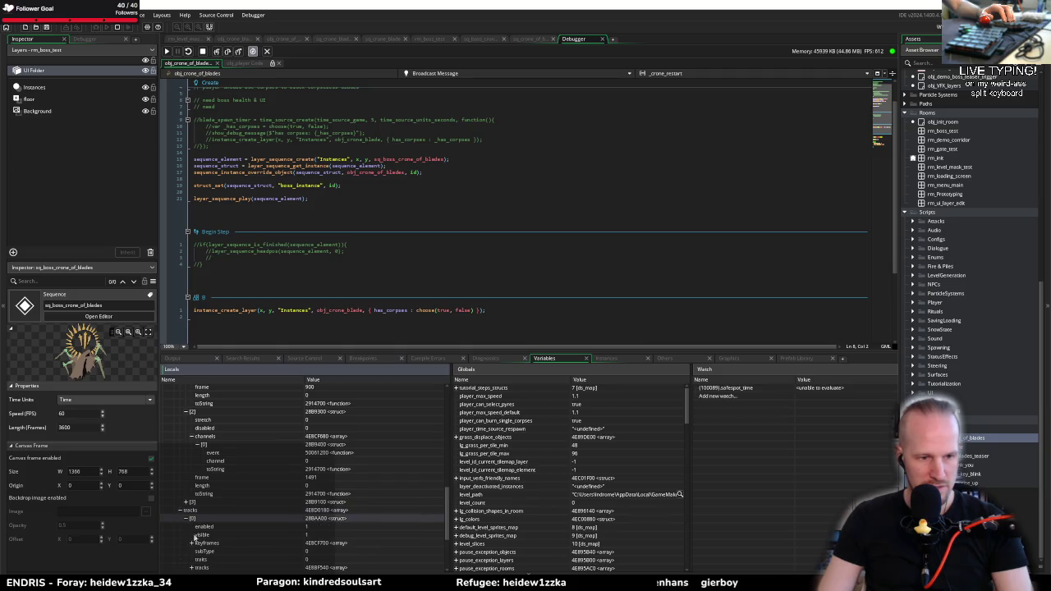
{"action": "scroll", "coordinate": [195, 538], "scroll_direction": "down", "scroll_amount": 2}
{"action": "left_click", "coordinate": [192, 494]}
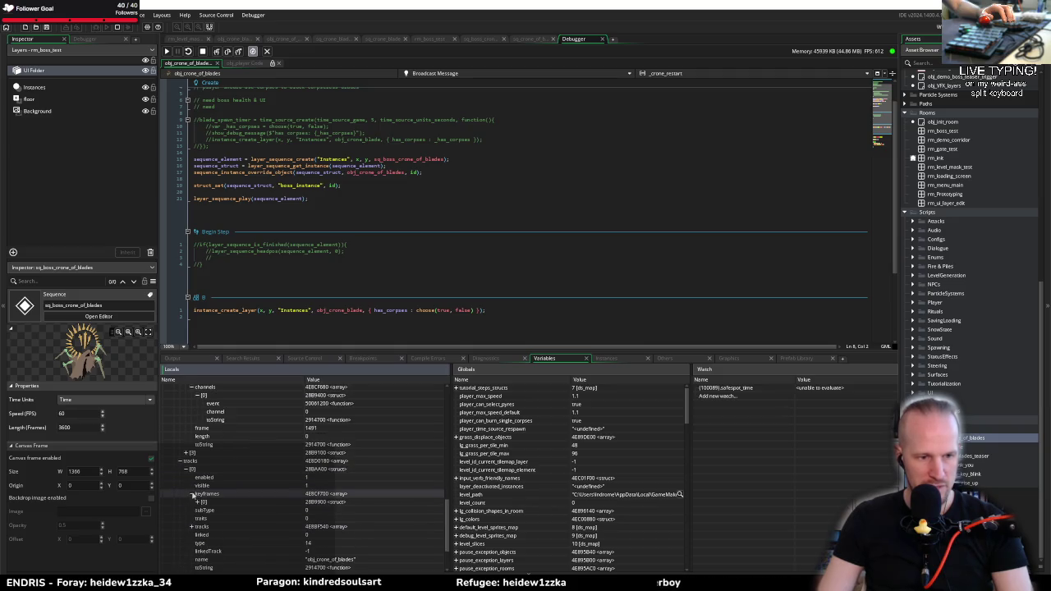
{"action": "left_click", "coordinate": [197, 501]}
{"action": "left_click", "coordinate": [202, 527]}
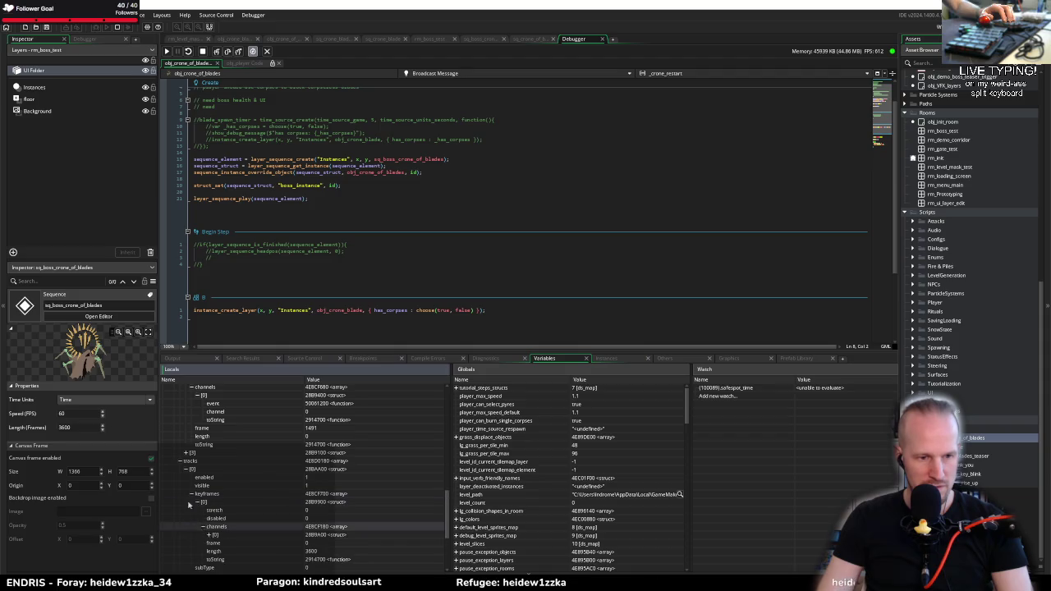
{"action": "scroll", "coordinate": [198, 496], "scroll_direction": "down", "scroll_amount": 5}
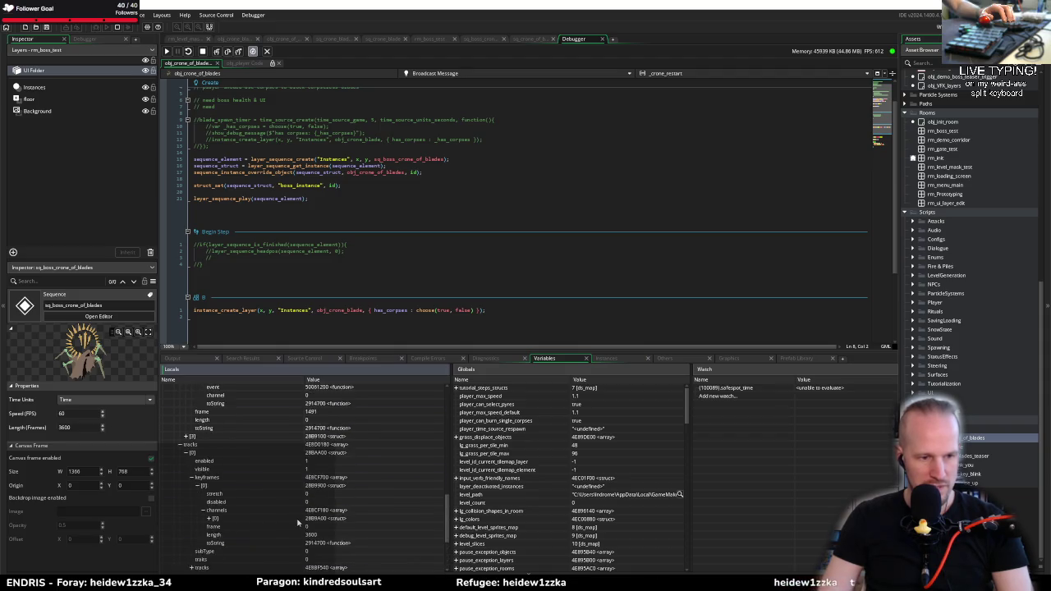
{"action": "scroll", "coordinate": [296, 518], "scroll_direction": "up", "scroll_amount": 10}
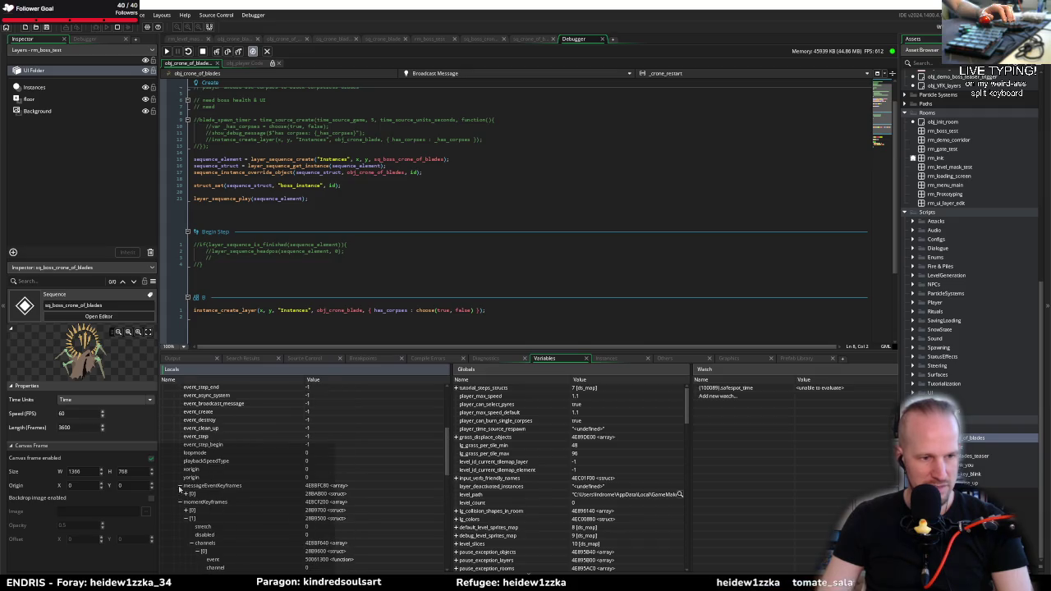
Collapse the keyframe and track lists, inspect headDirection and headPosition, and return to the Broadcast Message code
{"action": "left_click", "coordinate": [180, 485]}
{"action": "left_click", "coordinate": [180, 493]}
{"action": "left_click", "coordinate": [183, 503]}
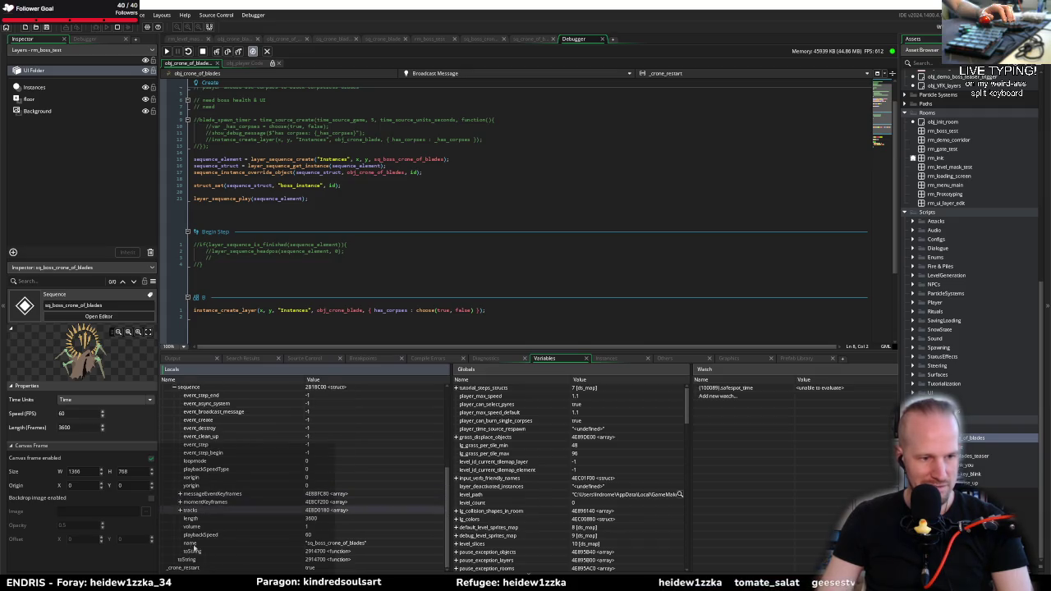
{"action": "scroll", "coordinate": [244, 520], "scroll_direction": "up", "scroll_amount": 2}
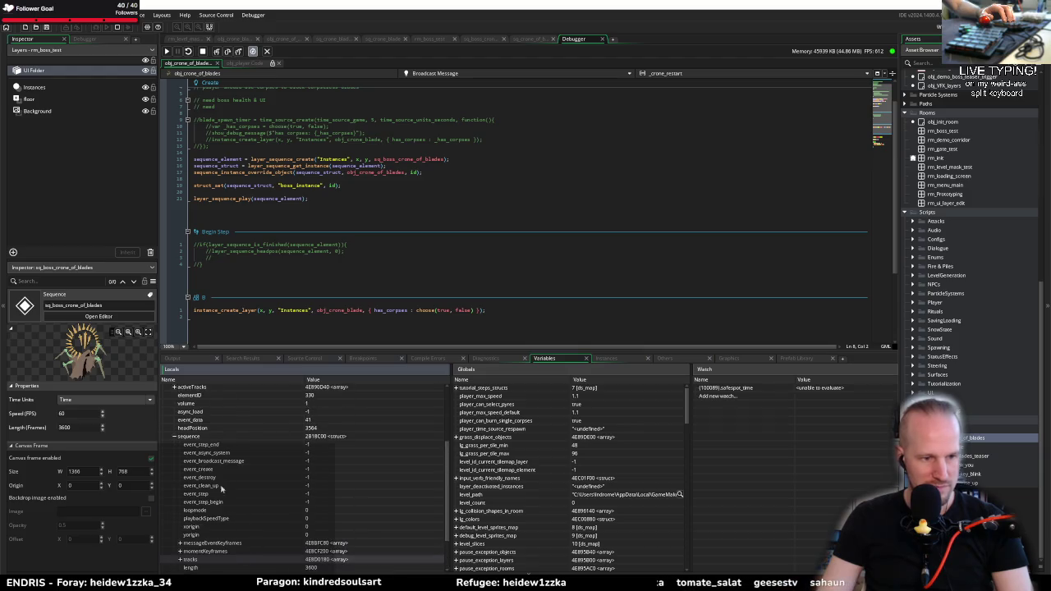
{"action": "left_click", "coordinate": [175, 437]}
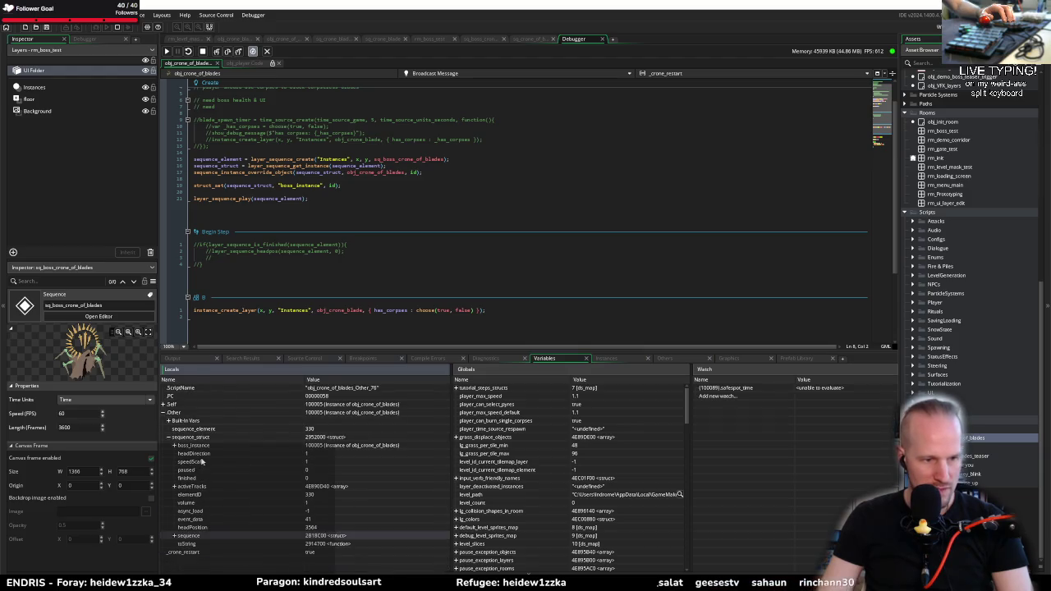
{"action": "left_click", "coordinate": [201, 453]}
{"action": "left_click", "coordinate": [308, 527]}
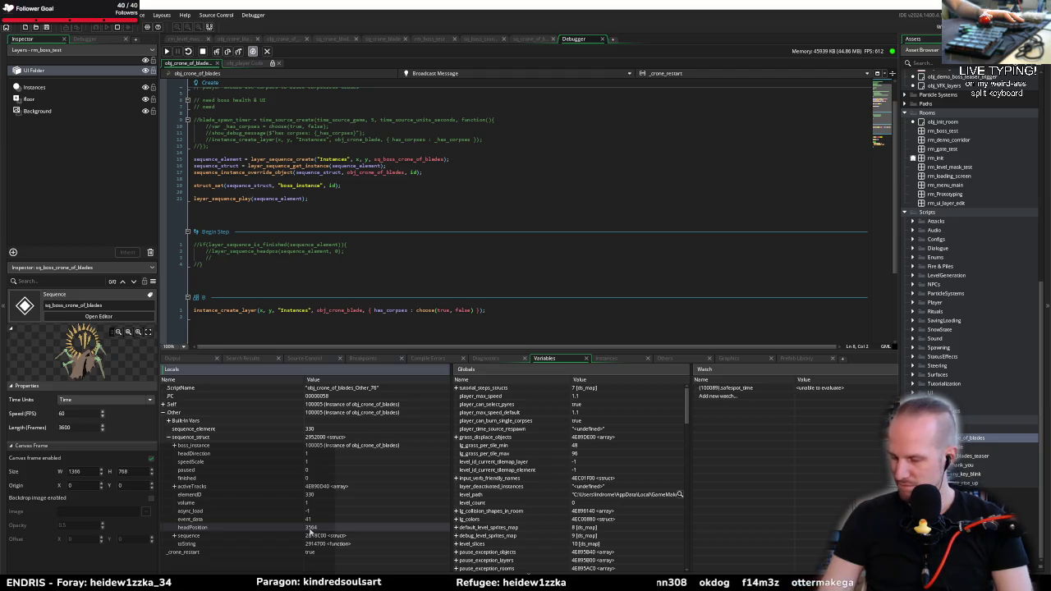
{"action": "double_click", "coordinate": [310, 531]}
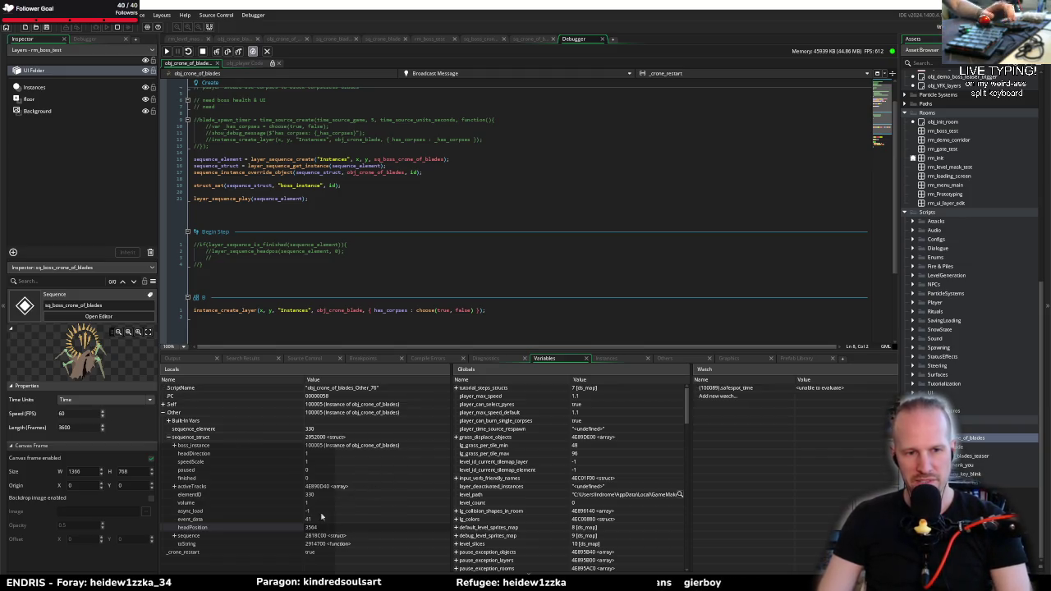
{"action": "scroll", "coordinate": [309, 242], "scroll_direction": "down", "scroll_amount": 3}
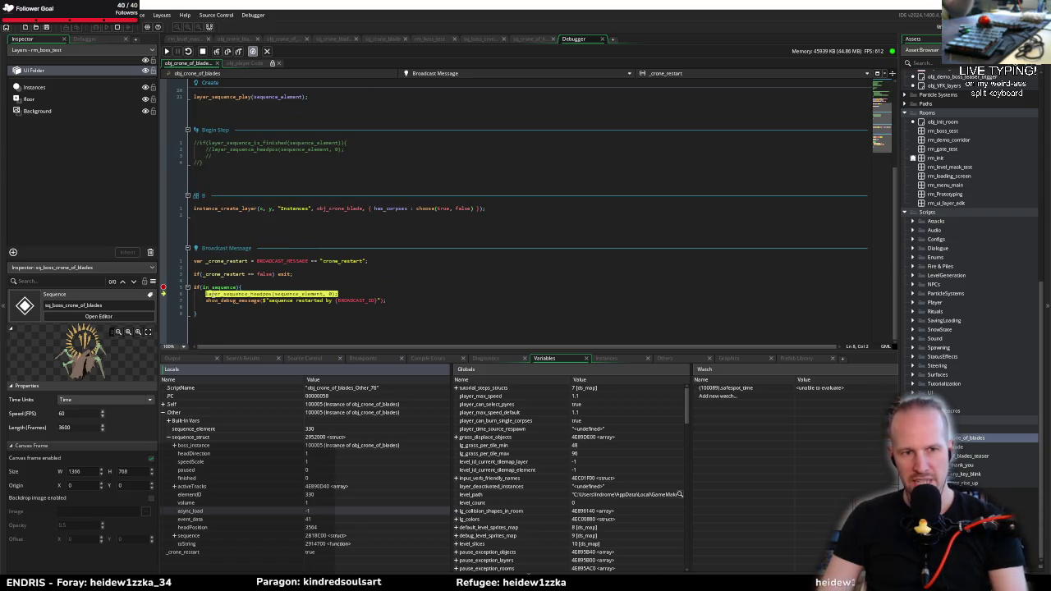
Continue execution past the restart breakpoint so the crone boss fight runs in Pyrebound
{"action": "left_click", "coordinate": [164, 289]}
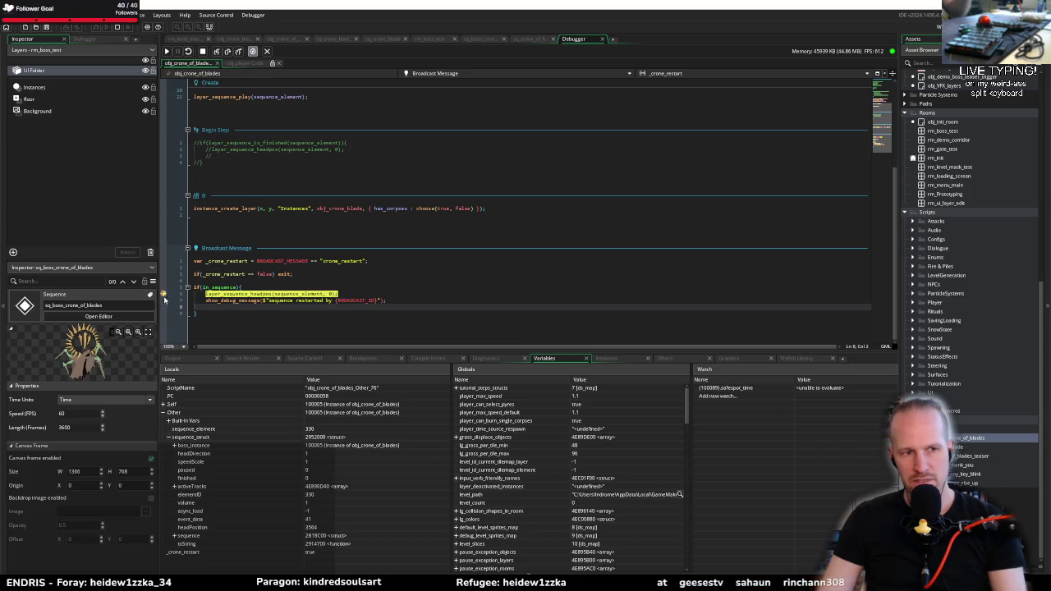
{"action": "left_click", "coordinate": [167, 51]}
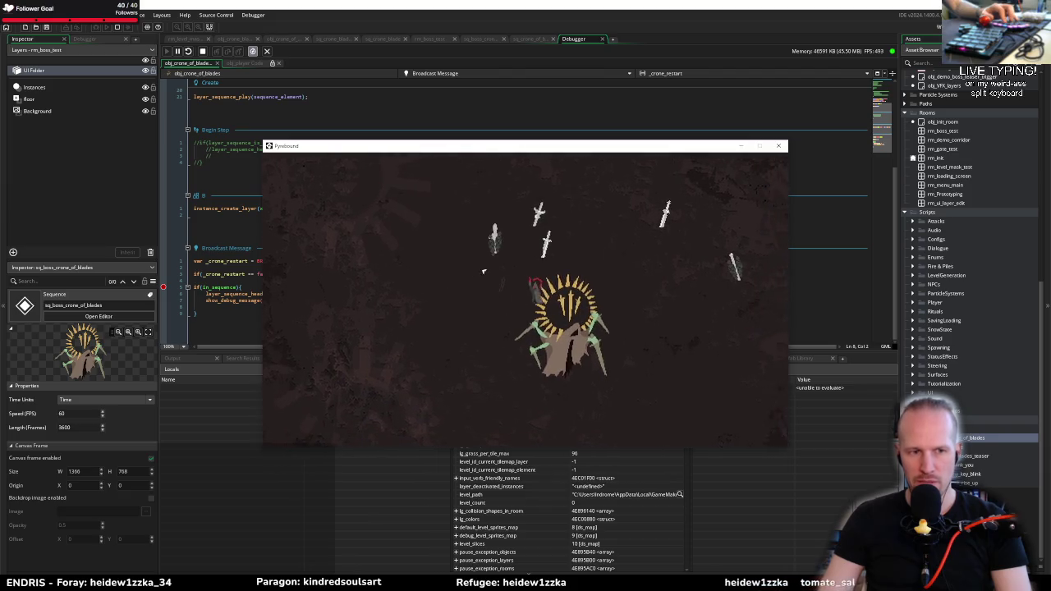
Switch between the game and the IDE, then resume from the breakpoint again
{"action": "left_click", "coordinate": [311, 470]}
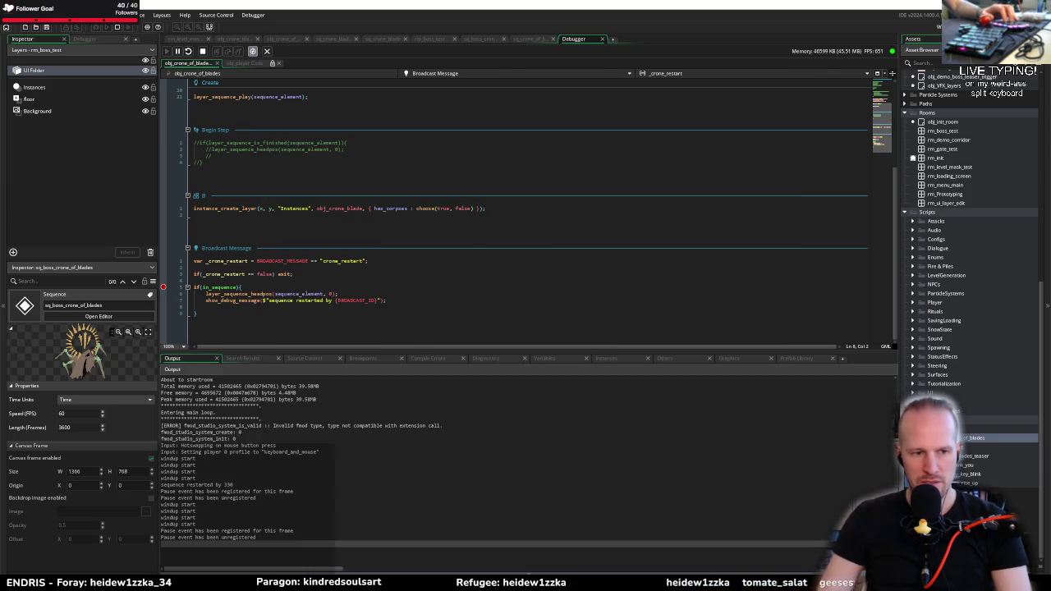
{"action": "mouse_move", "coordinate": [205, 584]}
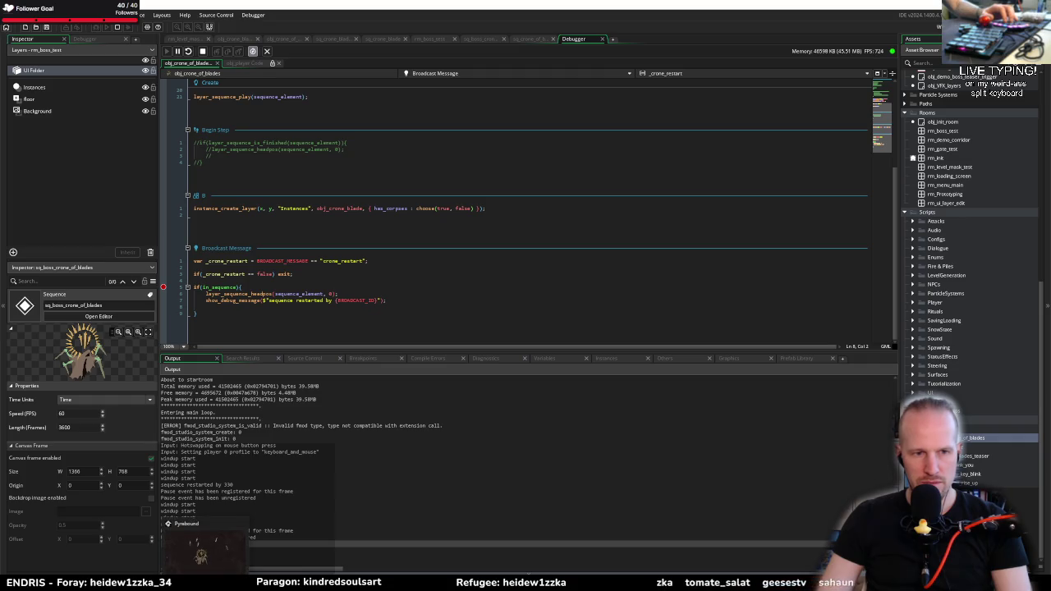
{"action": "left_click", "coordinate": [205, 546]}
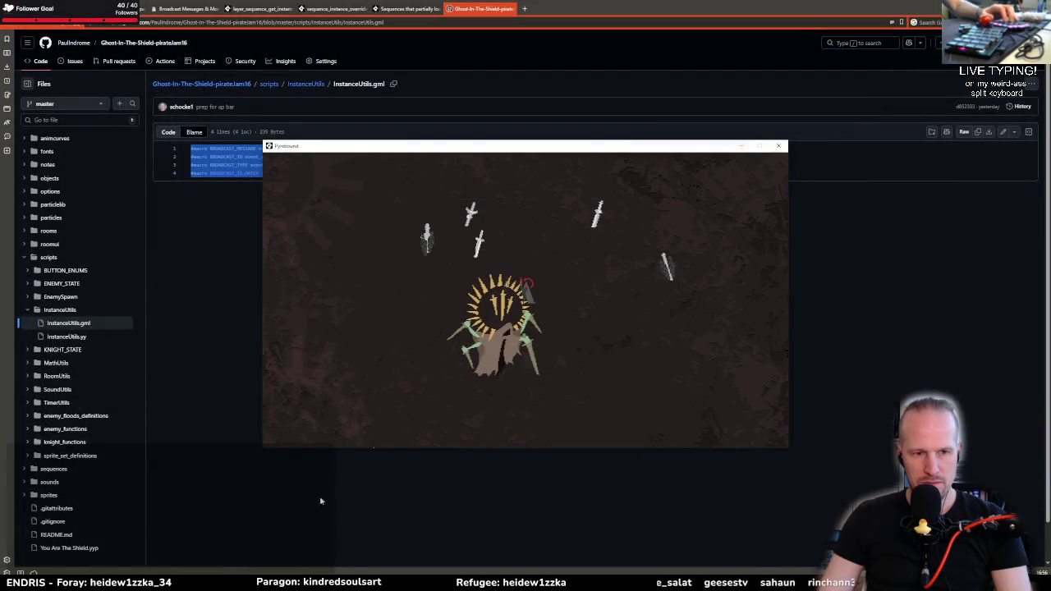
{"action": "key", "text": "alt+Tab"}
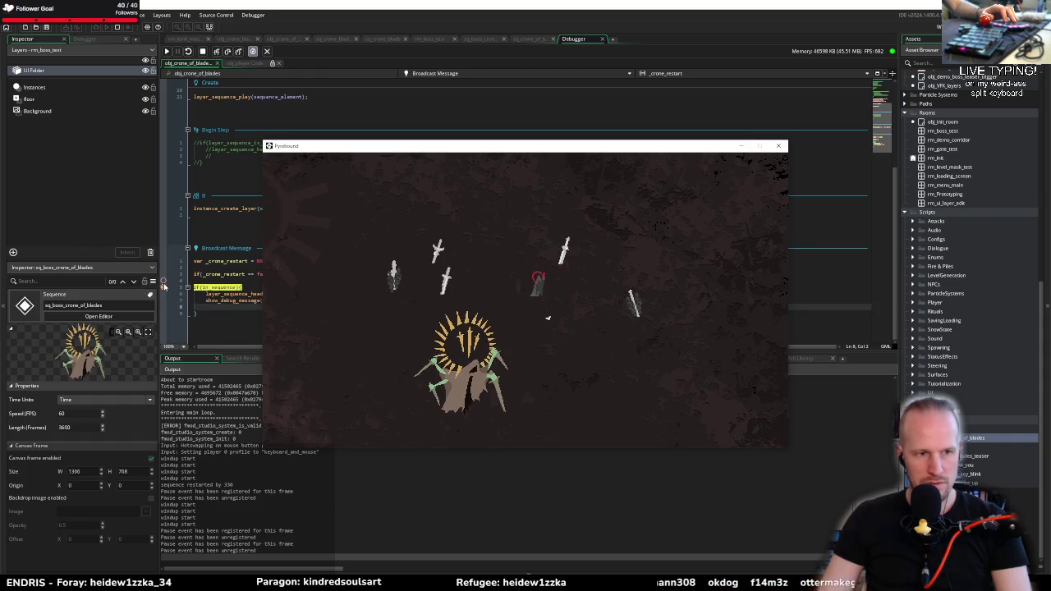
{"action": "left_click", "coordinate": [177, 130]}
{"action": "left_click", "coordinate": [165, 50]}
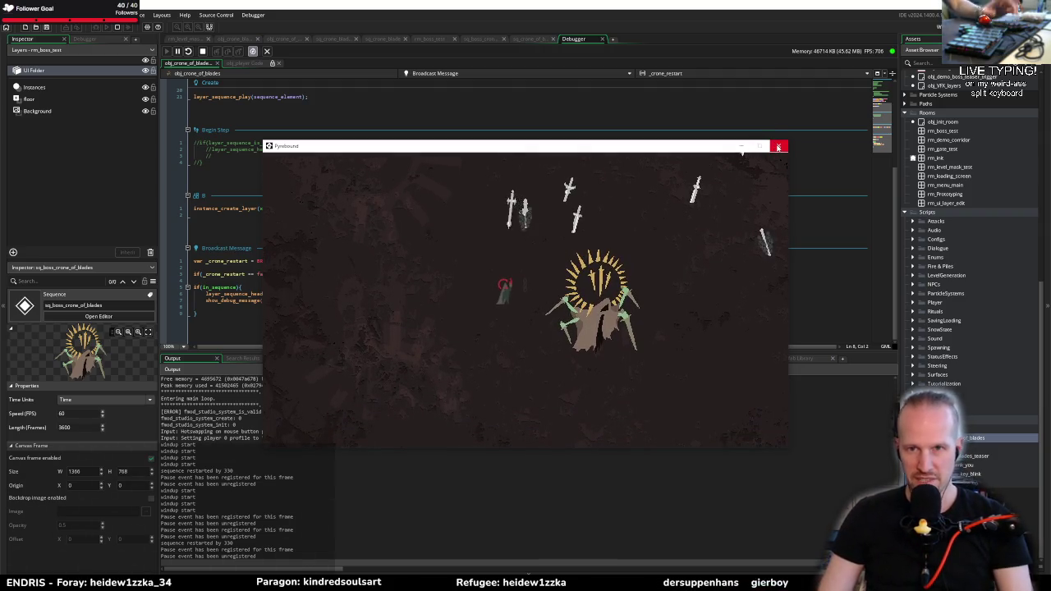
Close the game window to end the run, select layer_sequence_headpos, and open sq_boss_crone_of_blades
{"action": "left_click", "coordinate": [778, 145]}
{"action": "left_click", "coordinate": [338, 293]}
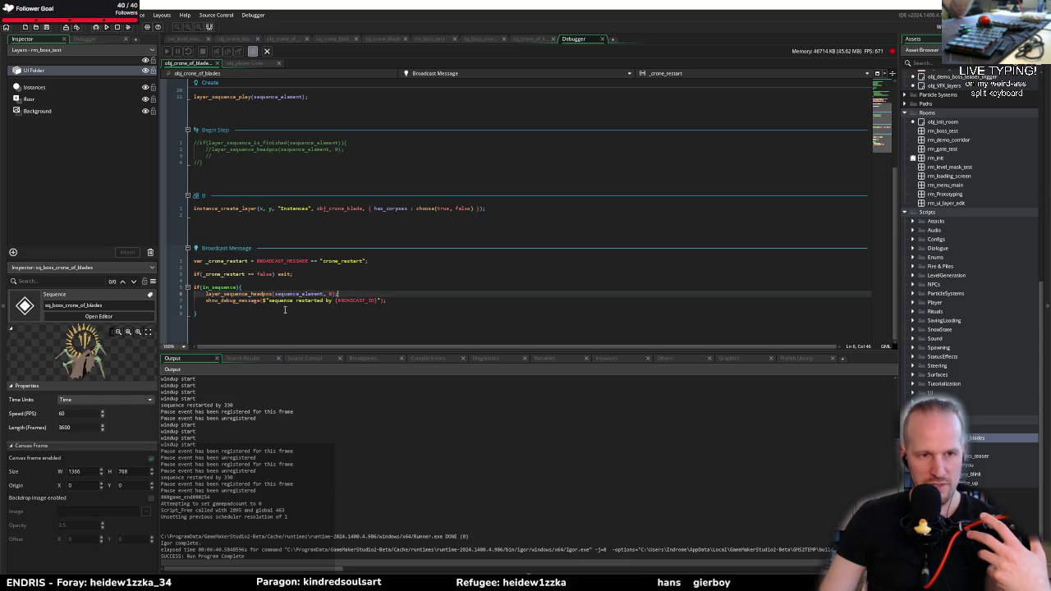
{"action": "double_click", "coordinate": [236, 293]}
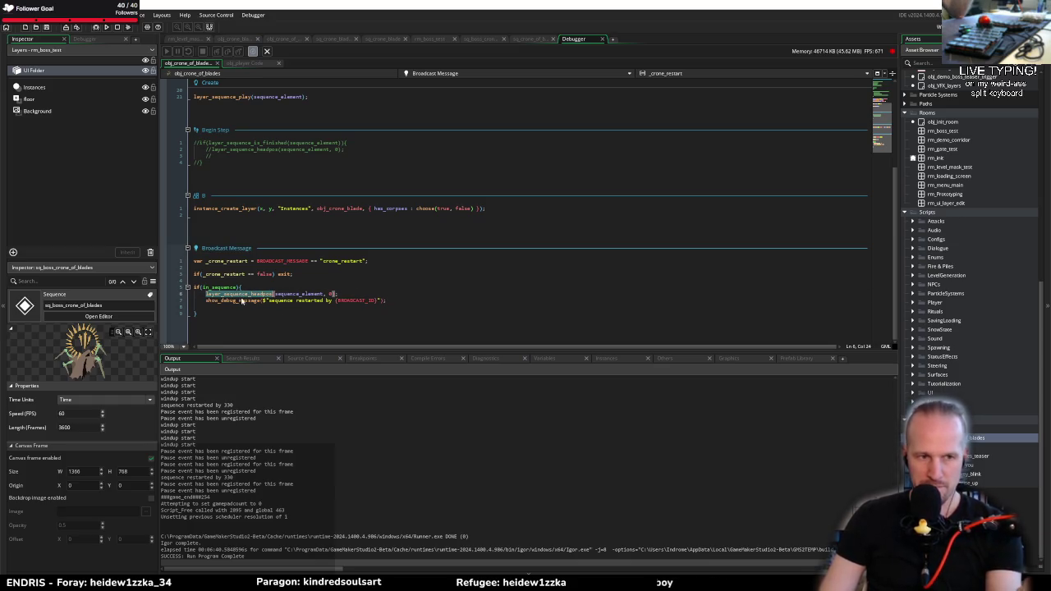
{"action": "left_click", "coordinate": [482, 40]}
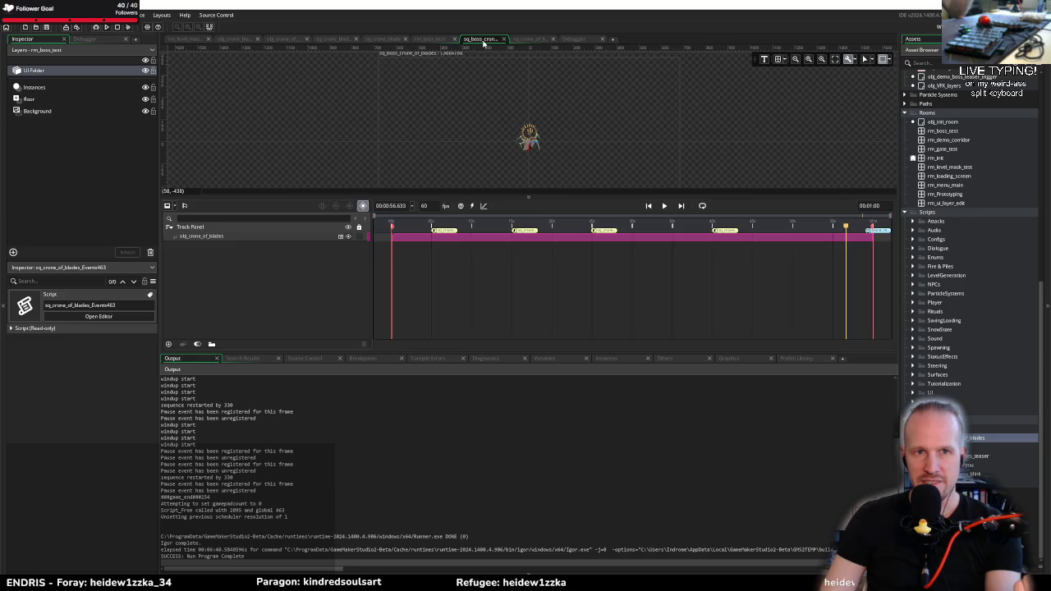
{"action": "double_click", "coordinate": [878, 232]}
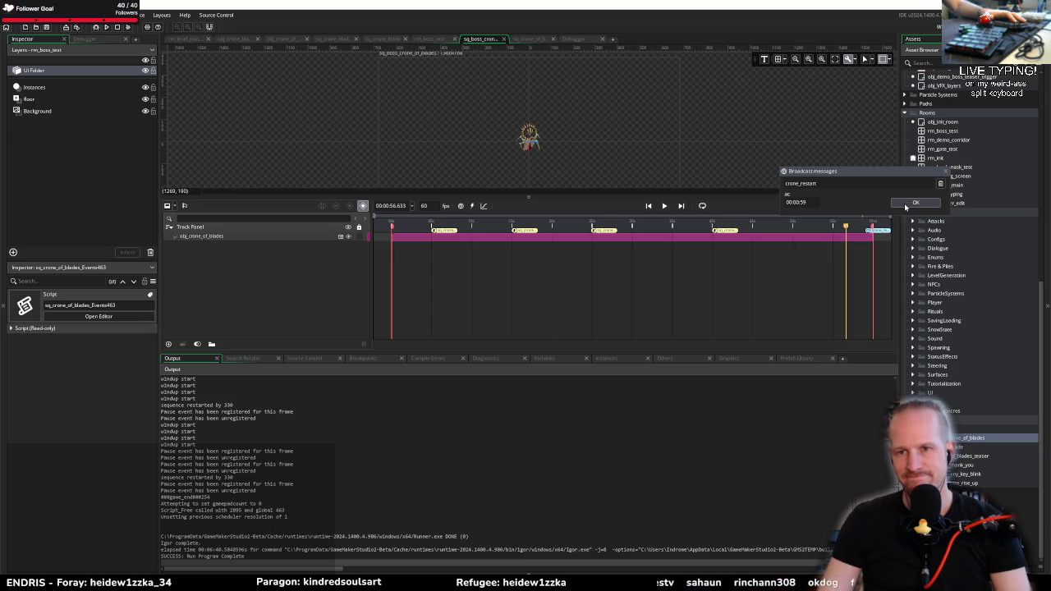
{"action": "left_click", "coordinate": [908, 203]}
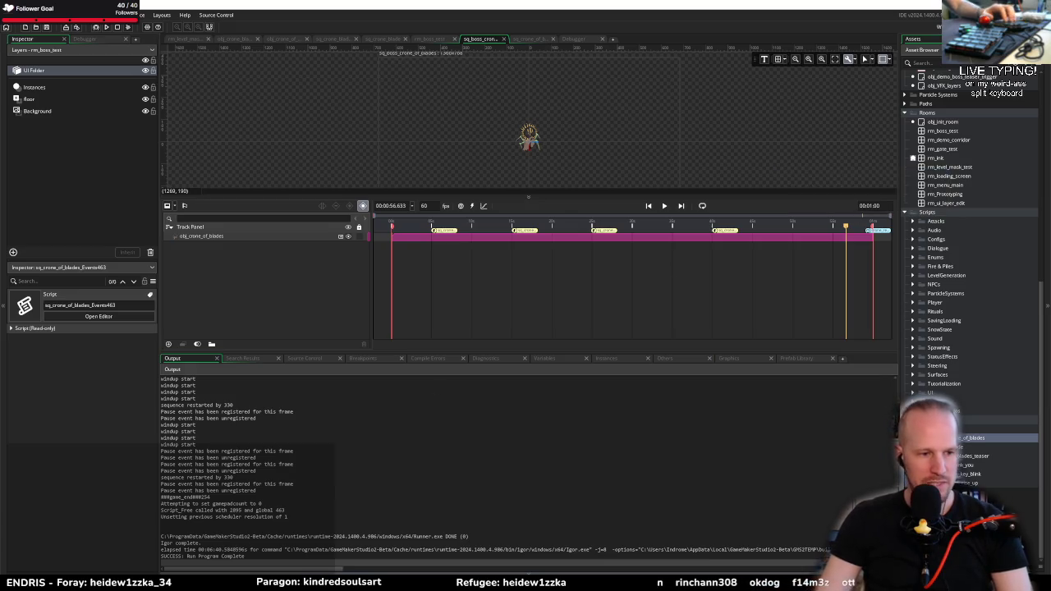
{"action": "key", "text": "alt+Tab"}
{"action": "left_click", "coordinate": [189, 513]}
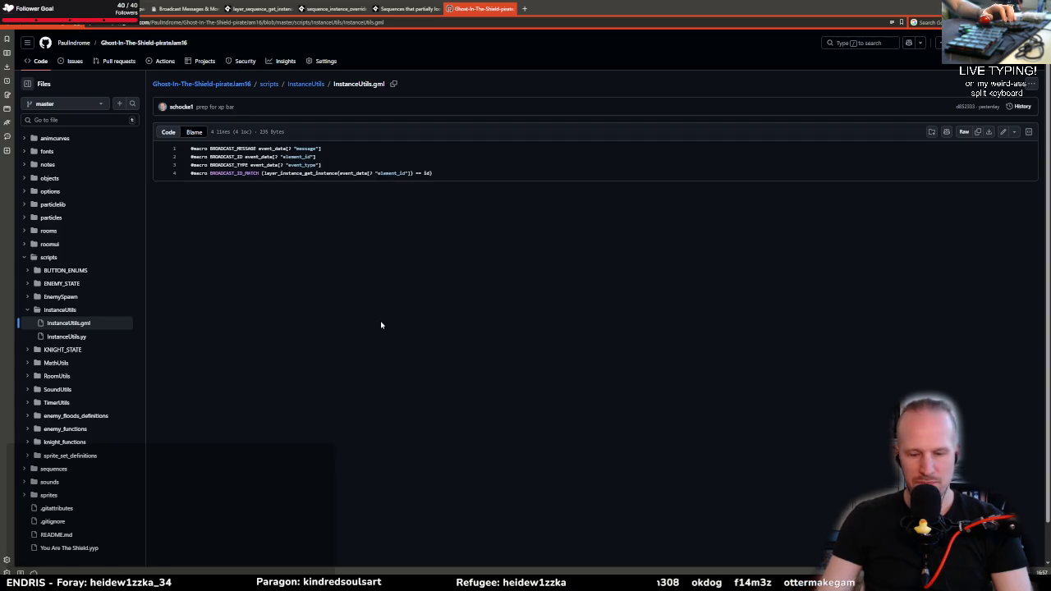
Google 'gamemaker sequence broadcast on last frame doesn't play' in a new Vivaldi tab
{"action": "key", "text": "ctrl+t"}
{"action": "type", "text": "gamemaker q"}
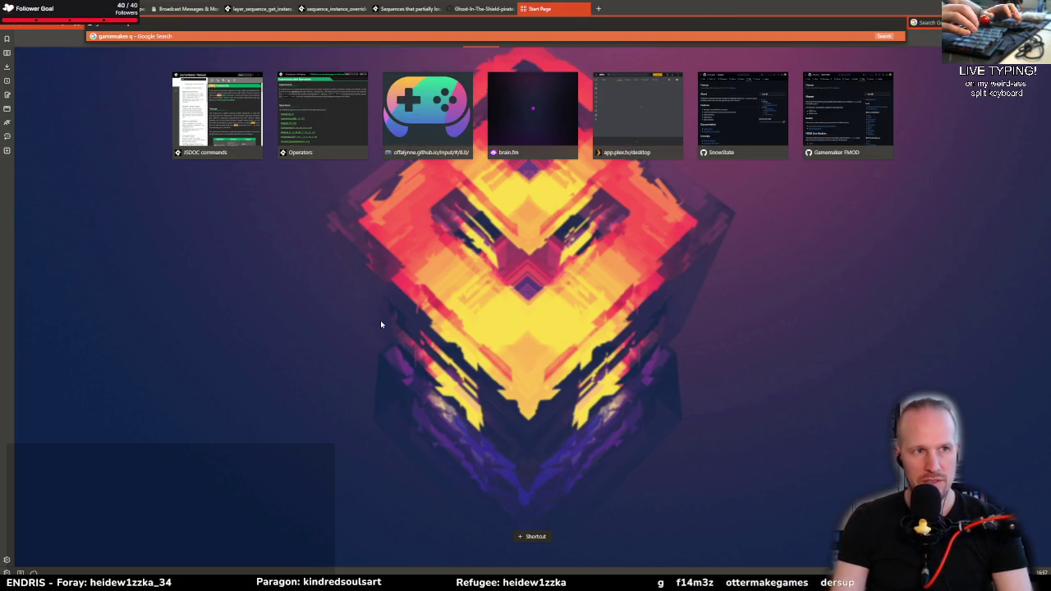
{"action": "type", "text": " s"}
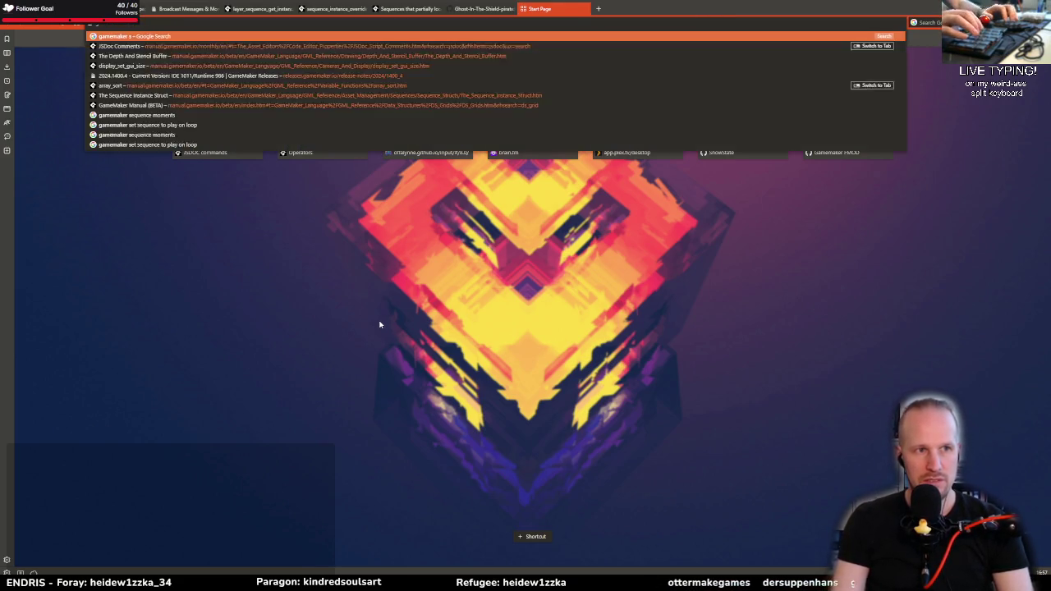
{"action": "type", "text": "equence on la"}
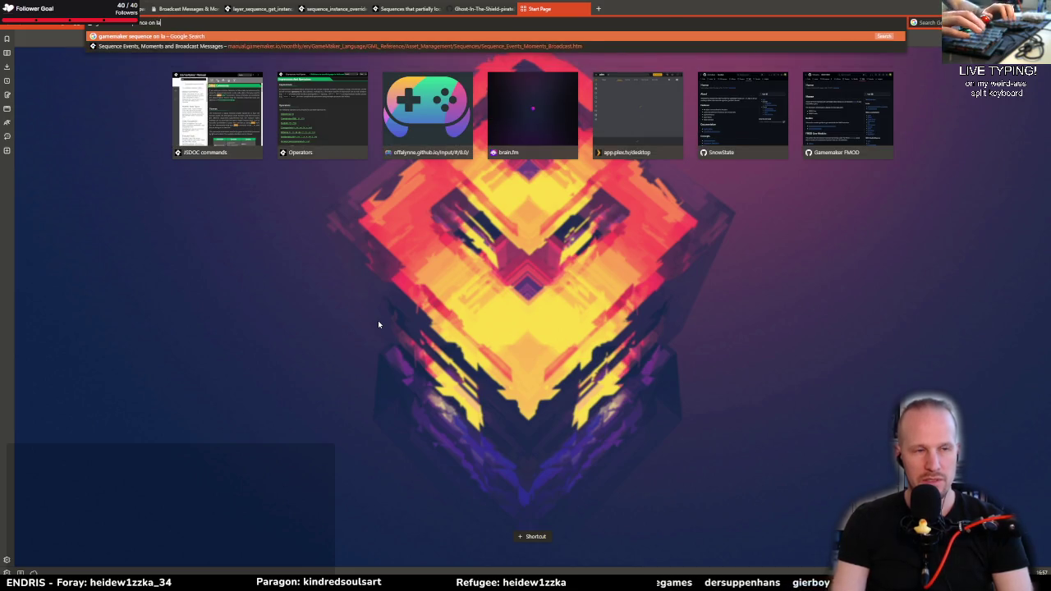
{"action": "key", "text": "BackSpace"}
{"action": "key", "text": "BackSpace"}
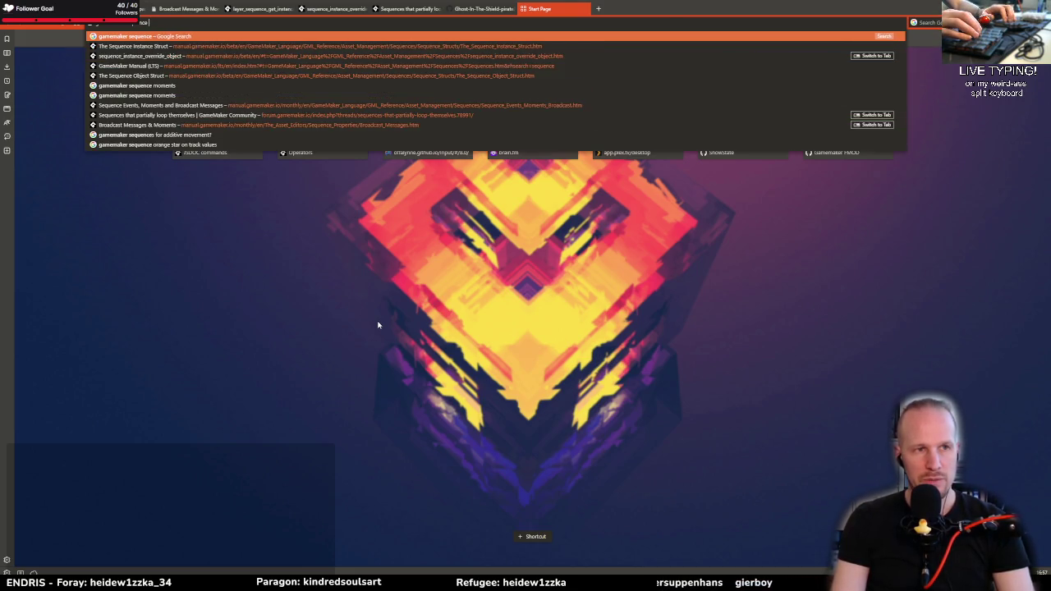
{"action": "type", "text": " broadcas"}
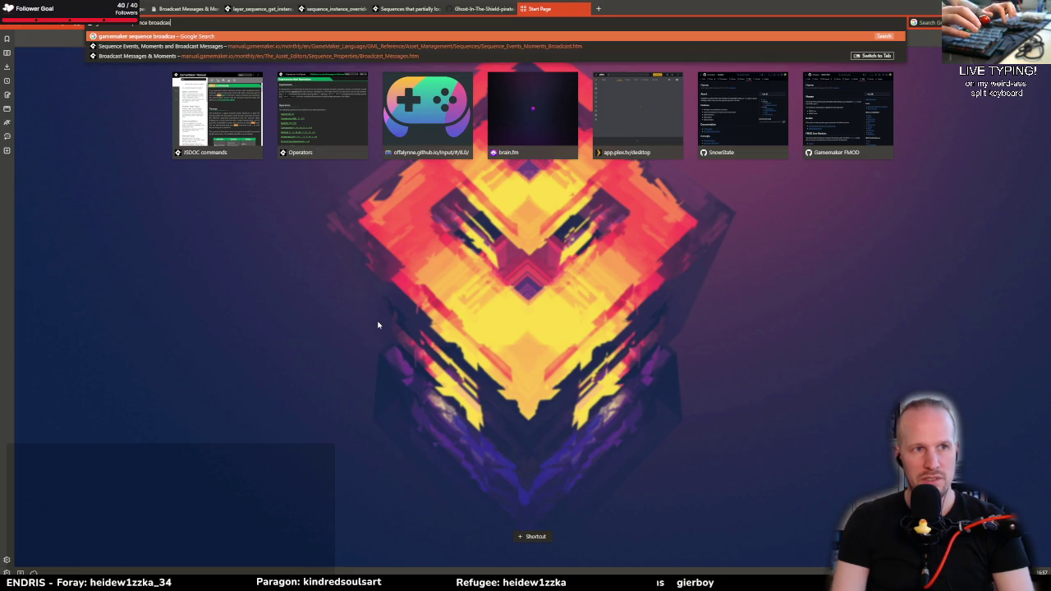
{"action": "type", "text": "t on last fram"}
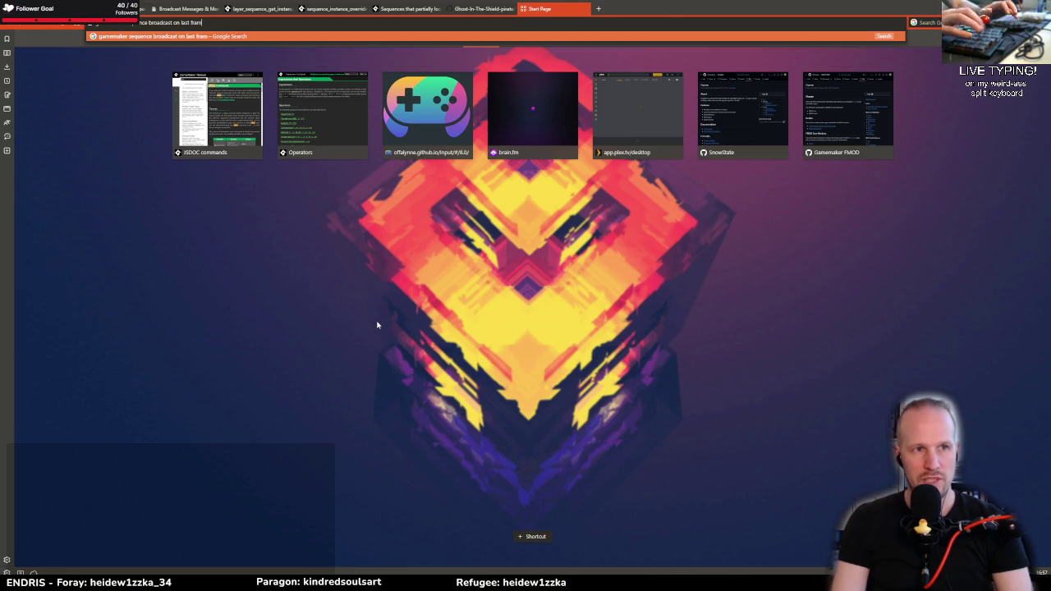
{"action": "type", "text": "e doesn't pl"}
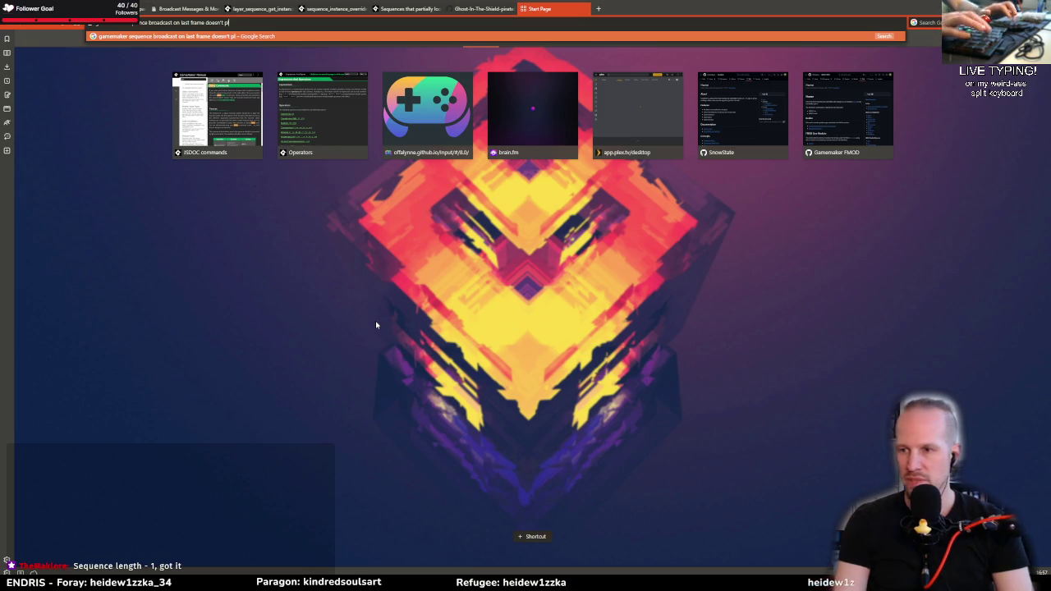
{"action": "type", "text": "ay"}
{"action": "key", "text": "Return"}
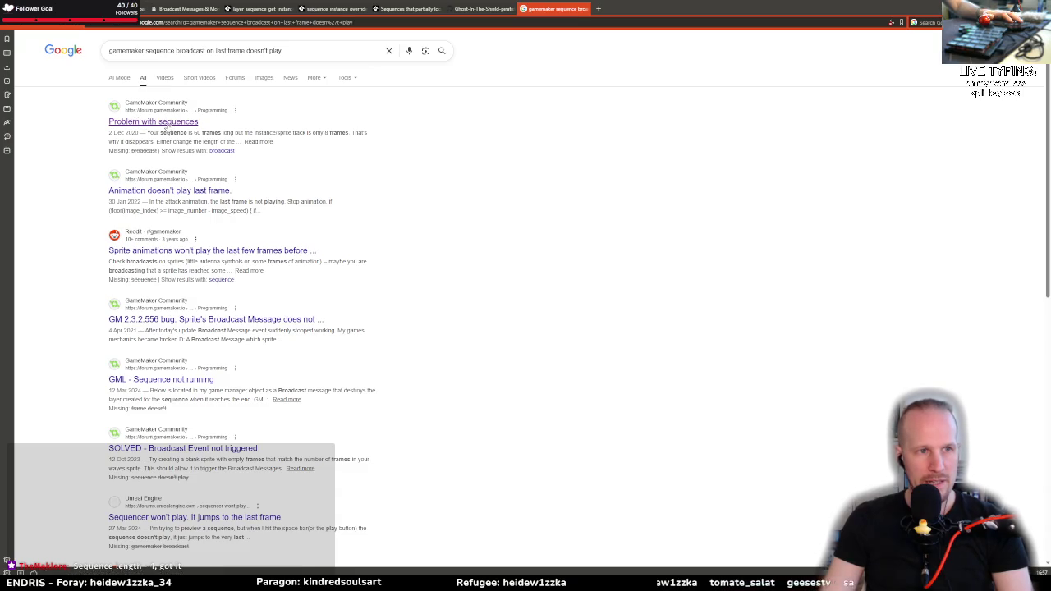
Check the 'Animation doesn't play last frame' thread and a Reddit sprite-animation result
{"action": "left_click", "coordinate": [151, 194]}
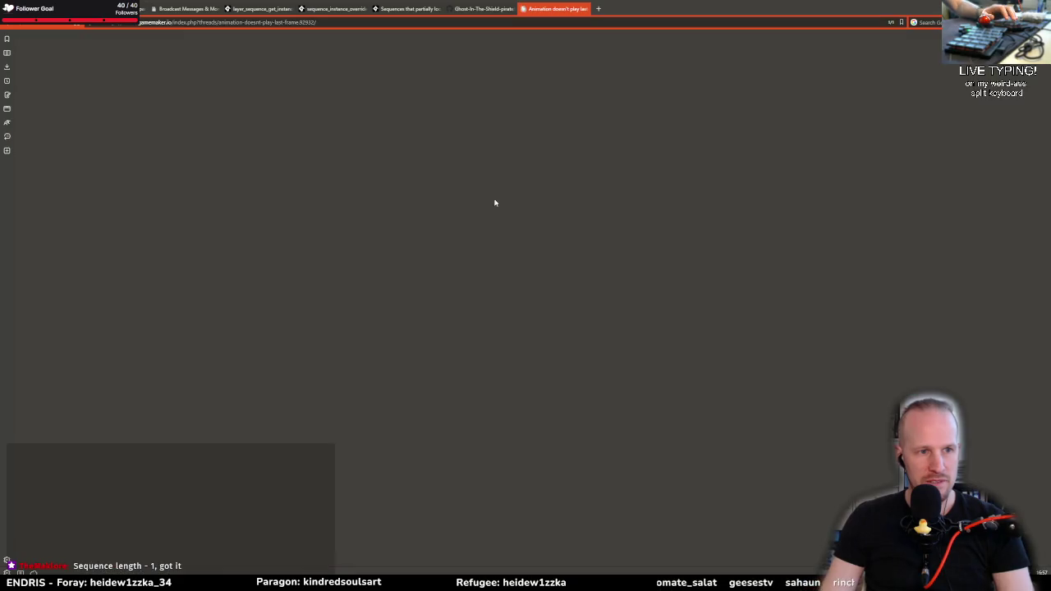
{"action": "scroll", "coordinate": [344, 262], "scroll_direction": "down", "scroll_amount": 3}
{"action": "key", "text": "alt+Left"}
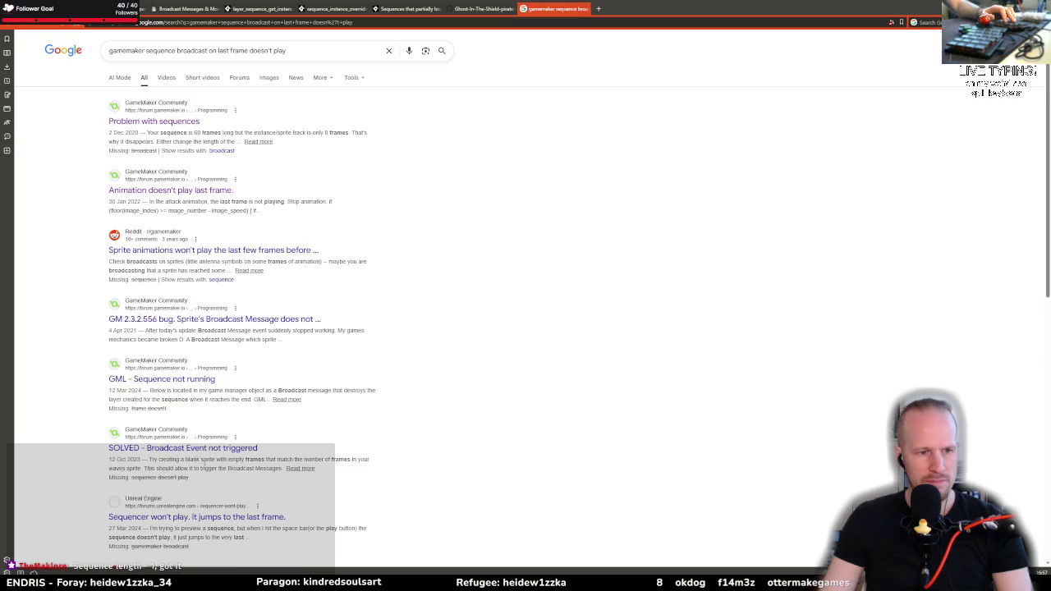
{"action": "scroll", "coordinate": [202, 464], "scroll_direction": "down", "scroll_amount": 2}
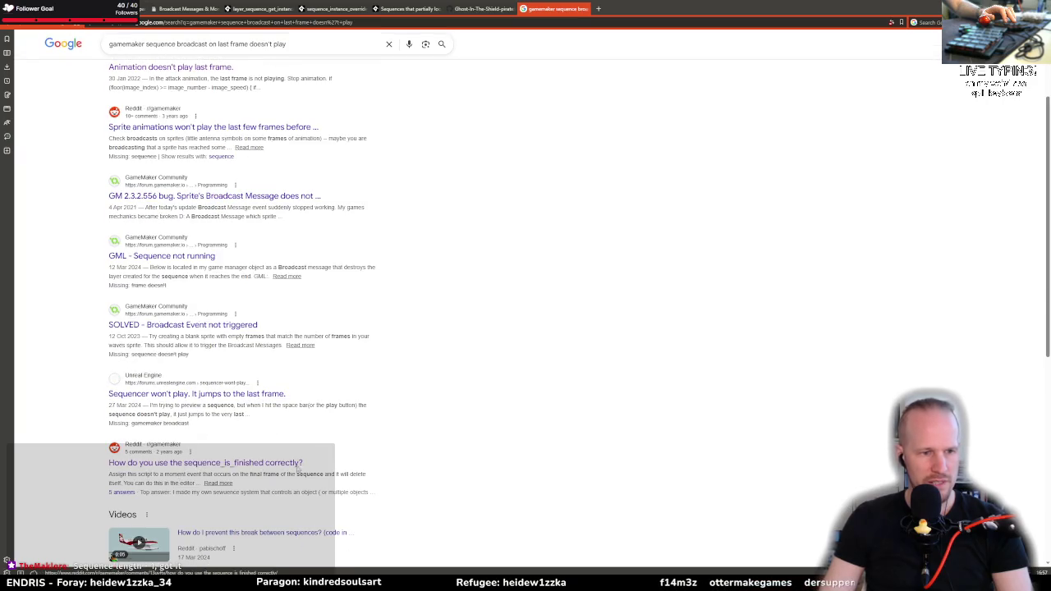
{"action": "scroll", "coordinate": [298, 468], "scroll_direction": "down", "scroll_amount": 3}
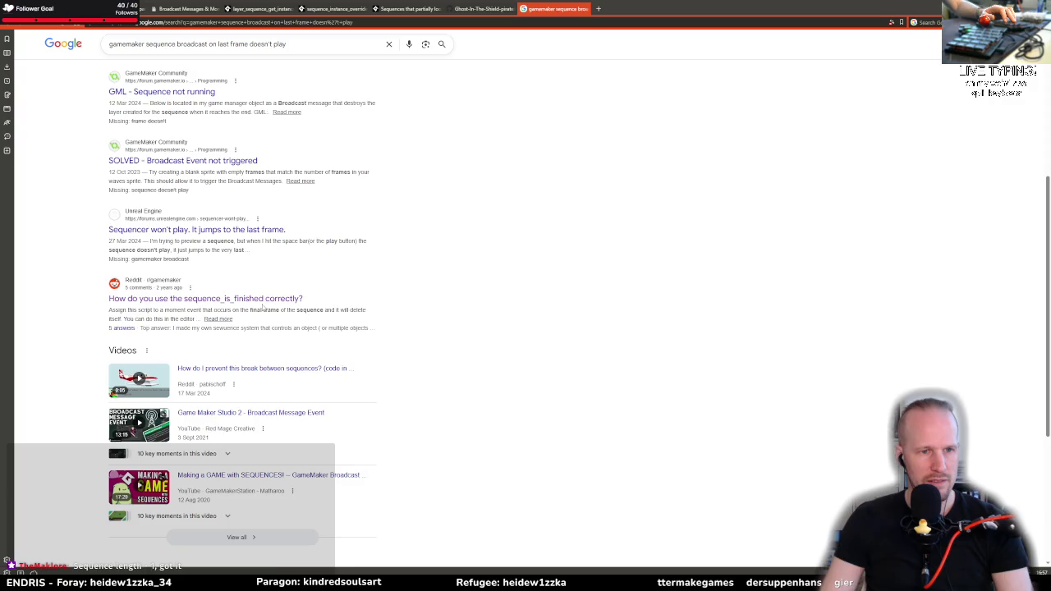
{"action": "scroll", "coordinate": [357, 363], "scroll_direction": "up", "scroll_amount": 5}
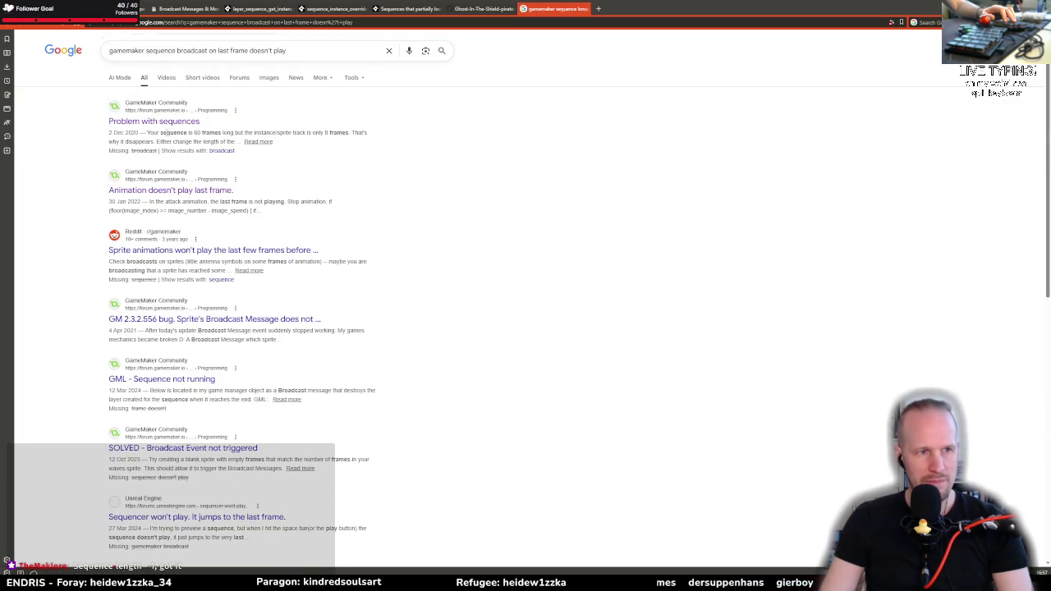
{"action": "left_click", "coordinate": [162, 250]}
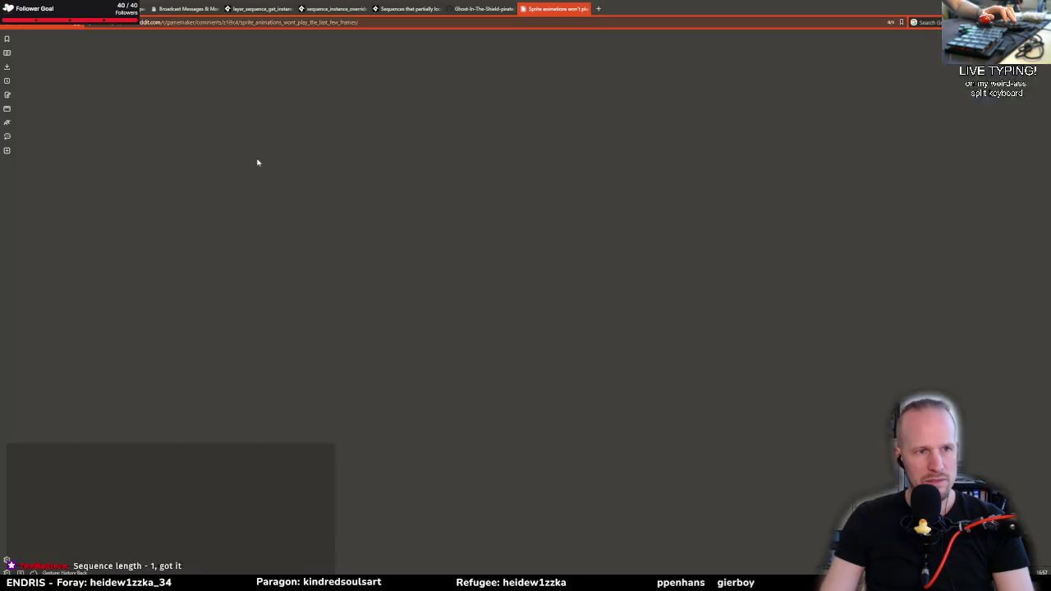
{"action": "key", "text": "alt+Left"}
Read the 'Problem with sequences' thread, close it, and switch back to GameMaker
{"action": "left_click", "coordinate": [151, 125]}
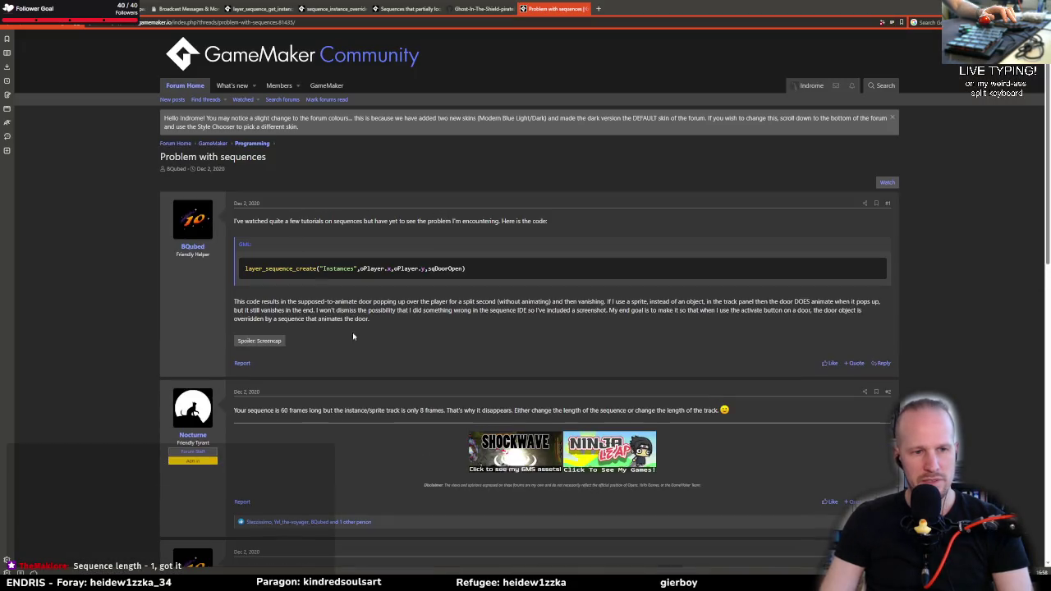
{"action": "left_click_drag", "start_coordinate": [387, 409], "coordinate": [472, 410]}
{"action": "left_click", "coordinate": [560, 343]}
{"action": "scroll", "coordinate": [560, 343], "scroll_direction": "down", "scroll_amount": 5}
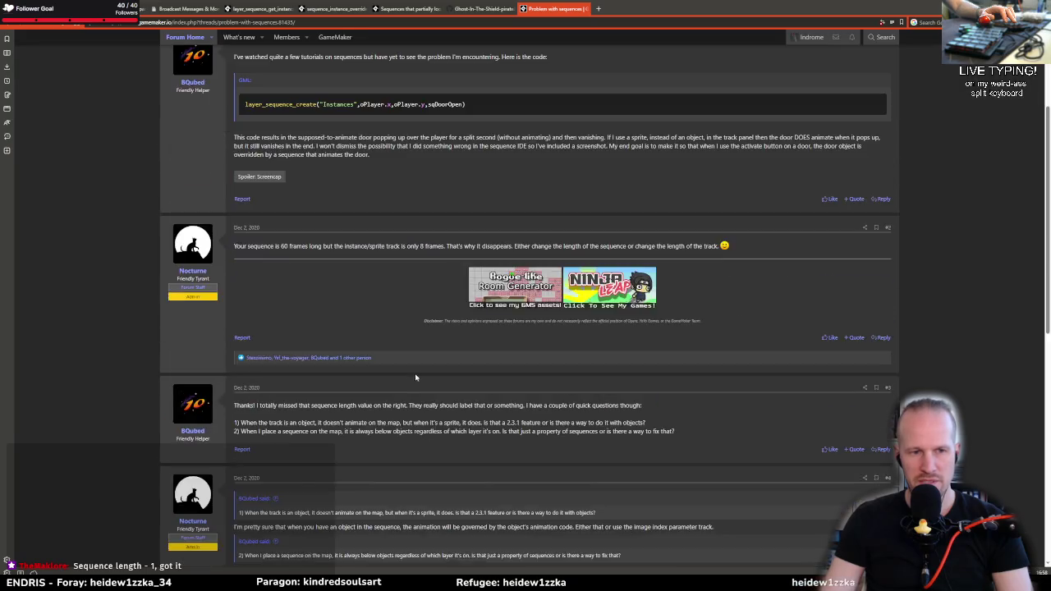
{"action": "scroll", "coordinate": [316, 343], "scroll_direction": "down", "scroll_amount": 5}
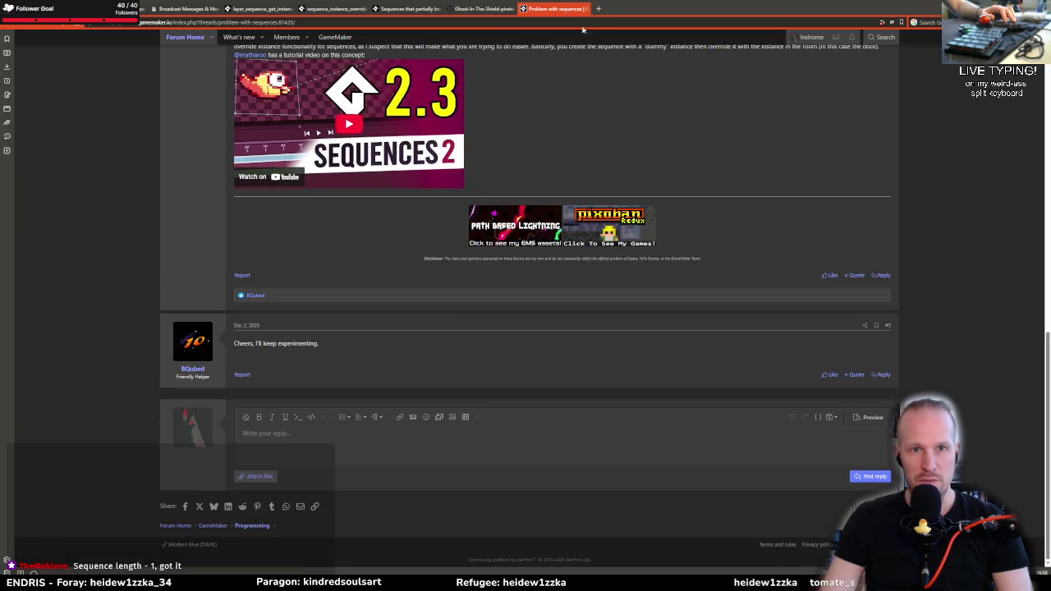
{"action": "left_click", "coordinate": [584, 8]}
{"action": "left_click", "coordinate": [185, 9]}
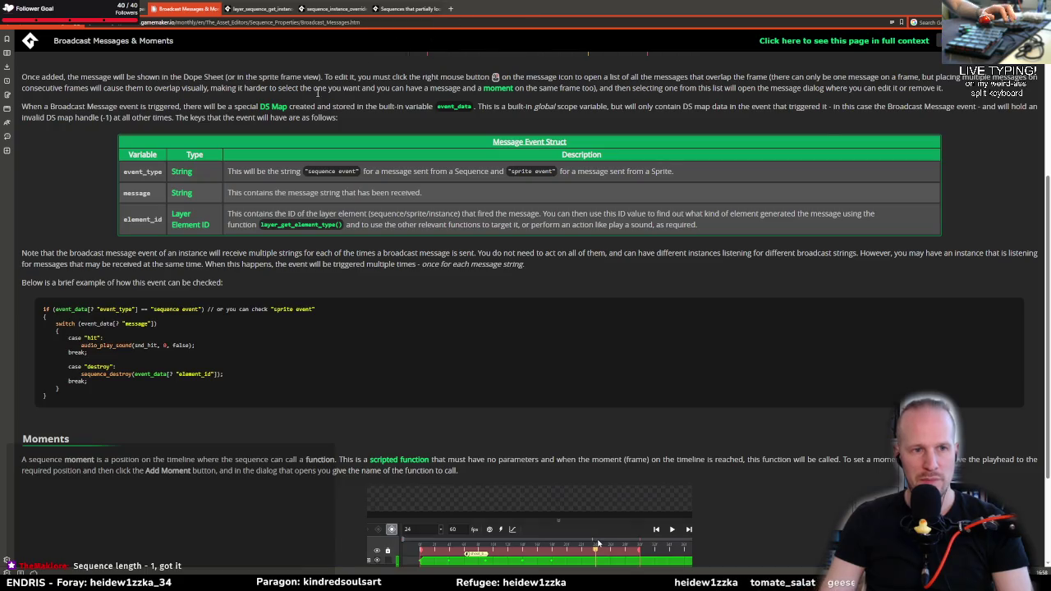
{"action": "key", "text": "alt+Tab"}
{"action": "key", "text": "Escape"}
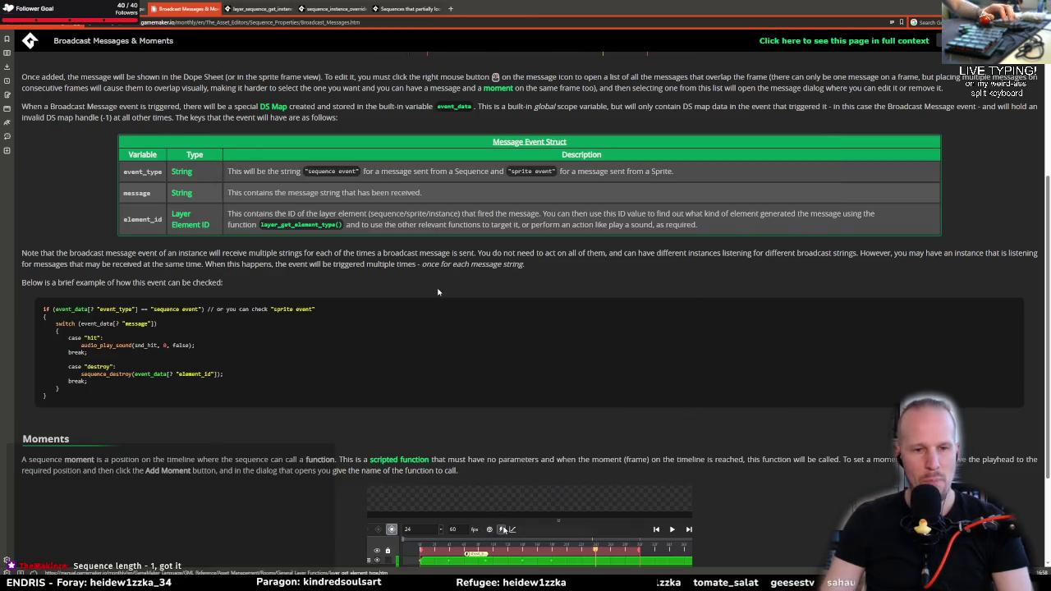
{"action": "key", "text": "alt+Tab"}
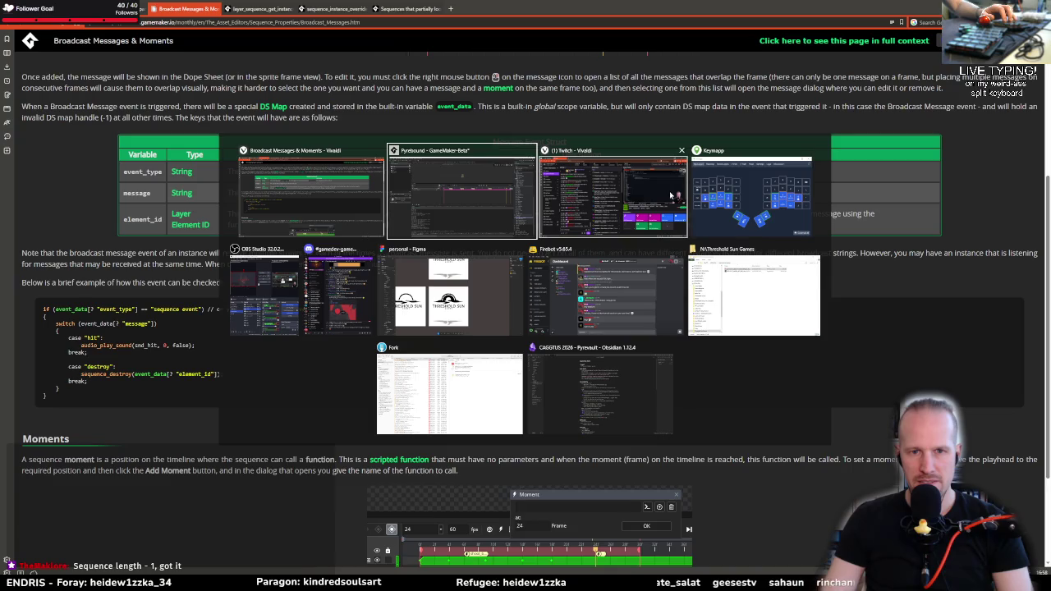
{"action": "left_click", "coordinate": [482, 198]}
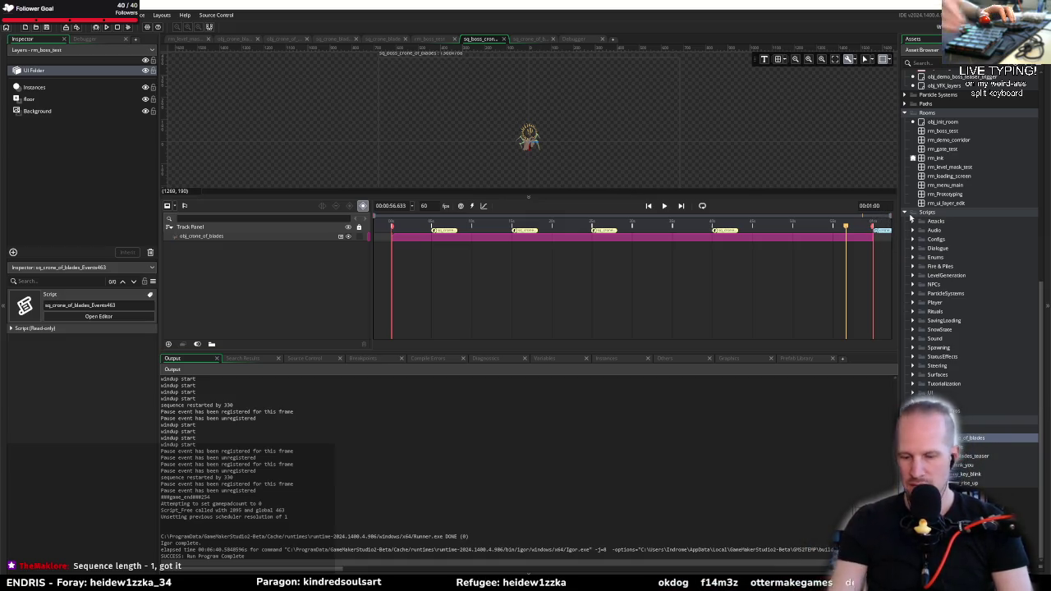
Set the boss sequence length to 00:01:00.5
{"action": "key", "text": "BackSpace"}
{"action": "type", "text": "1"}
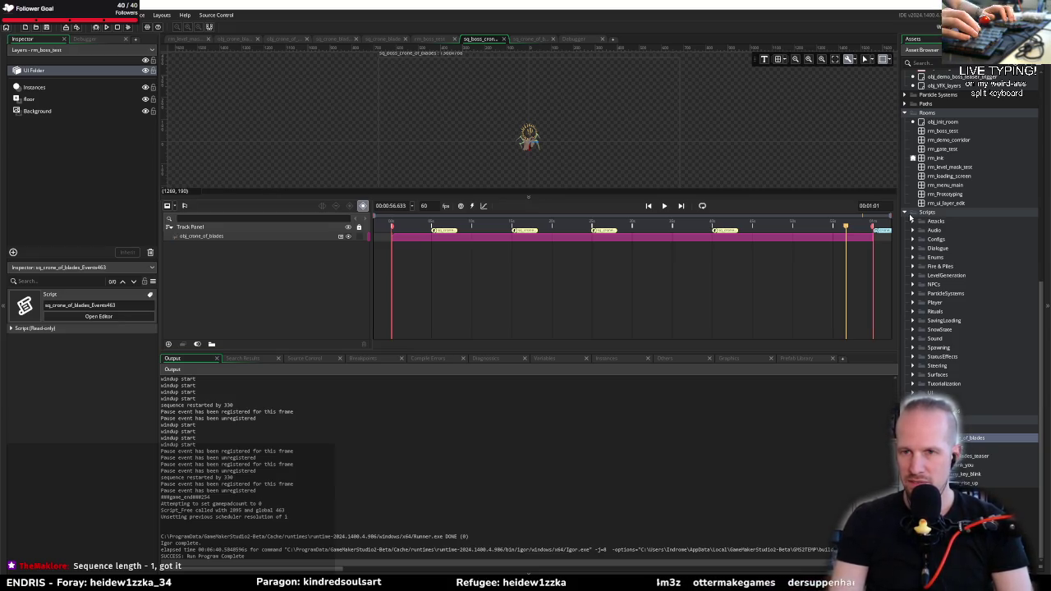
{"action": "key", "text": "BackSpace"}
{"action": "type", "text": "0"}
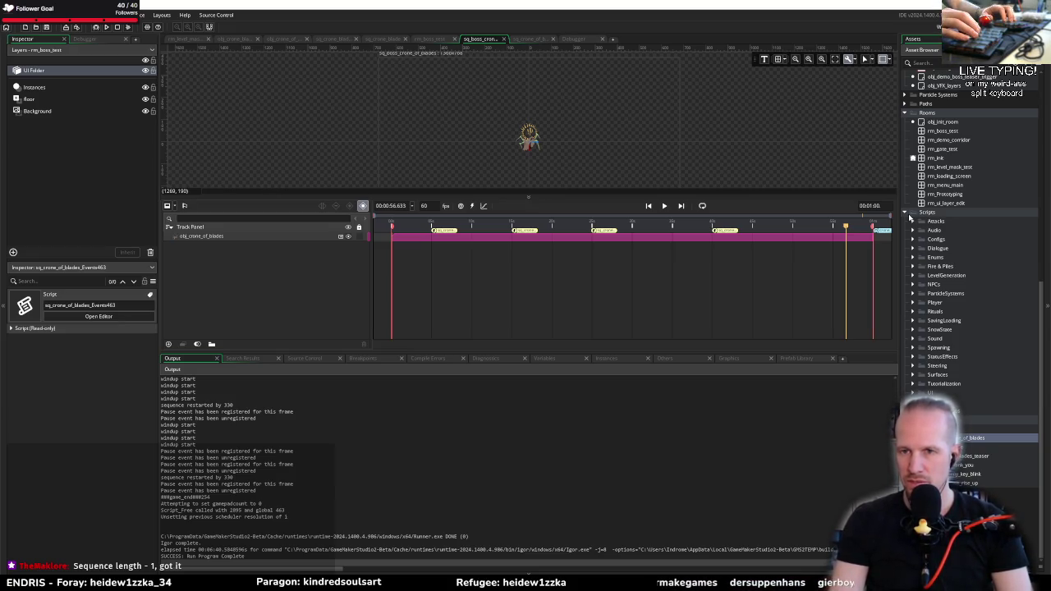
{"action": "type", "text": ".5"}
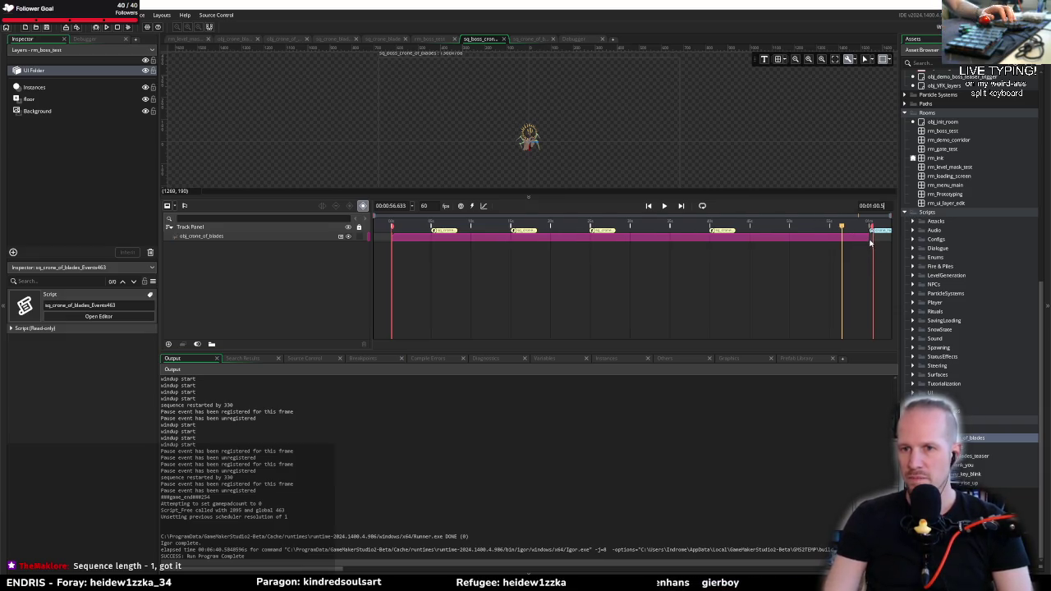
{"action": "left_click", "coordinate": [874, 237]}
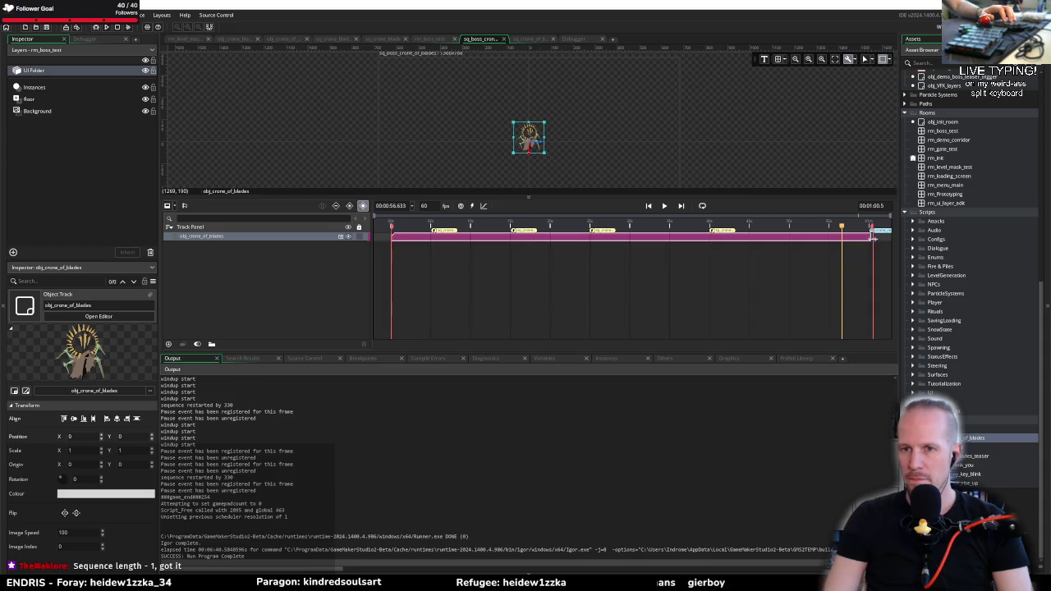
{"action": "left_click", "coordinate": [612, 275]}
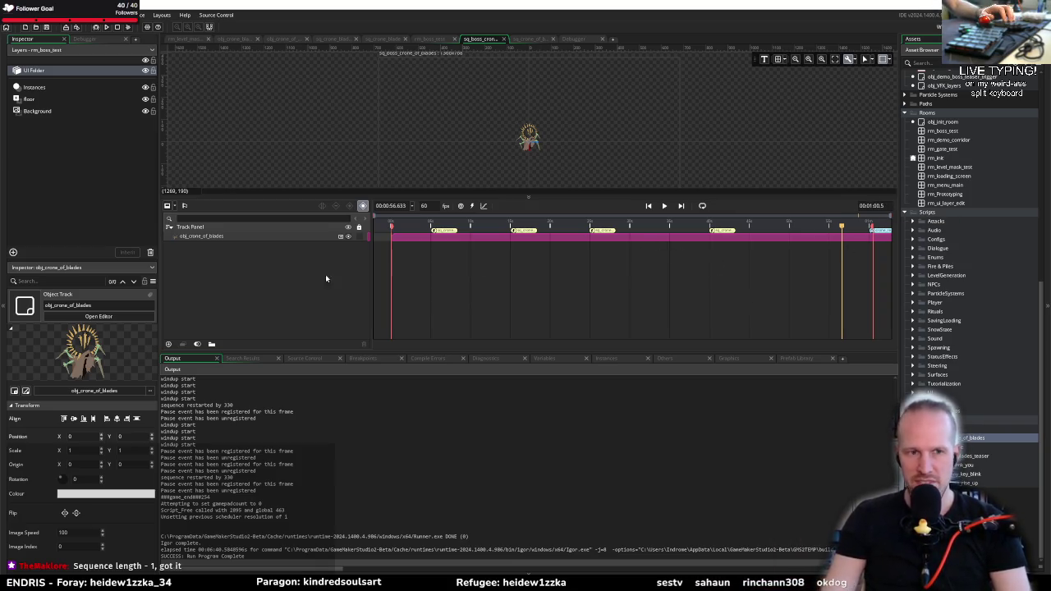
Check the output's pause lines, view the sq_crone_of_blades events script, and search assets for obj_player
{"action": "left_click", "coordinate": [207, 456]}
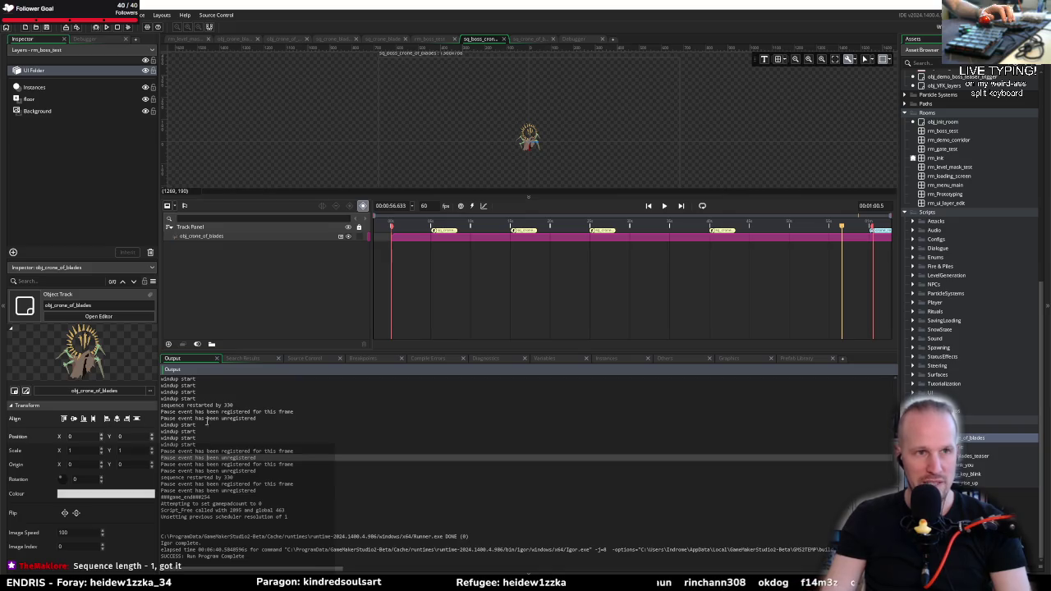
{"action": "left_click", "coordinate": [528, 40]}
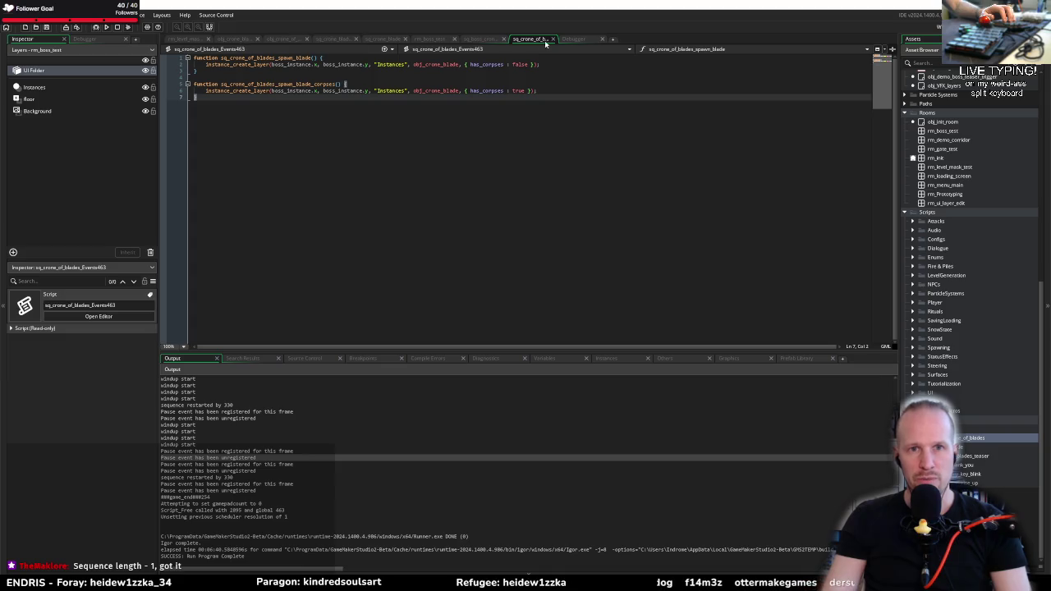
{"action": "key", "text": "ctrl+t"}
{"action": "type", "text": "obj"}
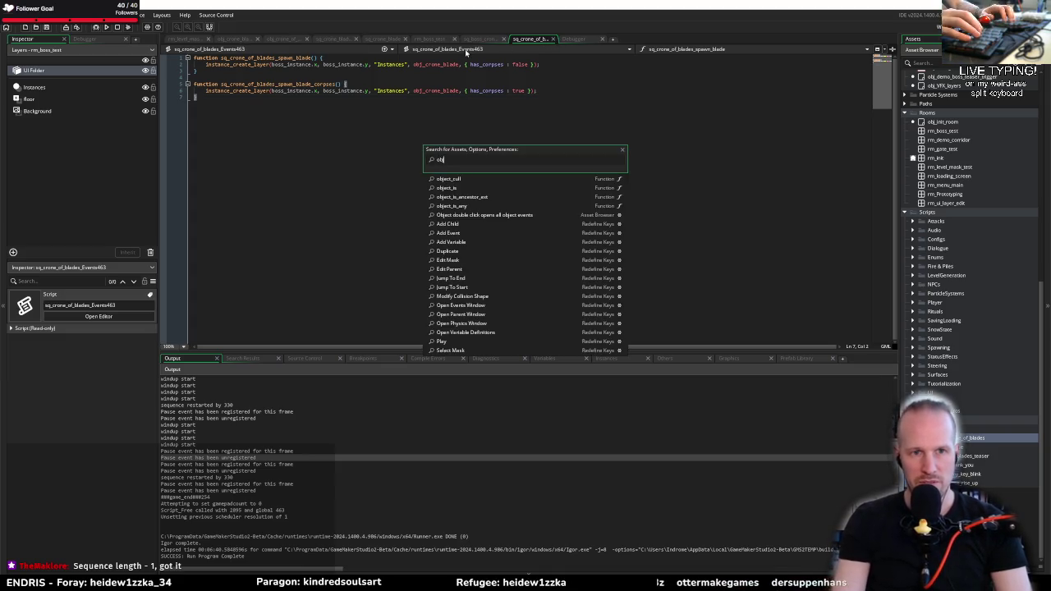
{"action": "type", "text": "_player"}
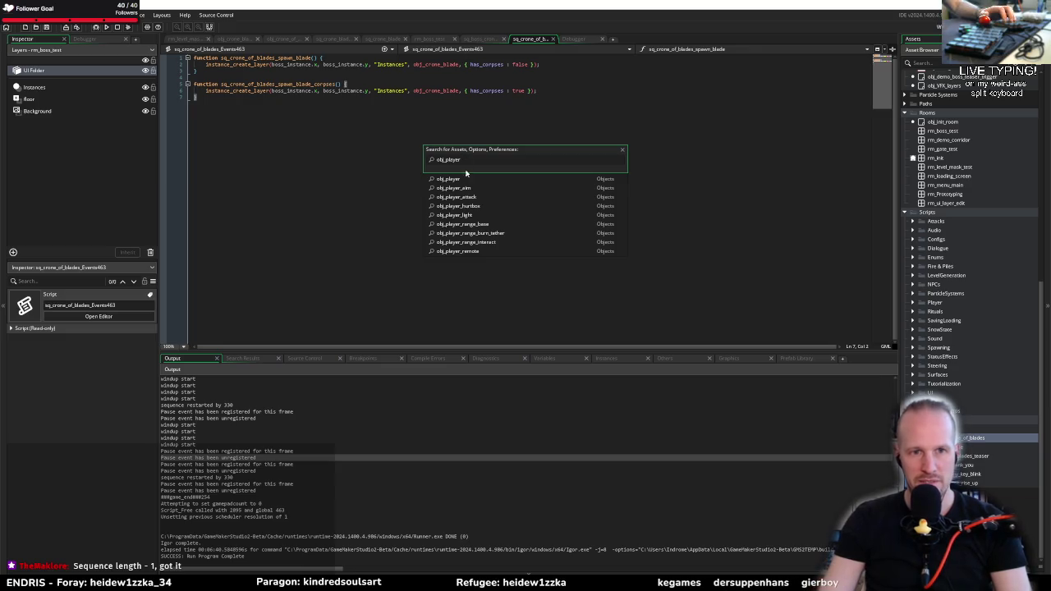
Uncomment the footstep switch block in obj_player's Broadcast Message event
{"action": "key", "text": "Return"}
{"action": "left_click", "coordinate": [611, 52]}
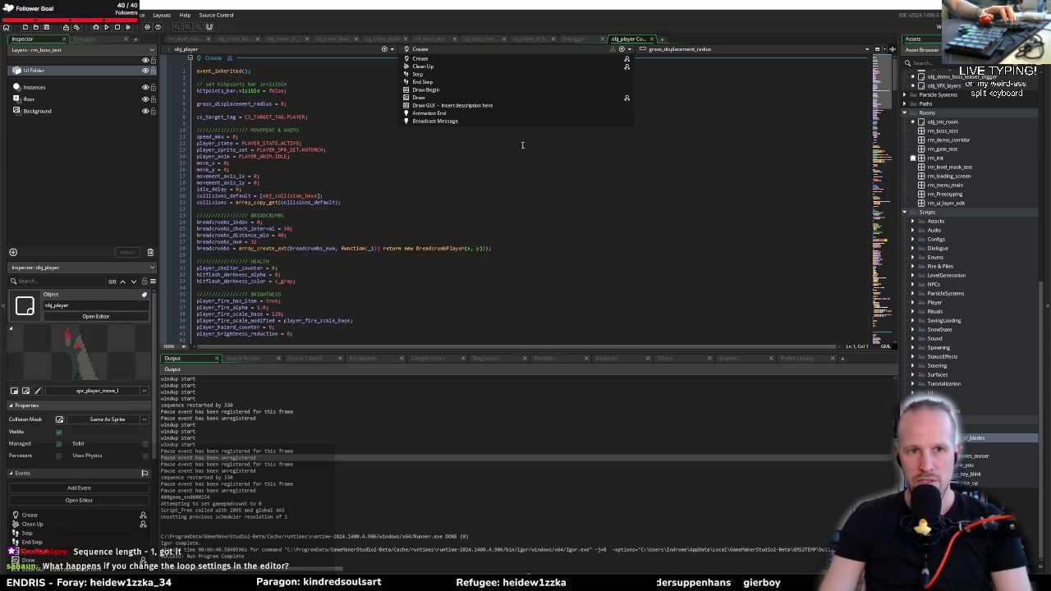
{"action": "left_click", "coordinate": [452, 121]}
{"action": "left_click_drag", "start_coordinate": [223, 312], "coordinate": [179, 274]}
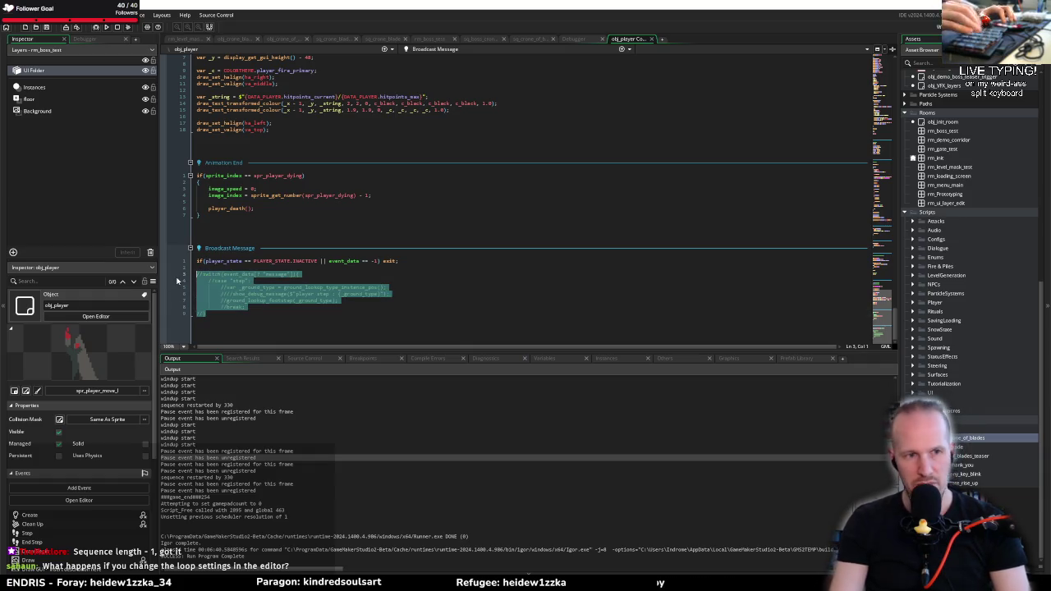
{"action": "key", "text": "ctrl+shift+k"}
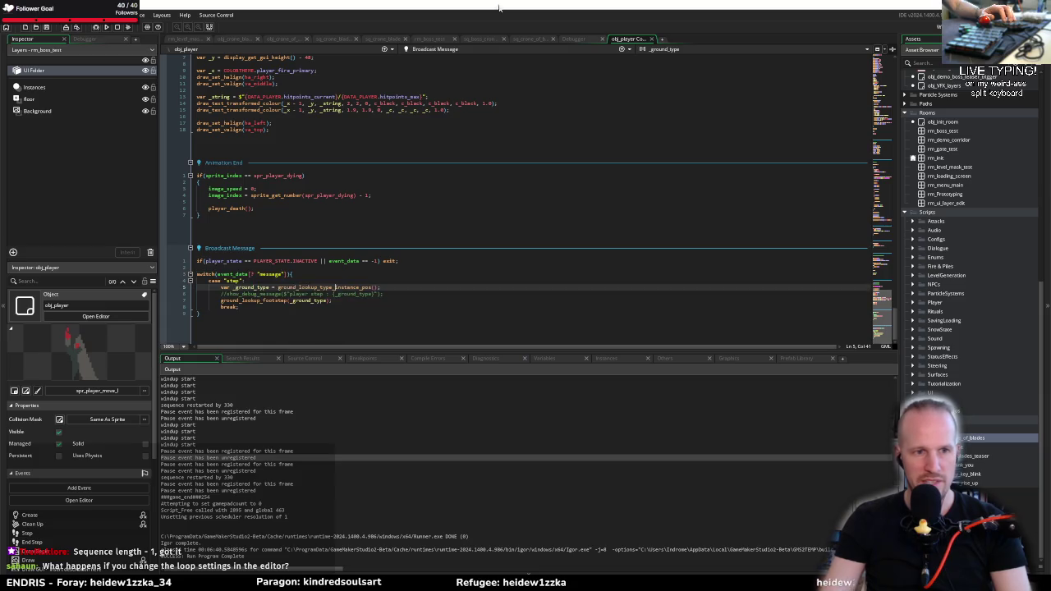
{"action": "left_click", "coordinate": [334, 287]}
Jump to ground_lookup_footstep's definition in GroundLookup and select GRASS_MED
{"action": "mouse_move", "coordinate": [269, 302]}
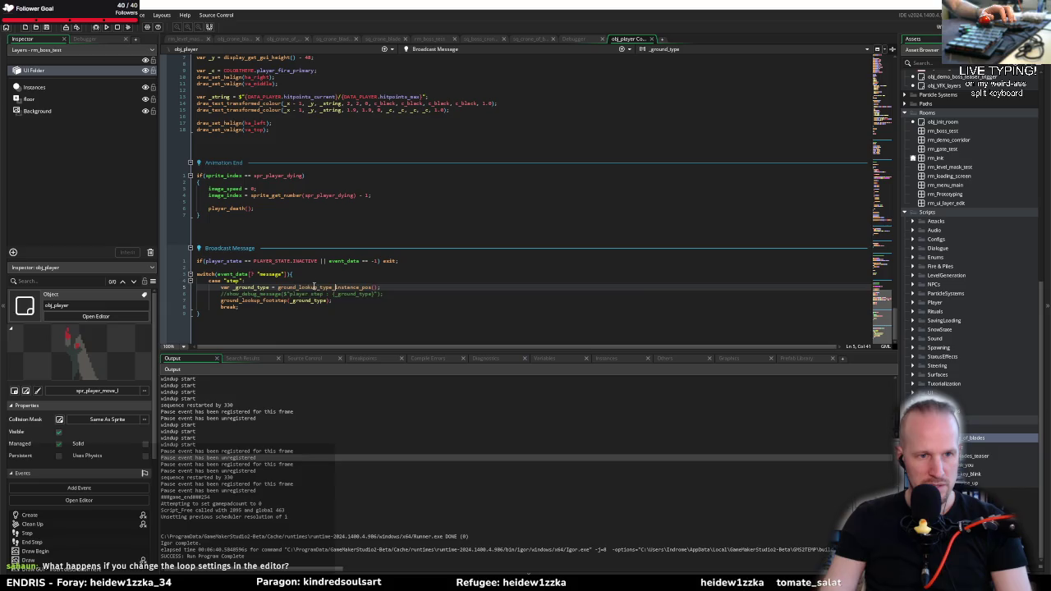
{"action": "middle_click", "coordinate": [274, 301]}
{"action": "double_click", "coordinate": [283, 235]}
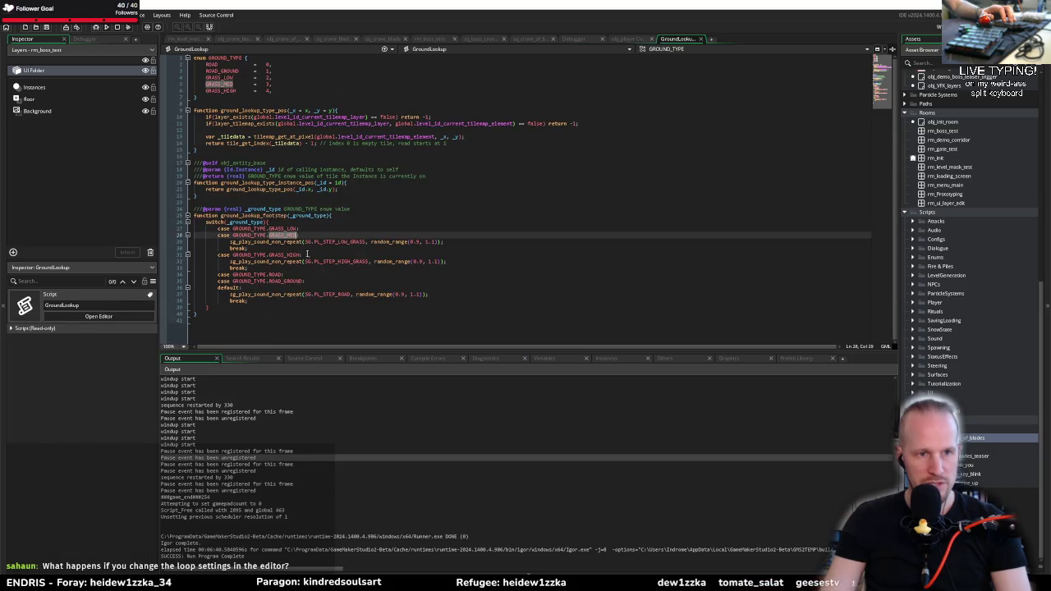
Inspect the sg_play_sound_non_repeat definition in the SoundGroups script, then return to GroundLookup
{"action": "left_click", "coordinate": [355, 241]}
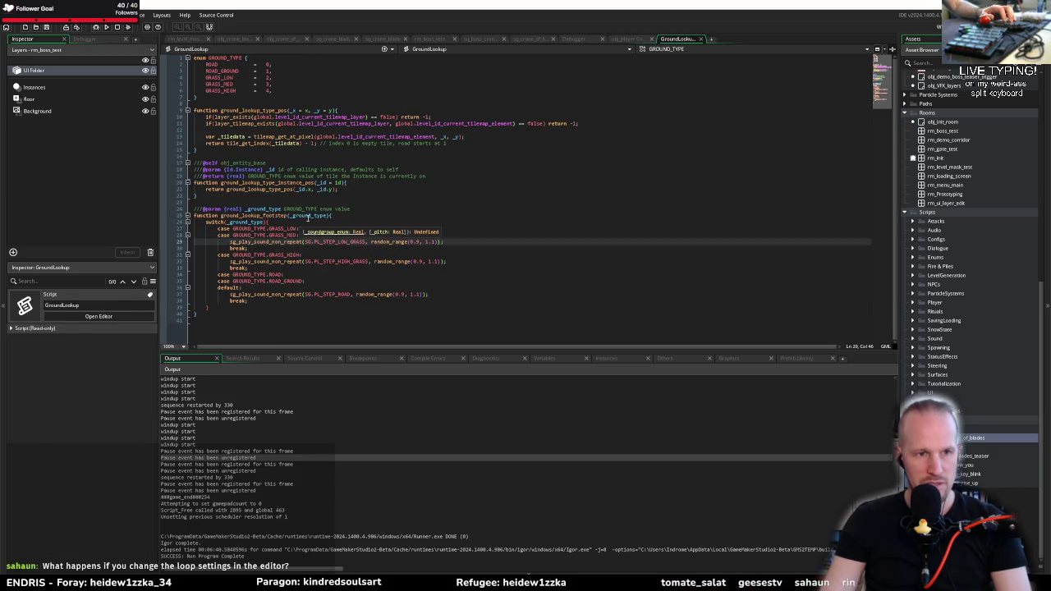
{"action": "left_click", "coordinate": [373, 213]}
{"action": "key", "text": "Return"}
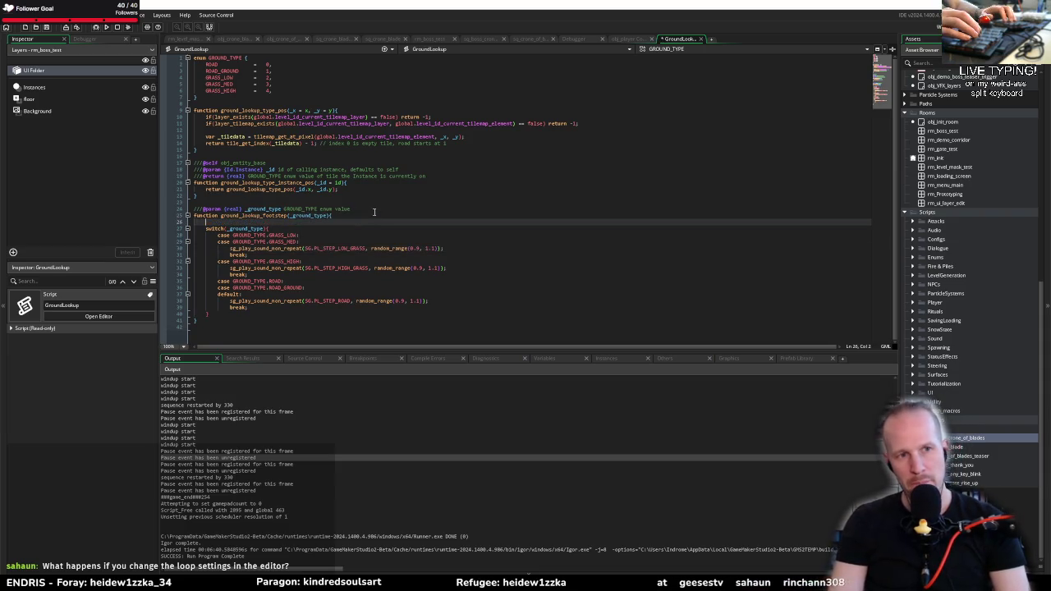
{"action": "key", "text": "ctrl+z"}
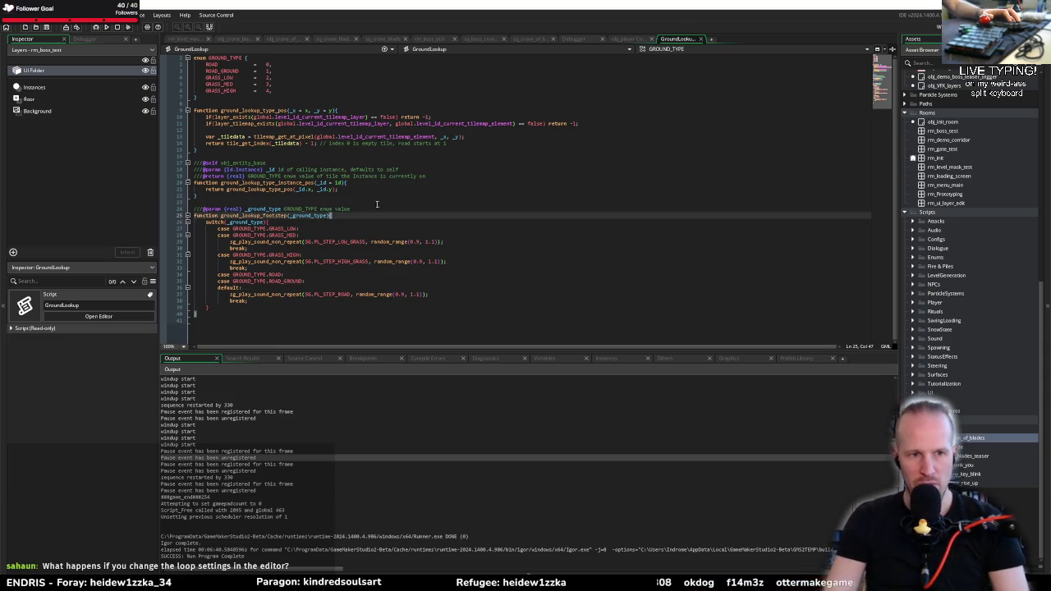
{"action": "middle_click", "coordinate": [281, 294]}
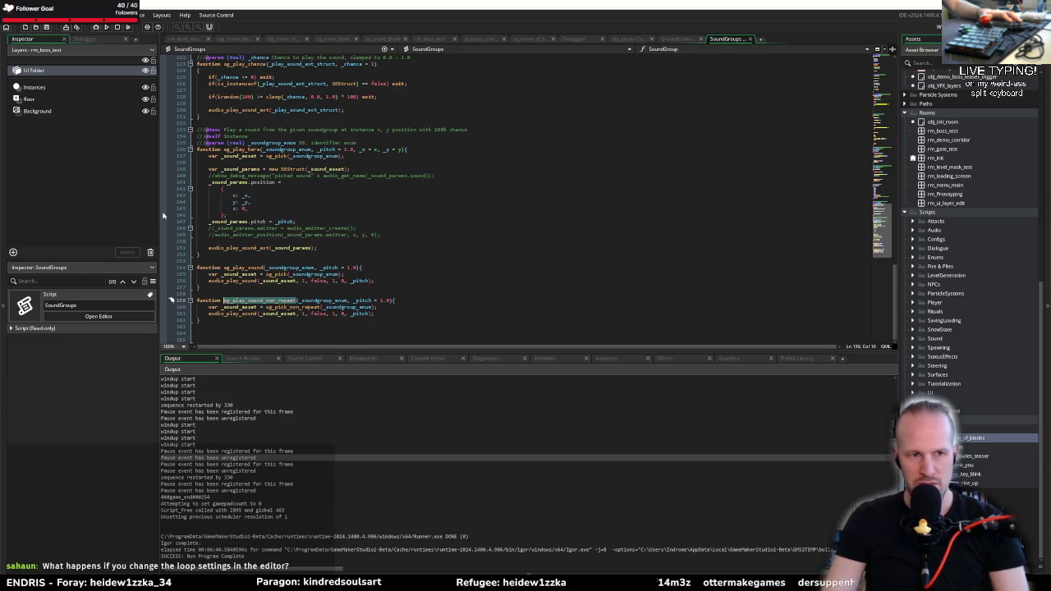
{"action": "middle_click", "coordinate": [733, 39]}
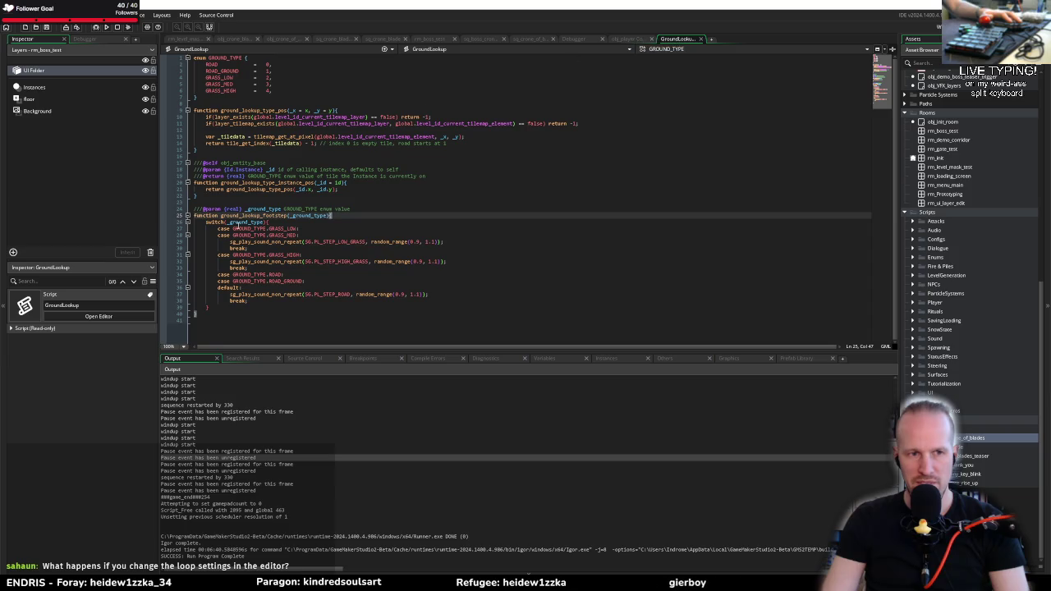
Start an audio_group_is_loaded( call at the top of ground_lookup_footstep and open its manual page
{"action": "key", "text": "Return"}
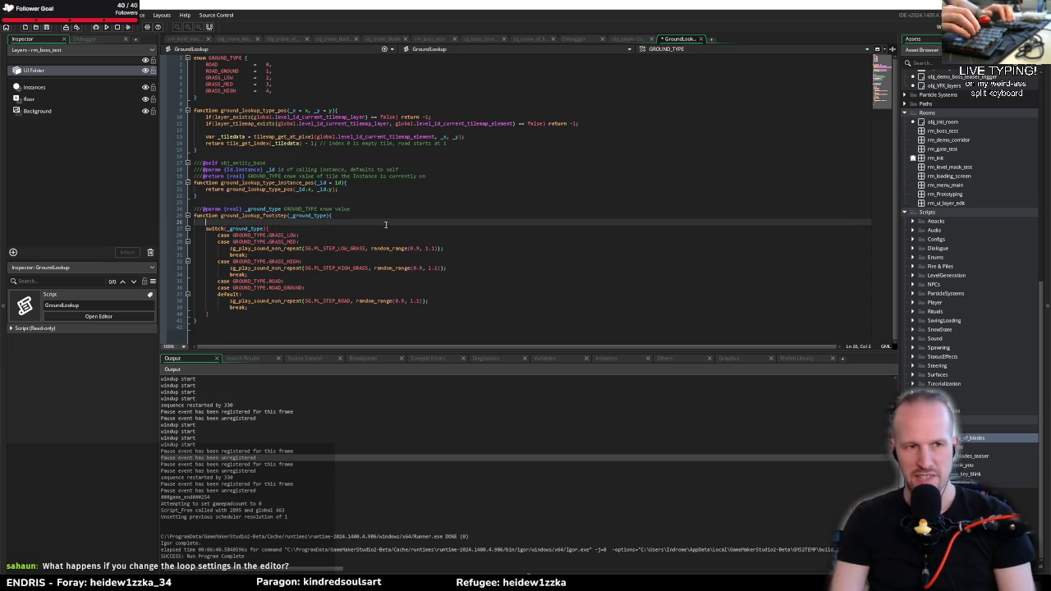
{"action": "type", "text": "audio_"}
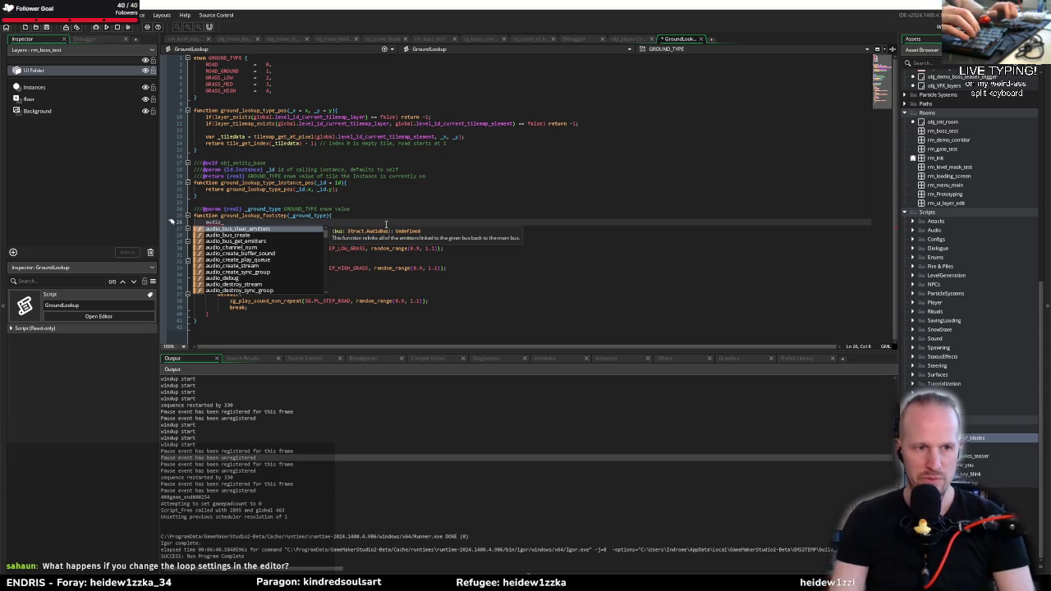
{"action": "type", "text": "group"}
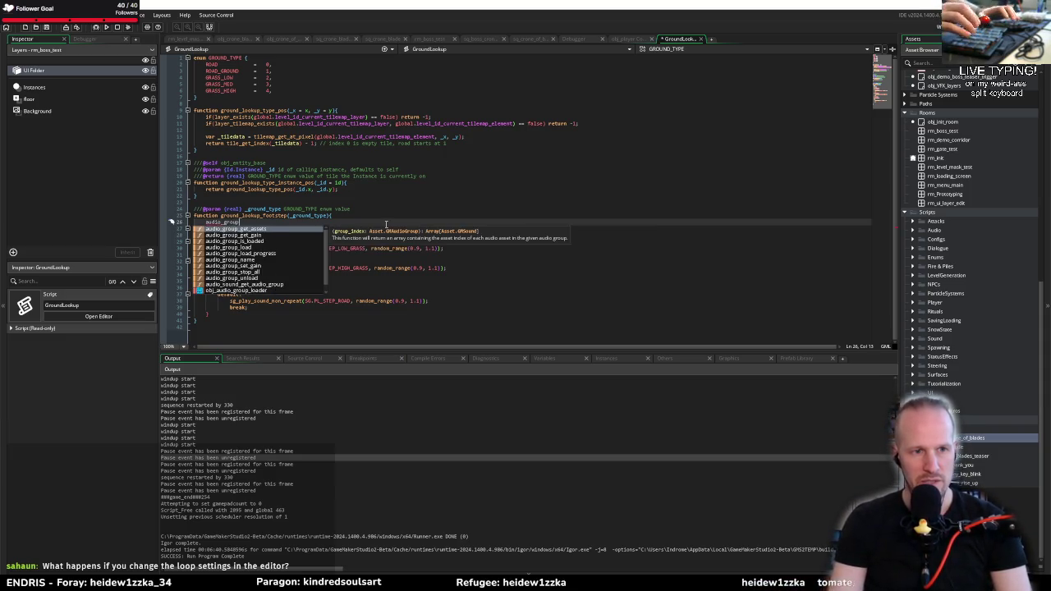
{"action": "key", "text": "Down"}
{"action": "key", "text": "Down"}
{"action": "key", "text": "Down"}
{"action": "key", "text": "Down"}
{"action": "key", "text": "Down"}
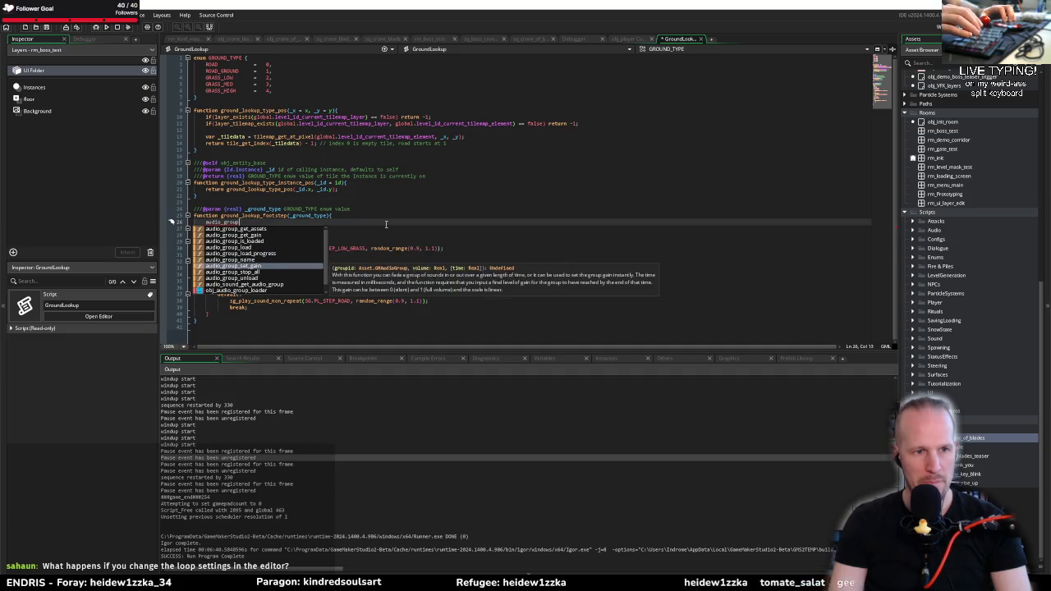
{"action": "key", "text": "Up"}
{"action": "key", "text": "Up"}
{"action": "key", "text": "Up"}
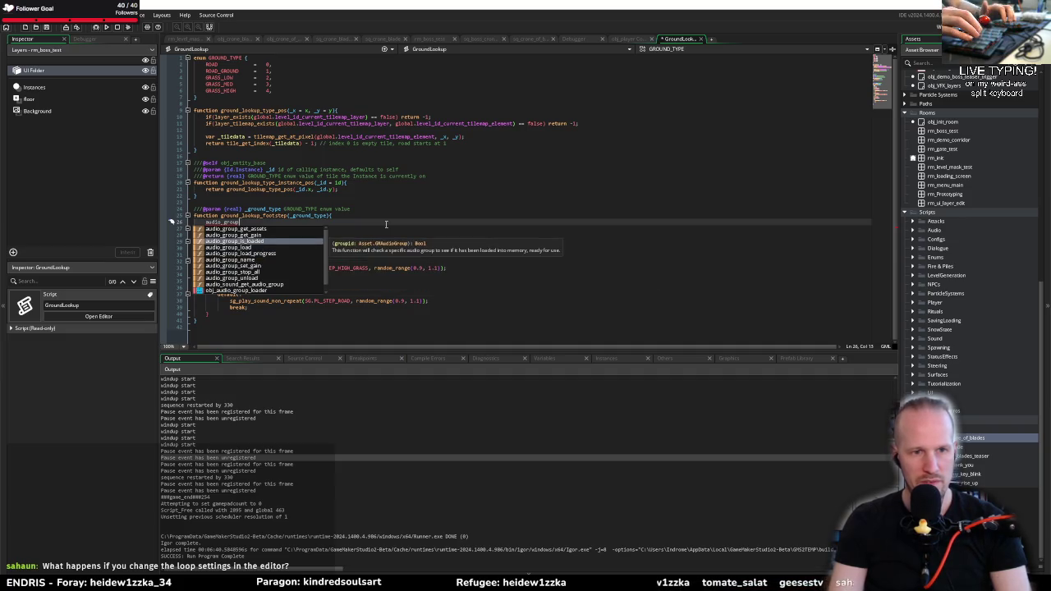
{"action": "key", "text": "Return"}
{"action": "type", "text": "("}
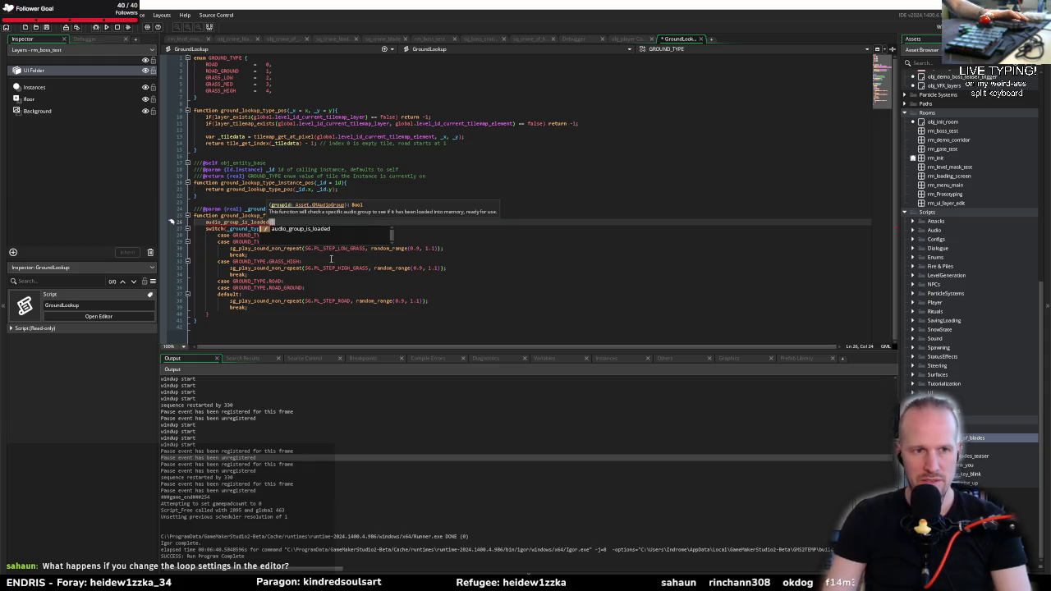
{"action": "left_click", "coordinate": [302, 261]}
{"action": "middle_click", "coordinate": [261, 221]}
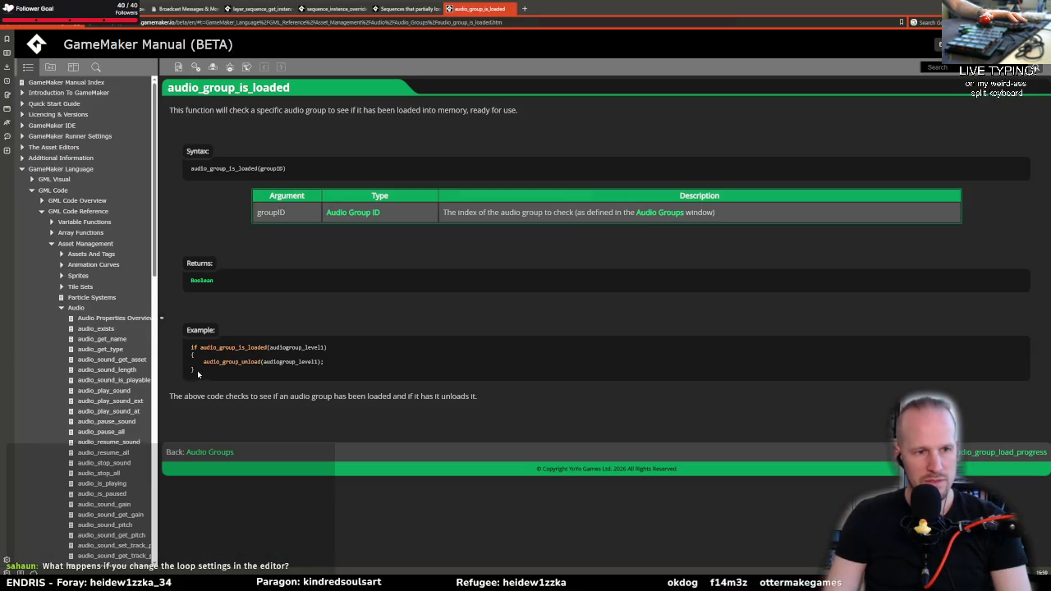
Read the manual's Audio Groups reference page, then return to the GameMaker IDE
{"action": "left_click", "coordinate": [353, 213]}
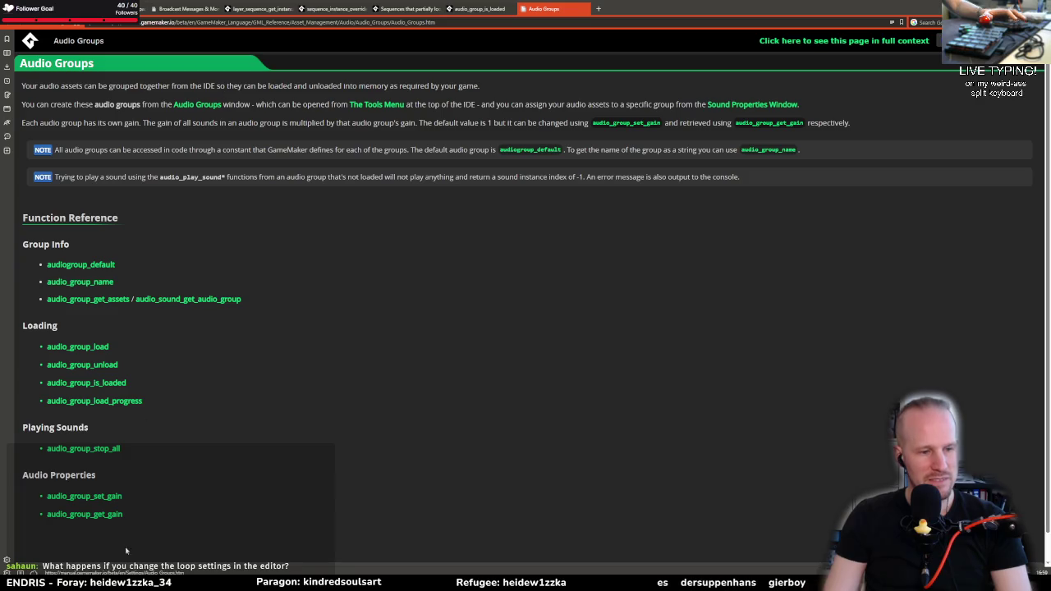
{"action": "key", "text": "alt+Tab"}
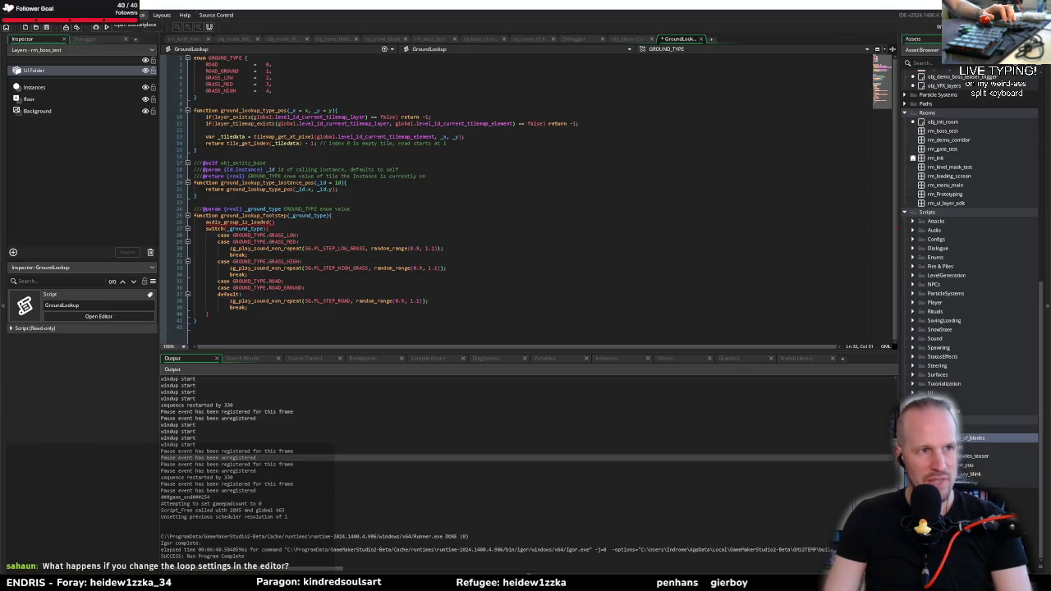
{"action": "left_click", "coordinate": [106, 15]}
Check the grass and gravel footstep sounds in the audiogrp_footsteps audio group, then return to GroundLookup
{"action": "left_click", "coordinate": [109, 33]}
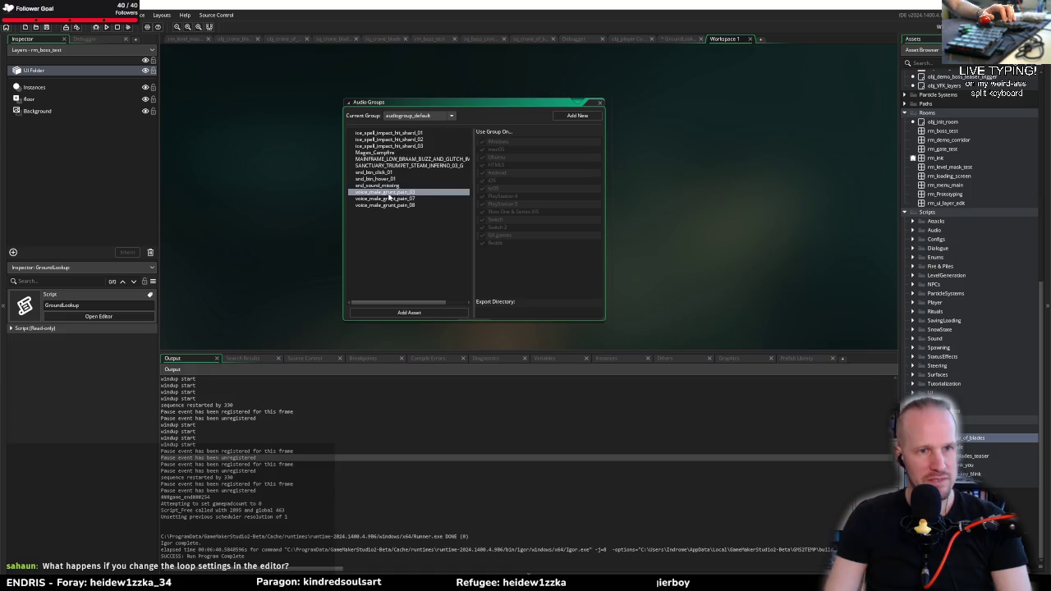
{"action": "left_click", "coordinate": [437, 116]}
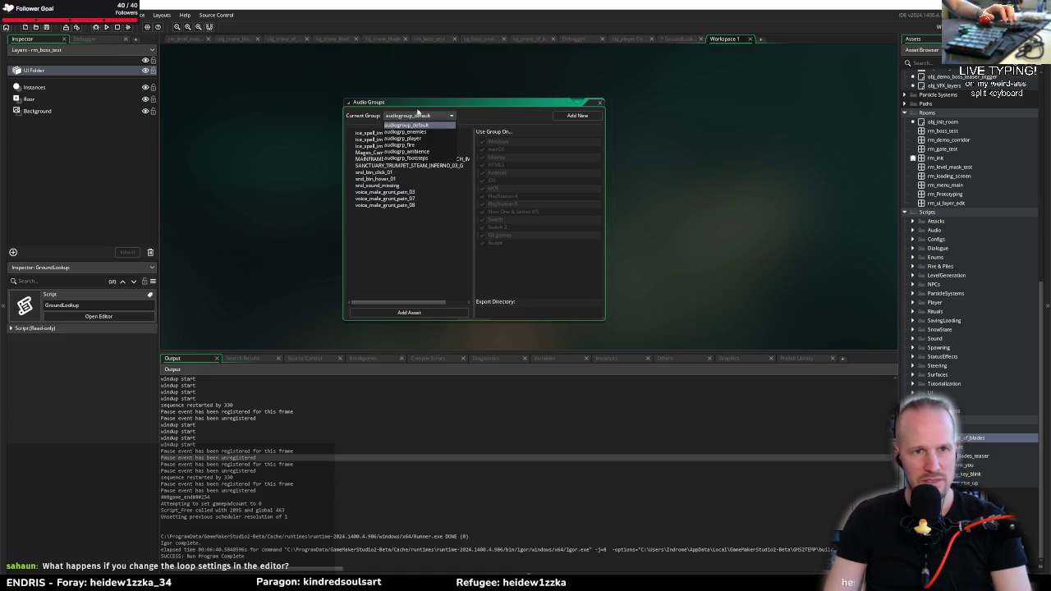
{"action": "left_click", "coordinate": [419, 161]}
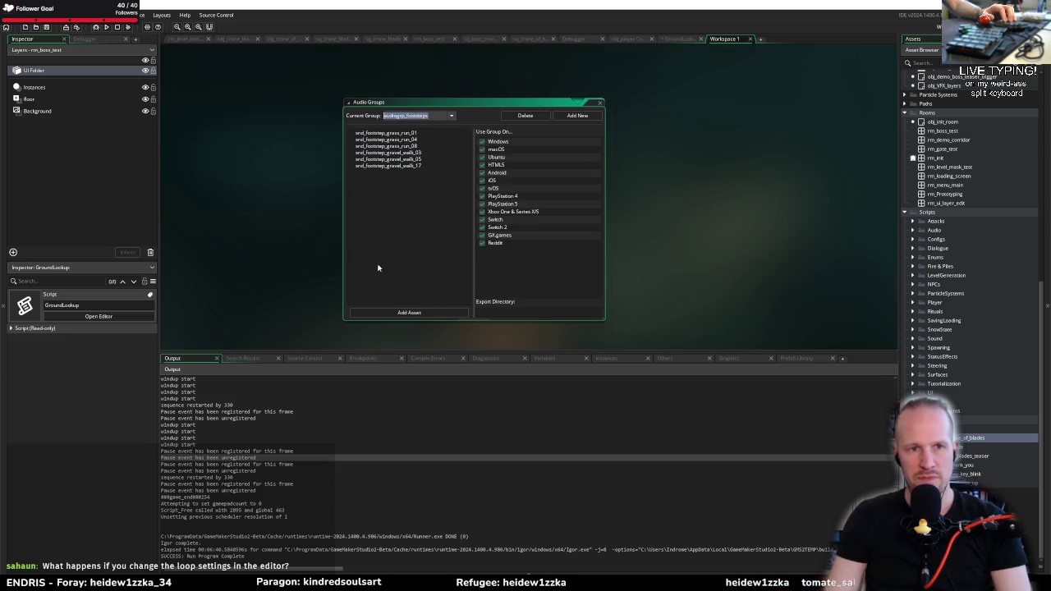
{"action": "left_click", "coordinate": [681, 39]}
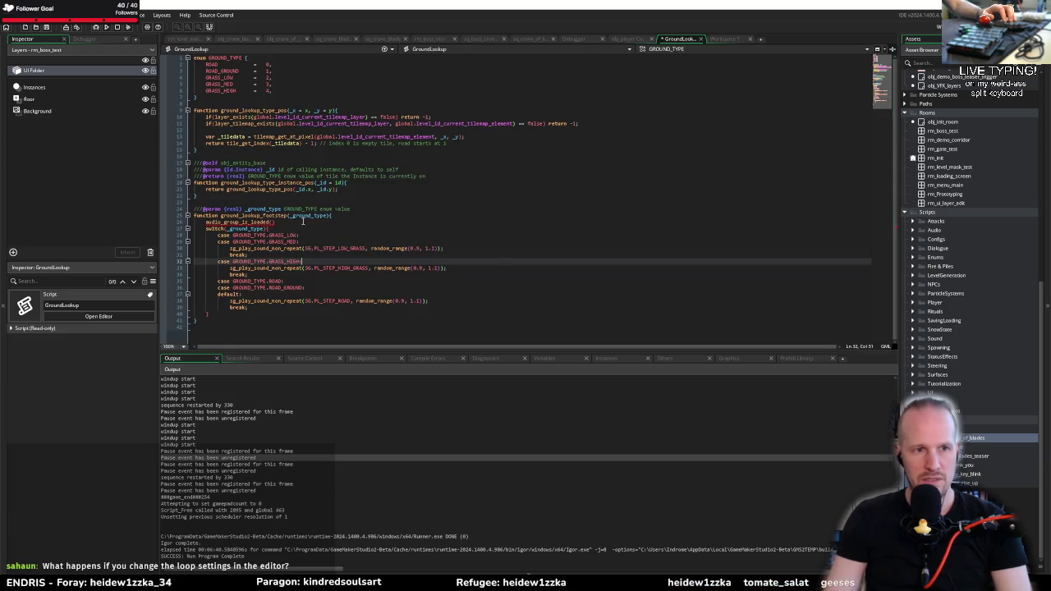
Undo the unfinished audio_group_is_loaded call and add fresh blank lines under the function header
{"action": "left_click", "coordinate": [303, 216]}
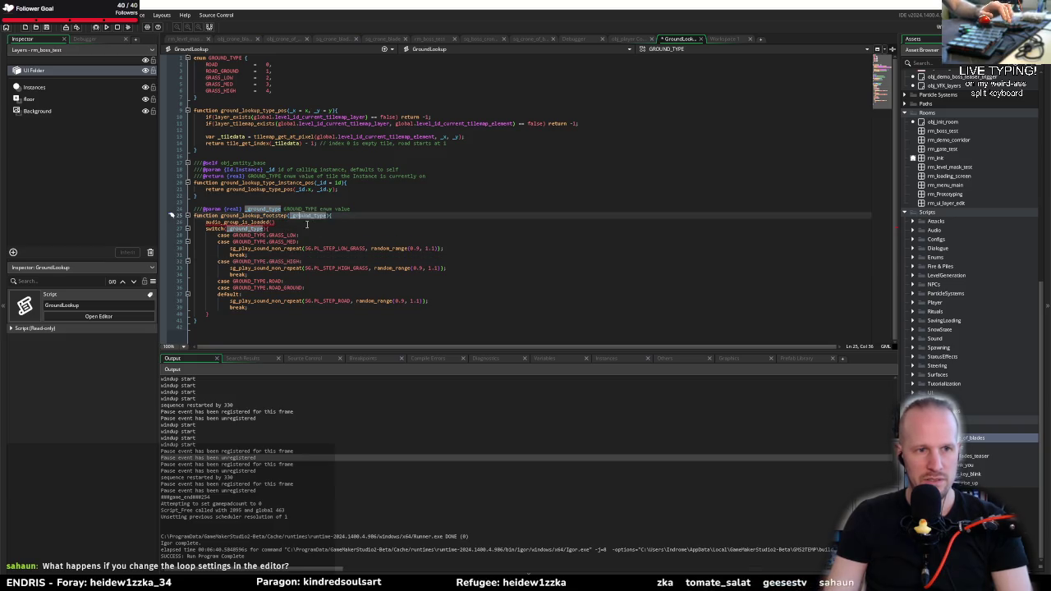
{"action": "key", "text": "ctrl+z"}
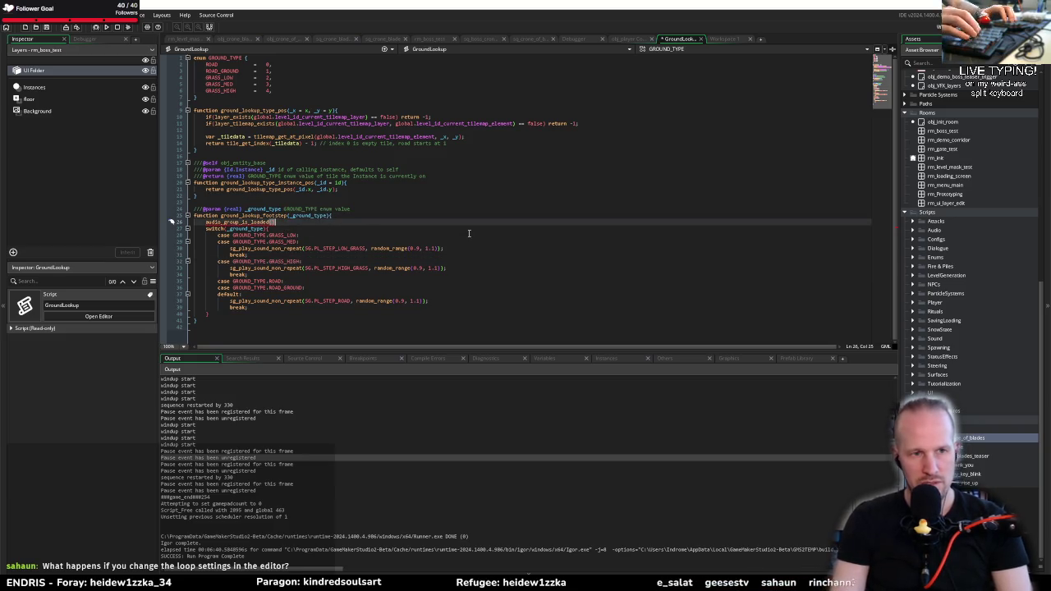
{"action": "key", "text": "ctrl+z"}
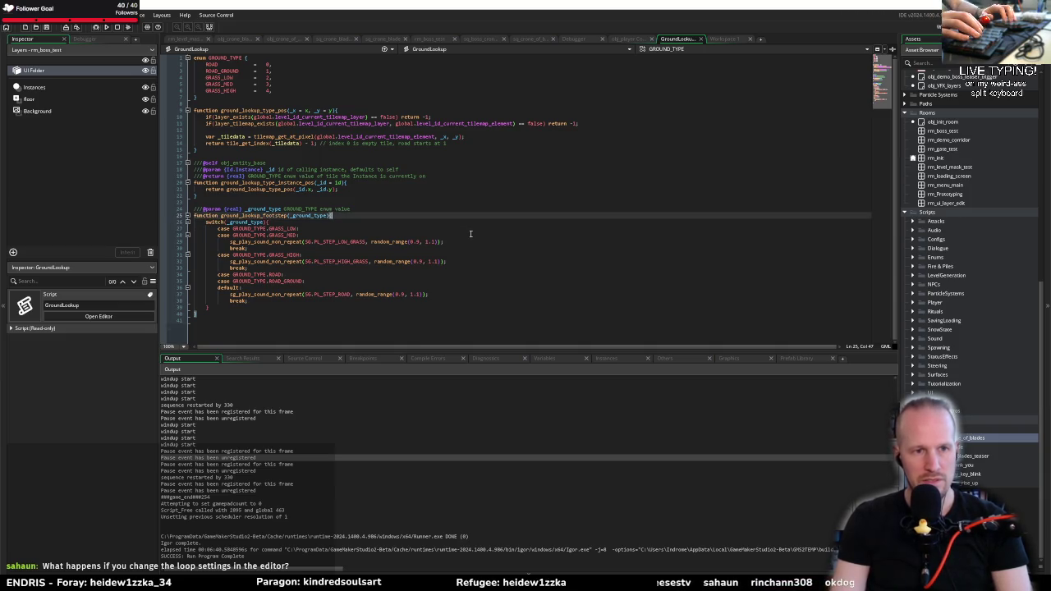
{"action": "key", "text": "Return"}
{"action": "key", "text": "Return"}
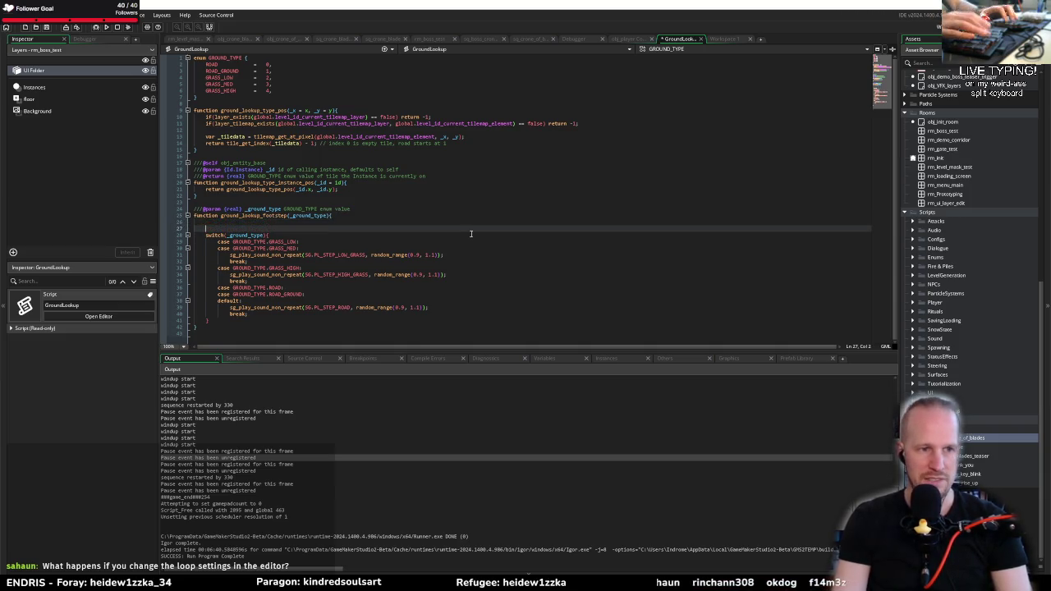
{"action": "key", "text": "Up"}
Try an audio_sound_get_audio_group() call on line 26, then delete it, leaving the line empty
{"action": "type", "text": "audio_"}
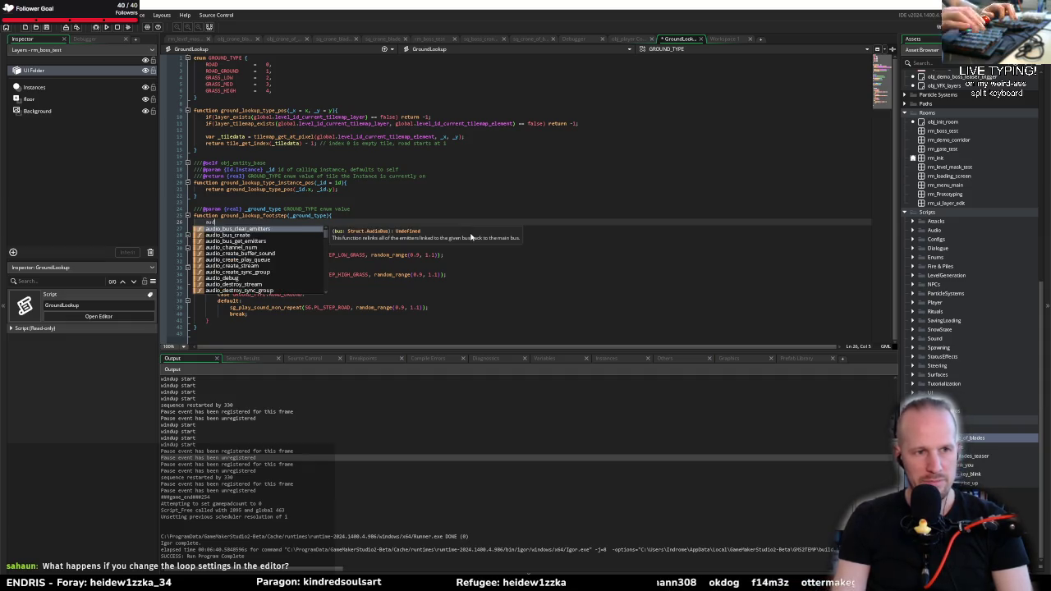
{"action": "type", "text": "grou"}
{"action": "key", "text": "Down"}
{"action": "key", "text": "Down"}
{"action": "key", "text": "Down"}
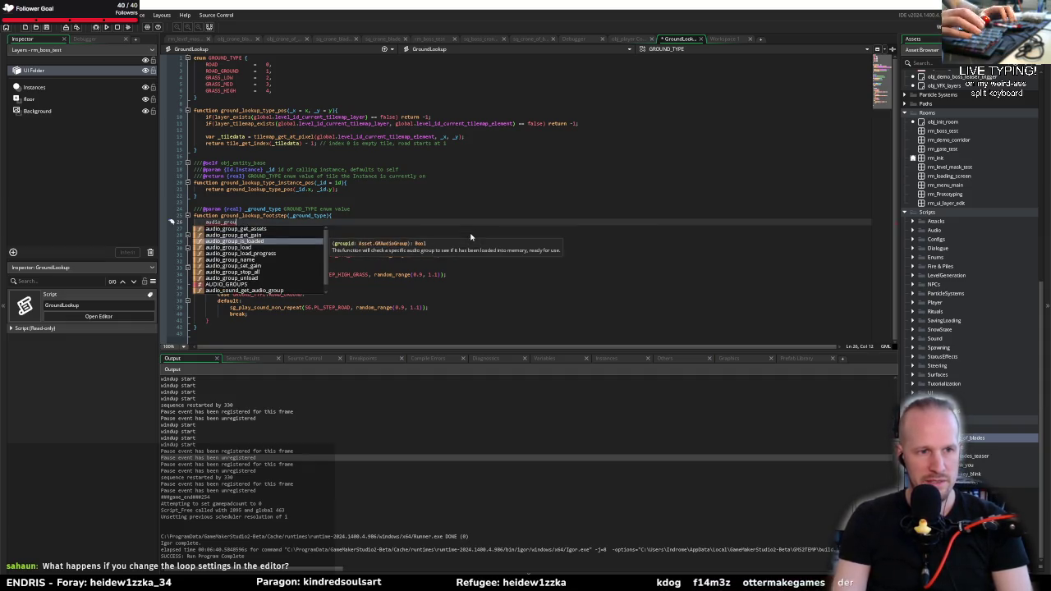
{"action": "key", "text": "Up"}
{"action": "key", "text": "Up"}
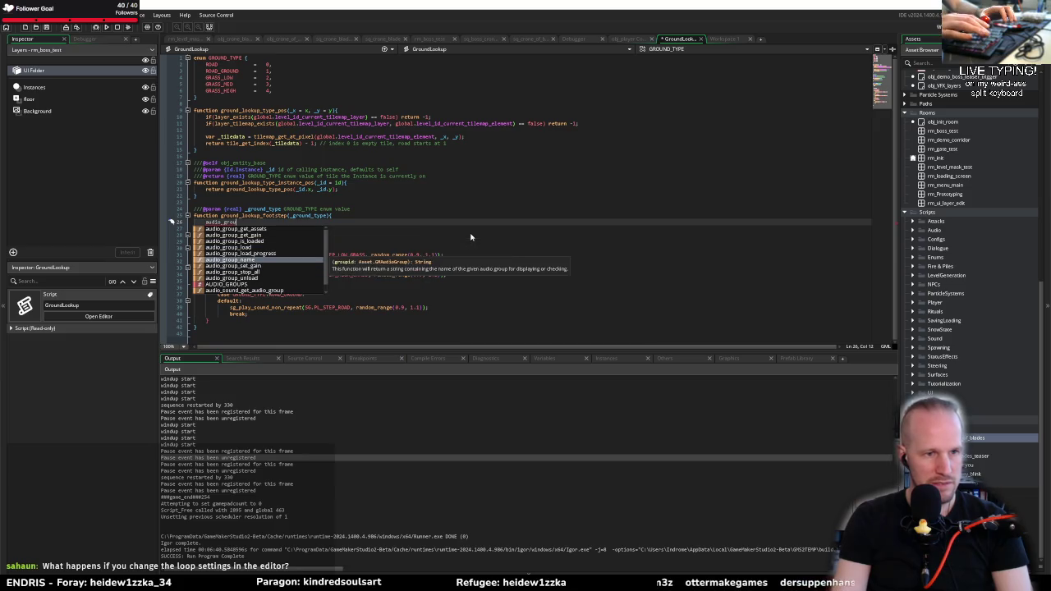
{"action": "key", "text": "Down"}
{"action": "key", "text": "Down"}
{"action": "key", "text": "Up"}
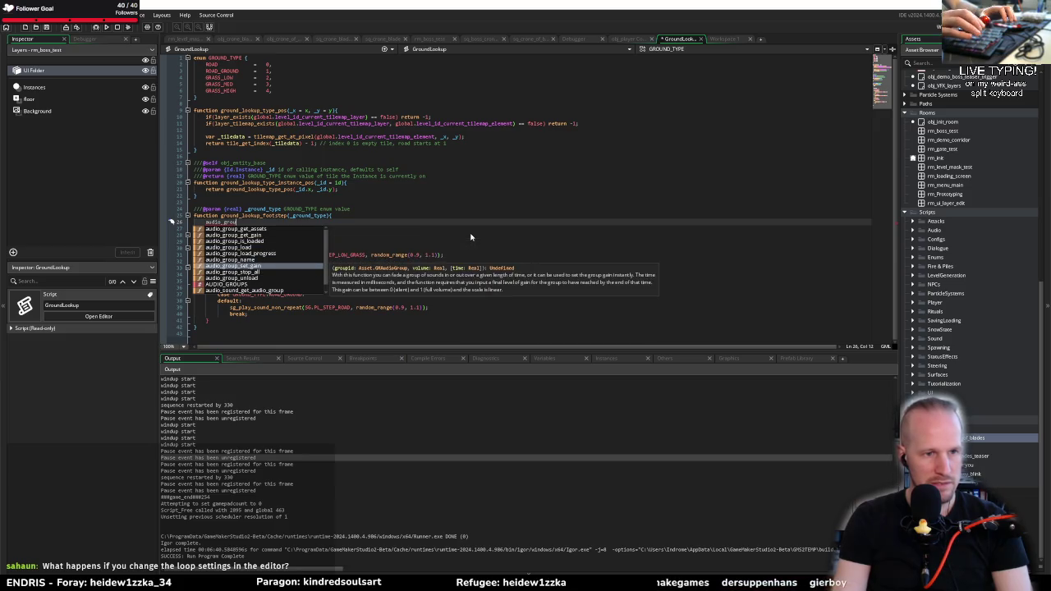
{"action": "key", "text": "Down"}
{"action": "key", "text": "Down"}
{"action": "key", "text": "Down"}
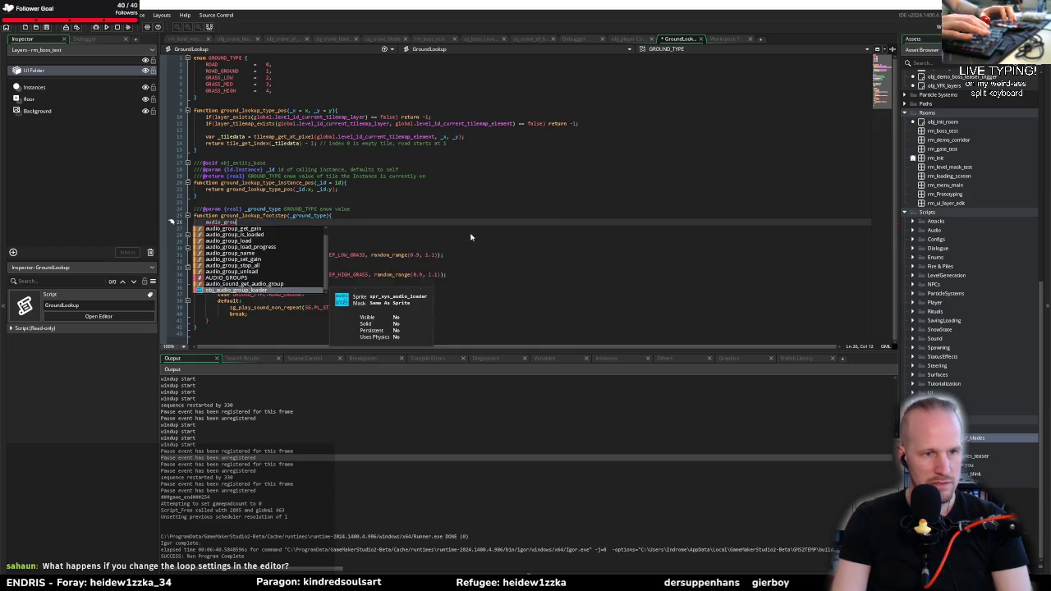
{"action": "key", "text": "Up"}
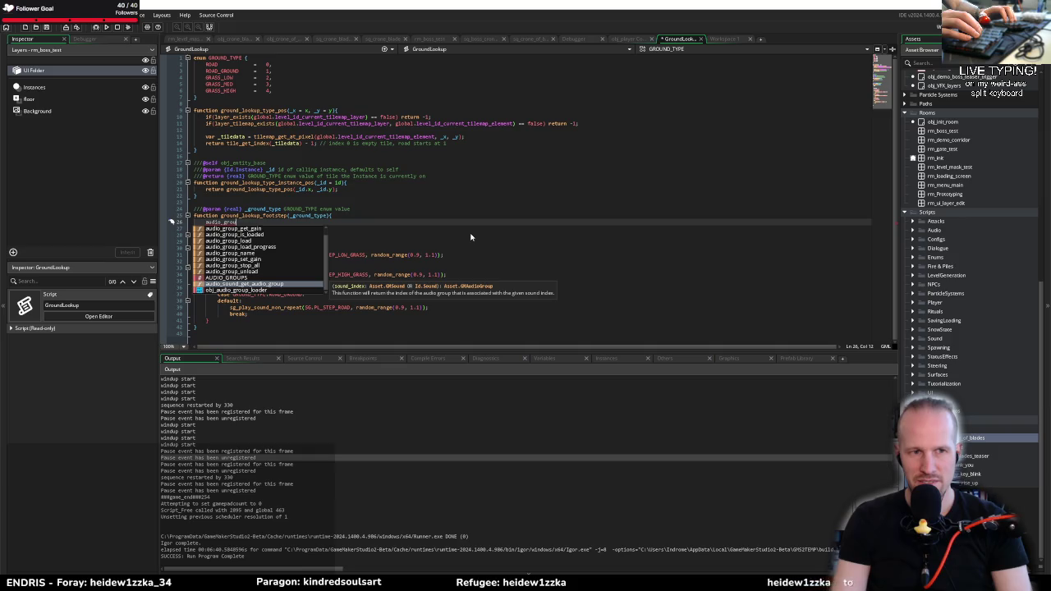
{"action": "key", "text": "Return"}
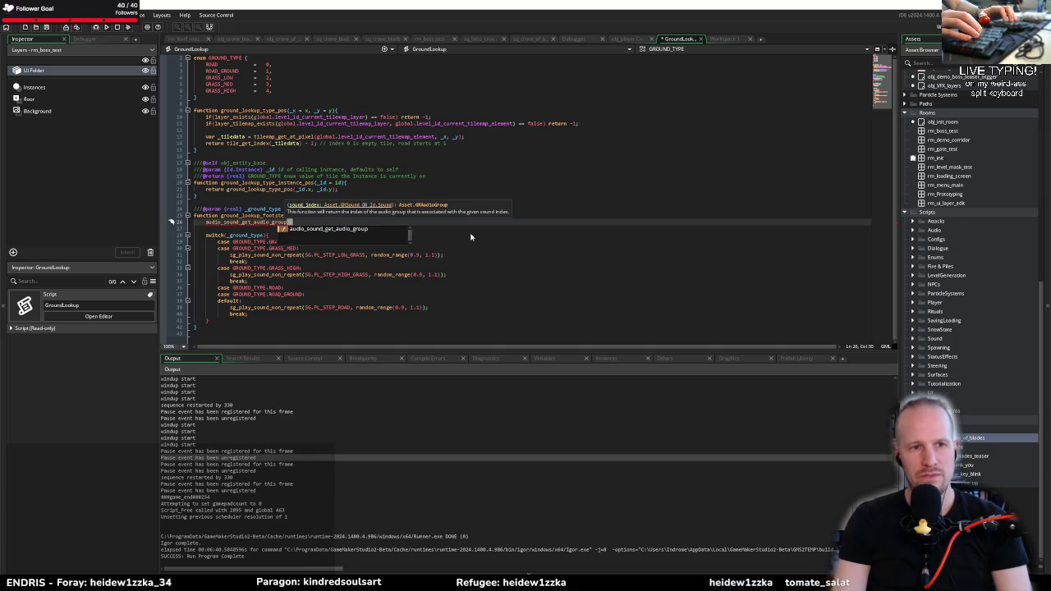
{"action": "type", "text": "()"}
{"action": "key", "text": "shift+Home"}
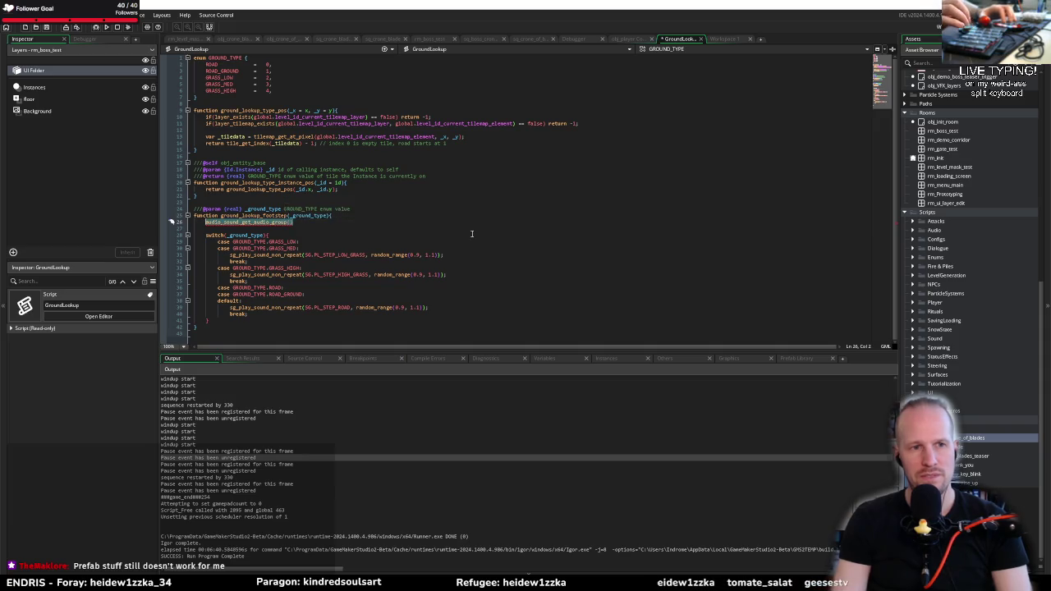
{"action": "key", "text": "BackSpace"}
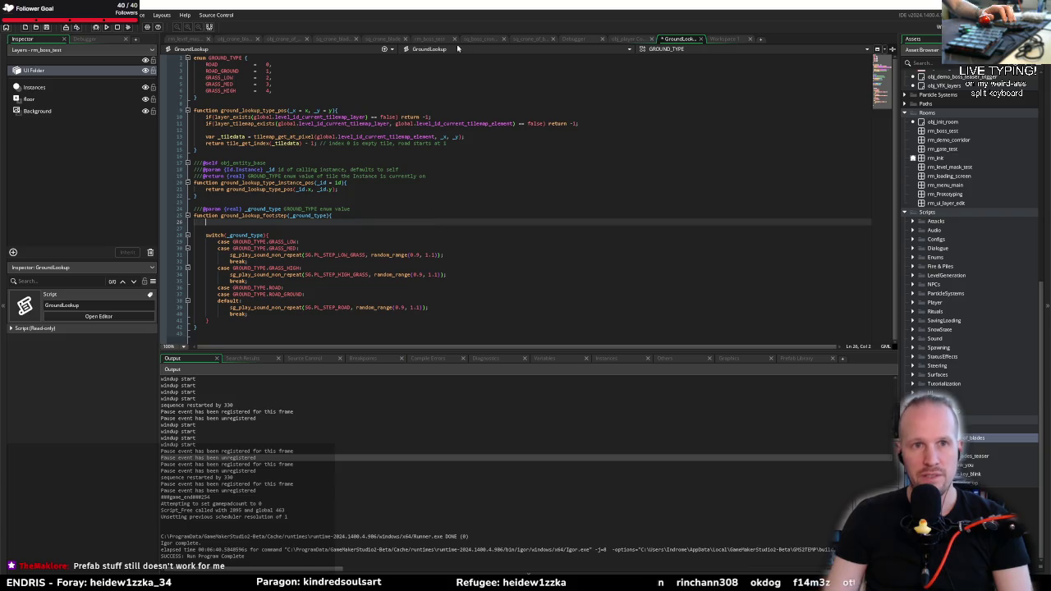
{"action": "left_click", "coordinate": [523, 39]}
Play the crone boss sequence from about 58.8 seconds in a different playback mode
{"action": "left_click", "coordinate": [487, 39]}
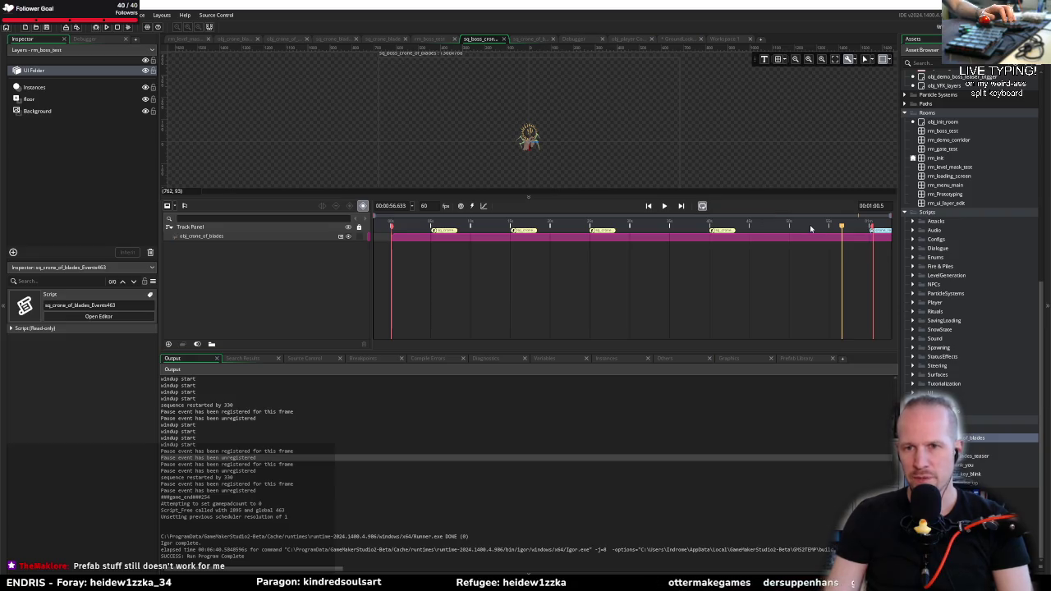
{"action": "left_click_drag", "start_coordinate": [810, 229], "coordinate": [861, 229]}
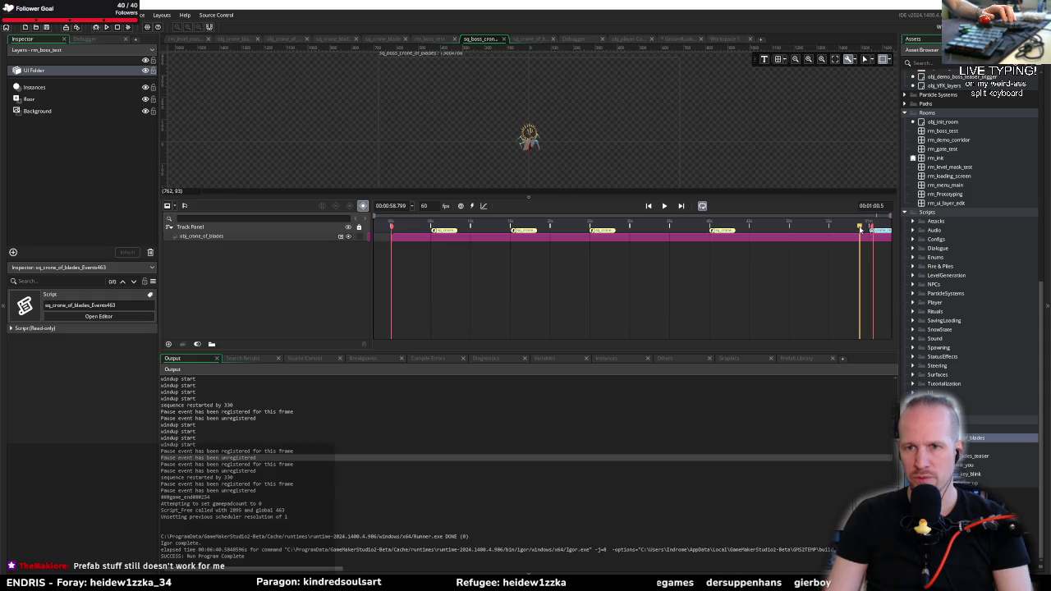
{"action": "key", "text": "space"}
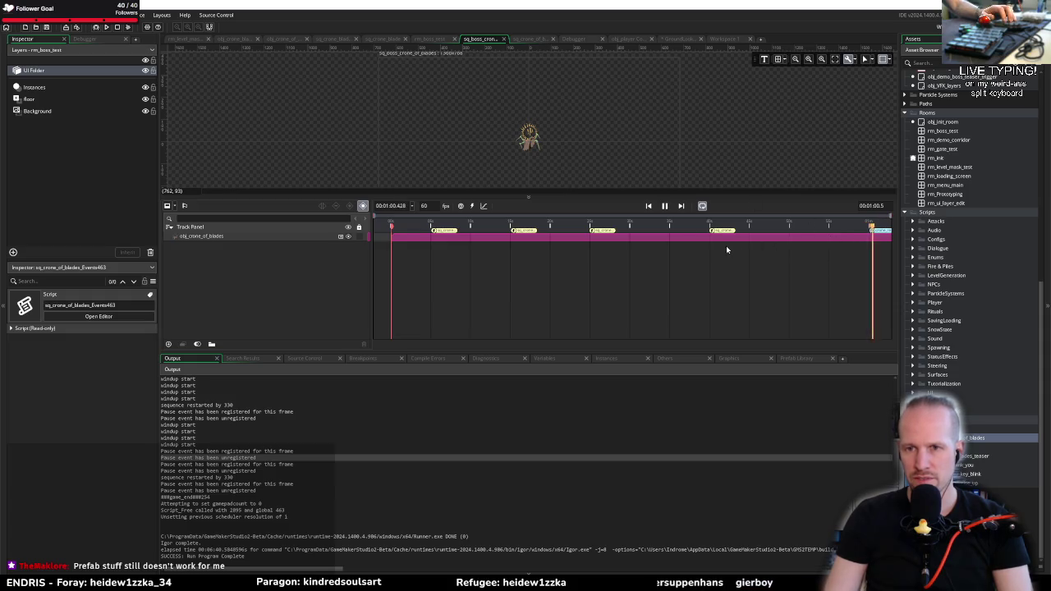
{"action": "left_click", "coordinate": [701, 207]}
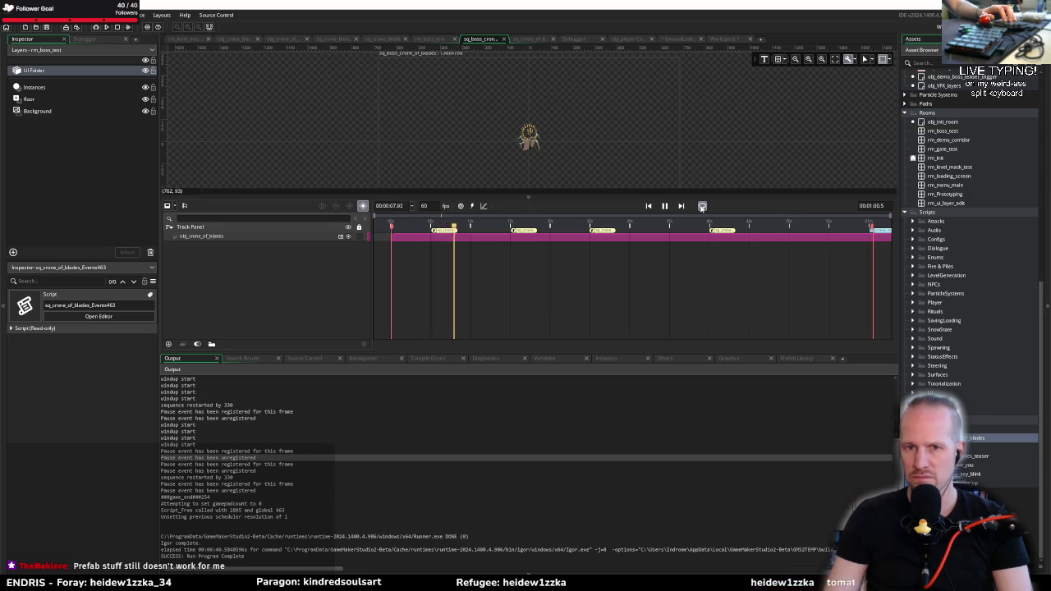
{"action": "key", "text": "alt+Tab"}
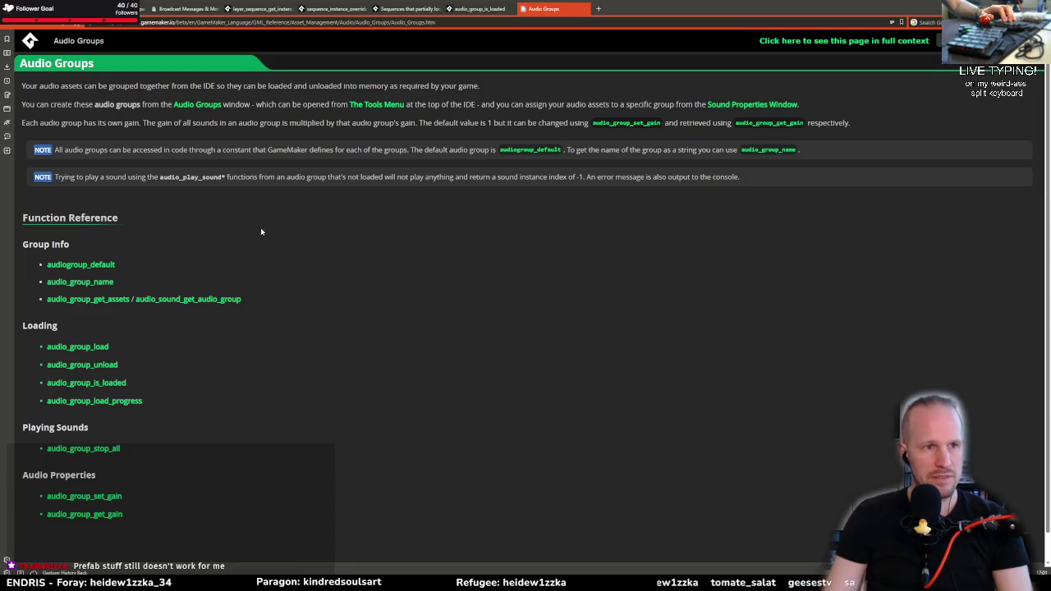
Close the Audio Groups manual page and go up to the Sequence Elements overview
{"action": "middle_click", "coordinate": [562, 15]}
{"action": "left_click", "coordinate": [261, 7]}
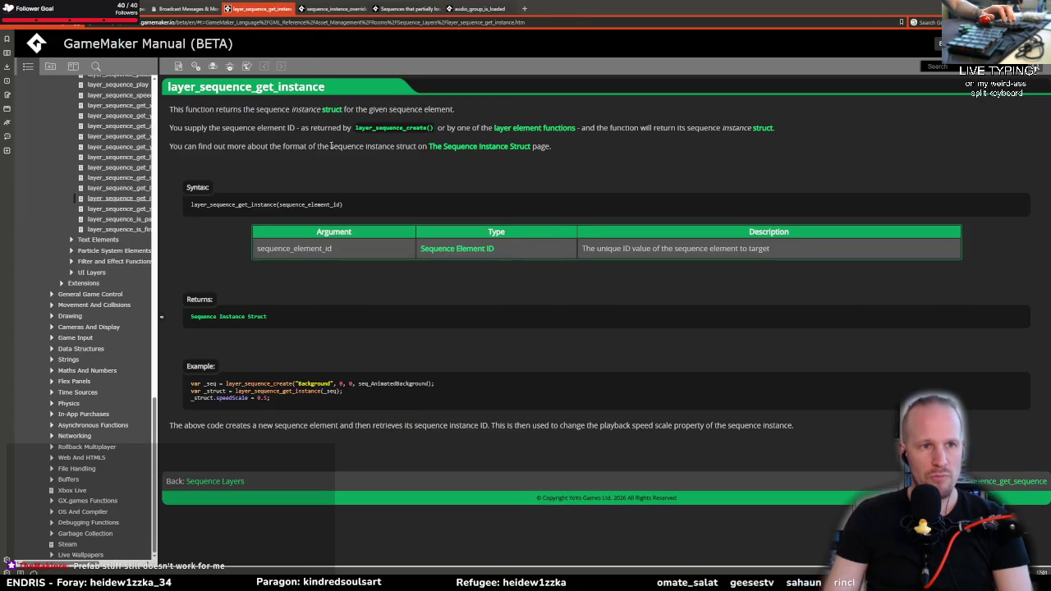
{"action": "left_click", "coordinate": [207, 481]}
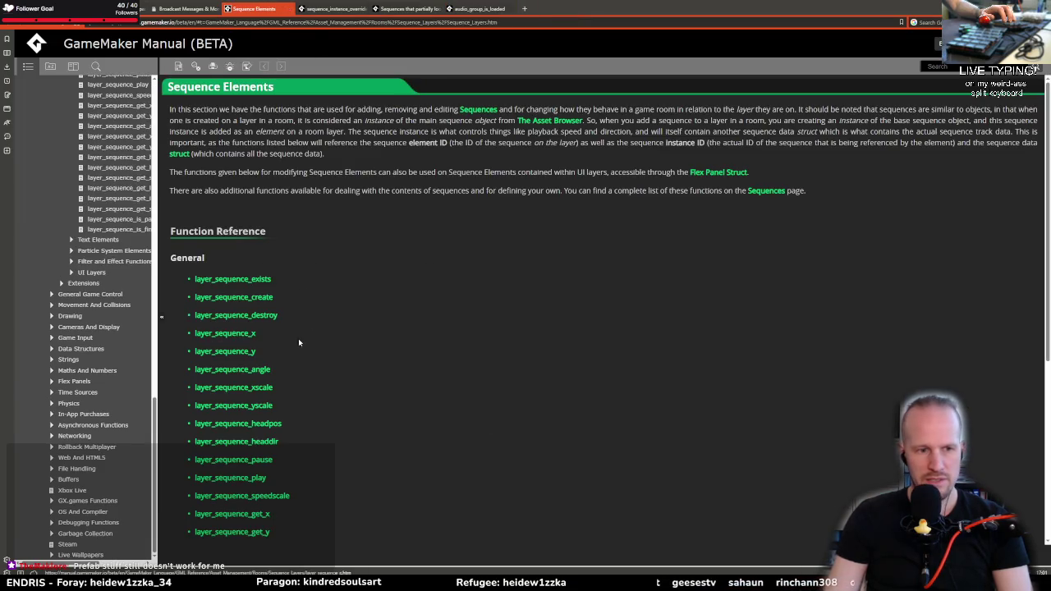
Read the manual's Sequences page on in_sequence and sequence_instance, then return to GameMaker
{"action": "scroll", "coordinate": [368, 528], "scroll_direction": "down", "scroll_amount": 8}
{"action": "left_click", "coordinate": [201, 464]}
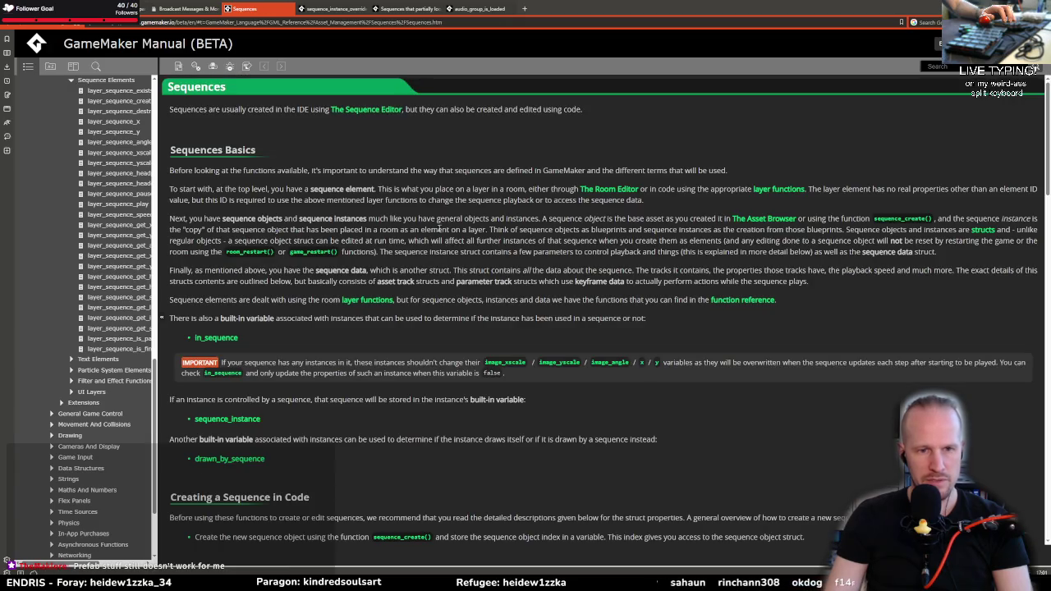
{"action": "scroll", "coordinate": [327, 353], "scroll_direction": "down", "scroll_amount": 1}
{"action": "scroll", "coordinate": [327, 353], "scroll_direction": "down", "scroll_amount": 5}
{"action": "scroll", "coordinate": [295, 287], "scroll_direction": "up", "scroll_amount": 7}
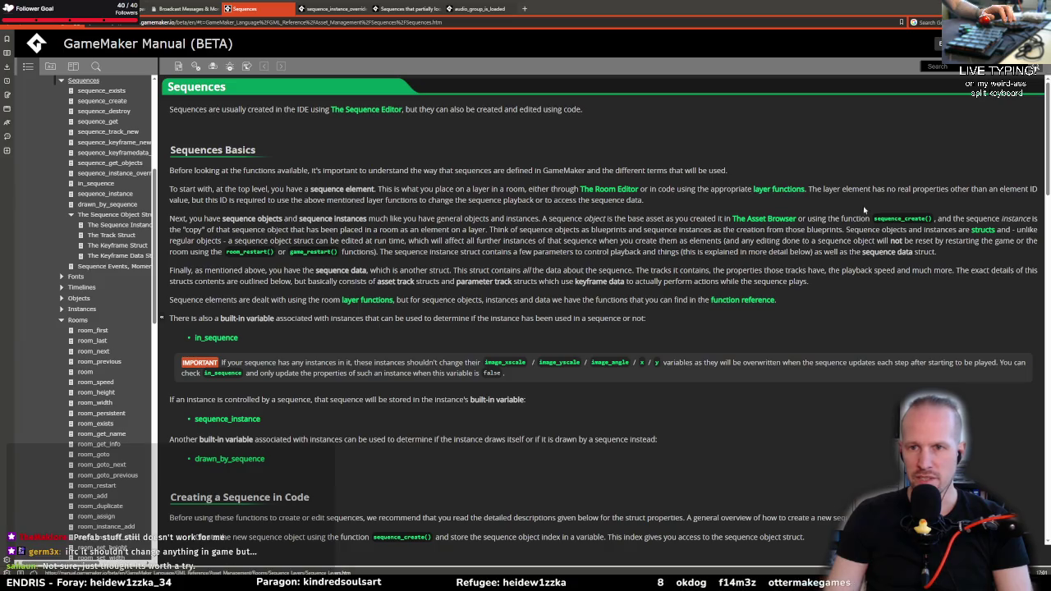
{"action": "scroll", "coordinate": [335, 399], "scroll_direction": "down", "scroll_amount": 4}
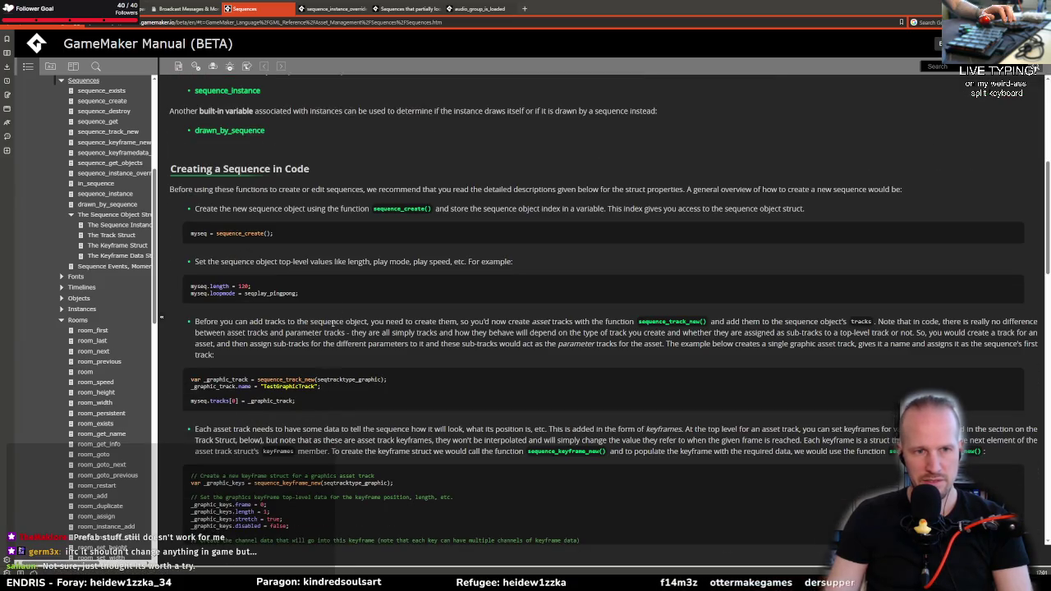
{"action": "scroll", "coordinate": [418, 254], "scroll_direction": "down", "scroll_amount": 12}
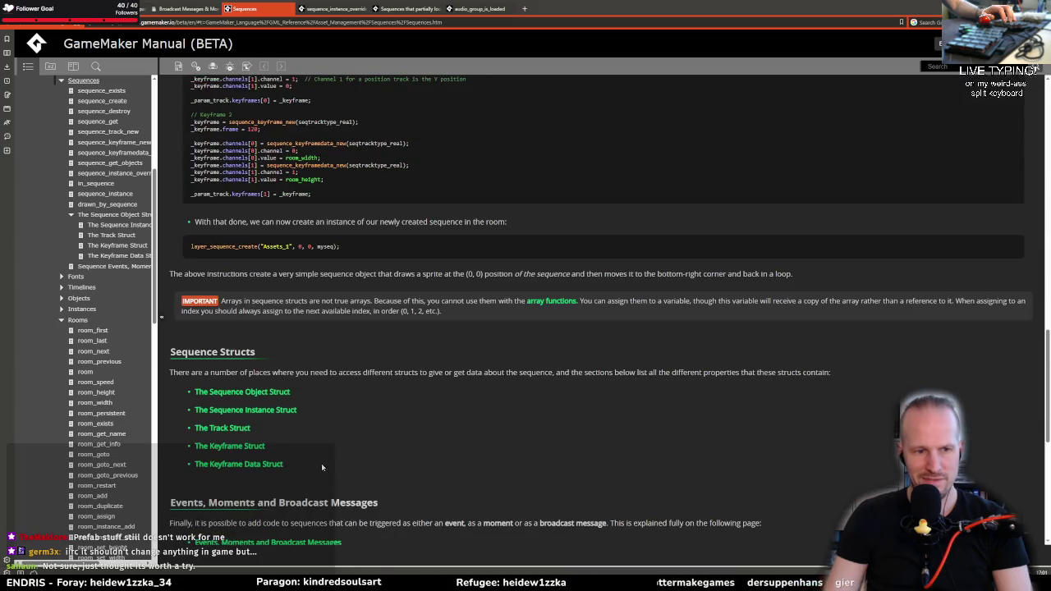
{"action": "scroll", "coordinate": [247, 402], "scroll_direction": "down", "scroll_amount": 3}
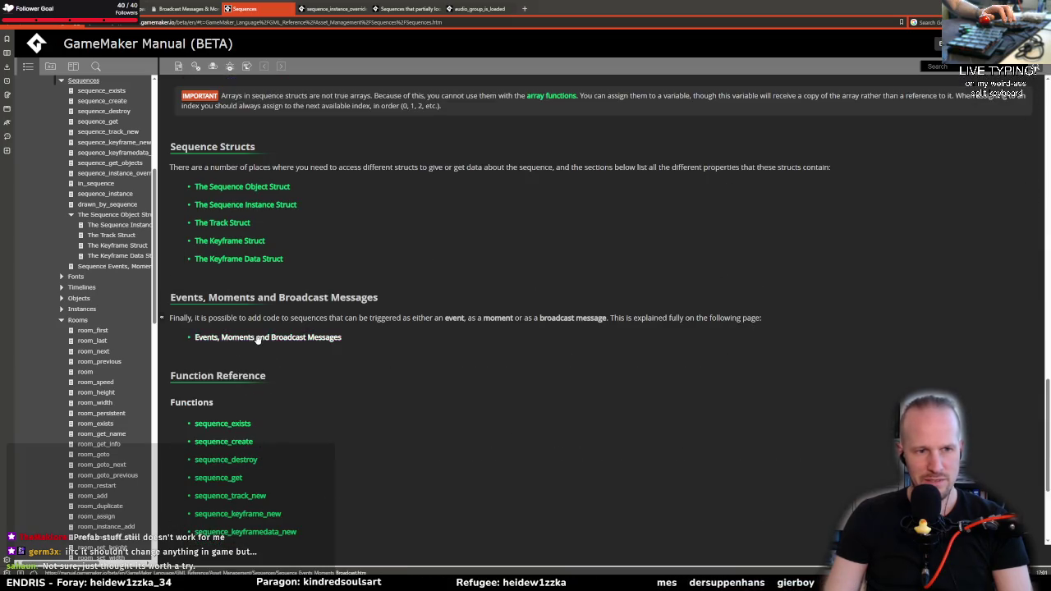
{"action": "scroll", "coordinate": [343, 388], "scroll_direction": "down", "scroll_amount": 2}
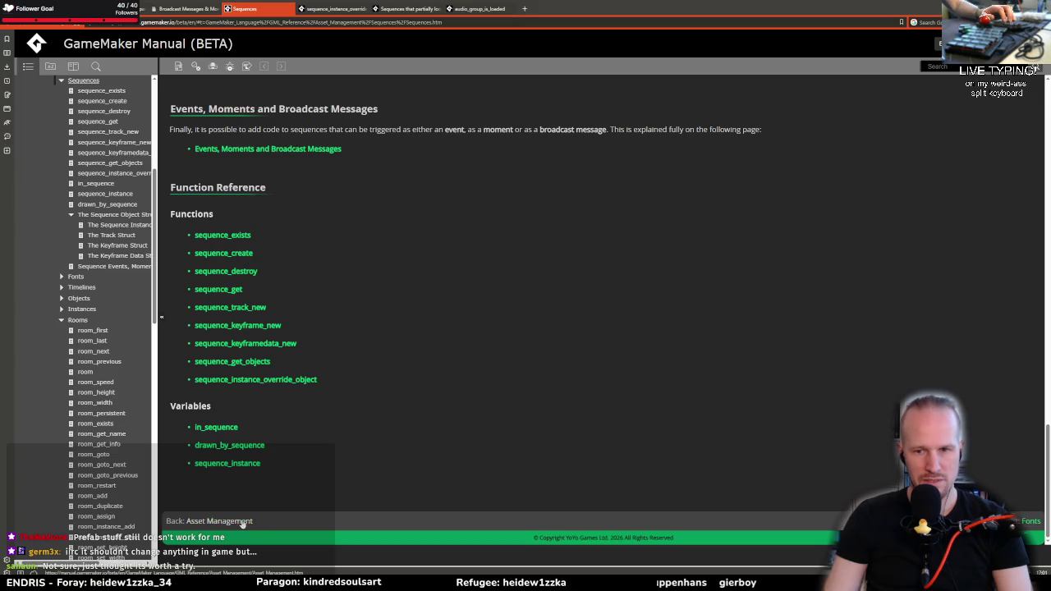
{"action": "key", "text": "Home"}
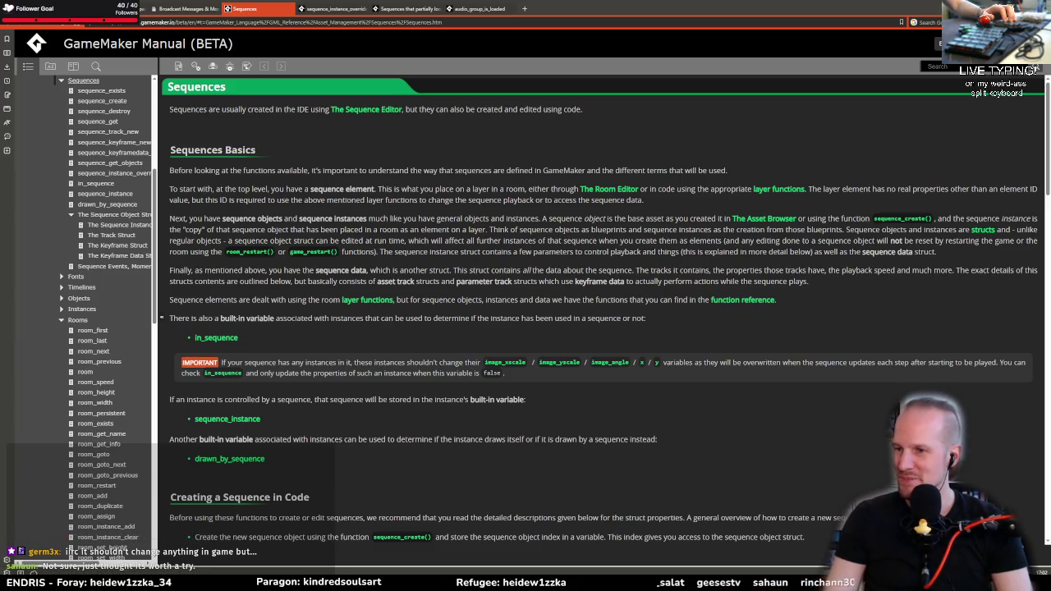
{"action": "key", "text": "alt+Tab"}
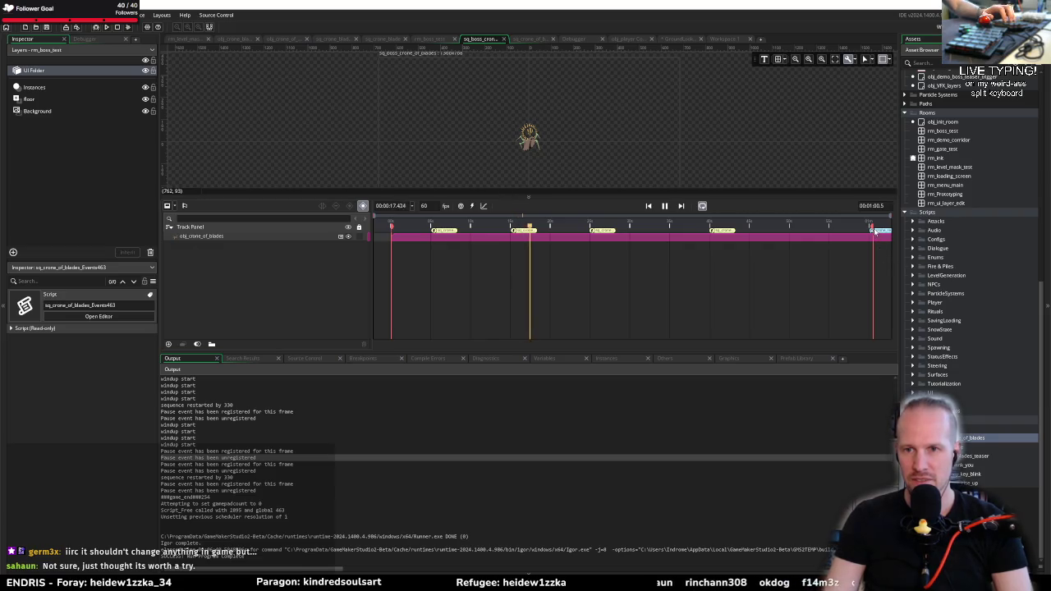
Stop playback and inspect and rename the crone_restart broadcast messages near the track's end
{"action": "key", "text": "space"}
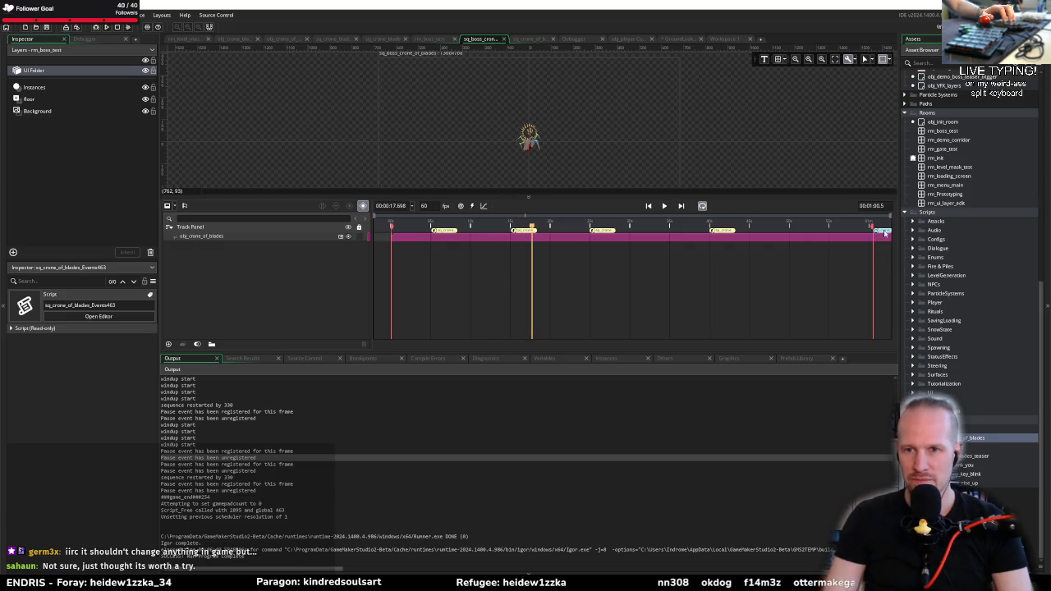
{"action": "double_click", "coordinate": [867, 233]}
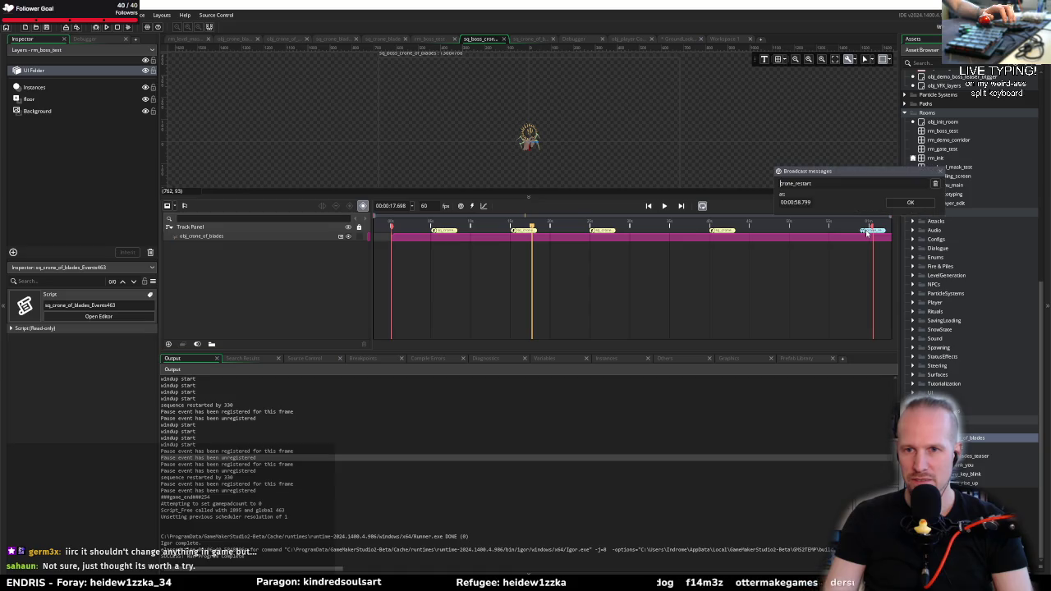
{"action": "left_click", "coordinate": [800, 274]}
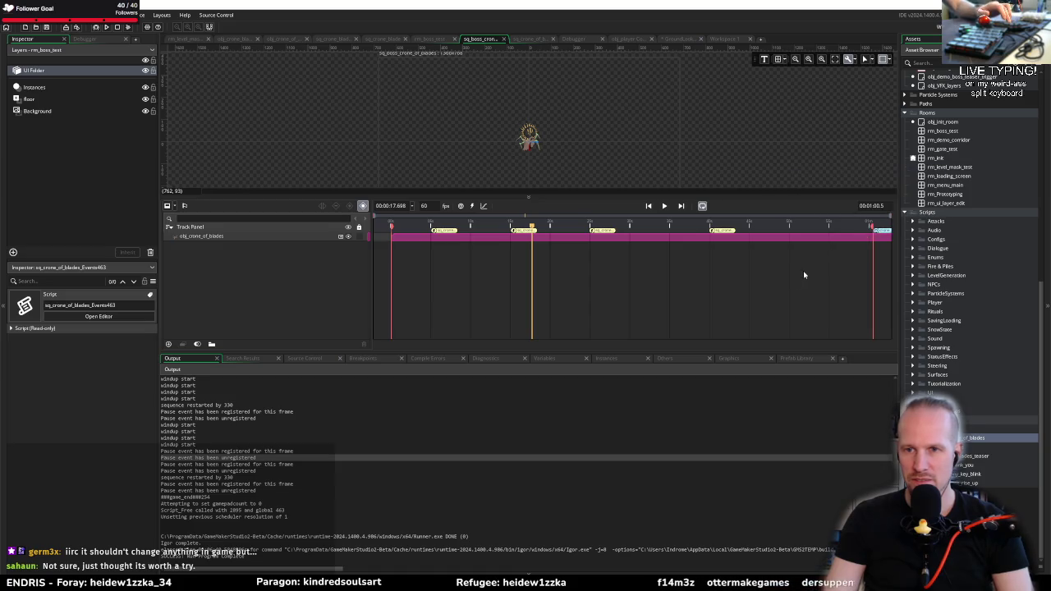
{"action": "double_click", "coordinate": [877, 234]}
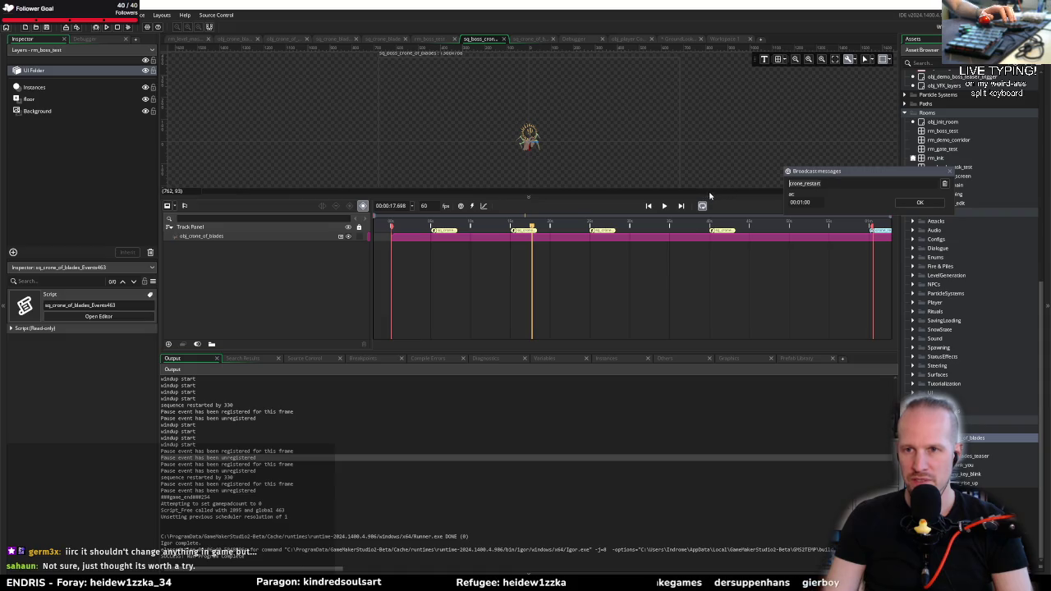
{"action": "type", "text": "_instant"}
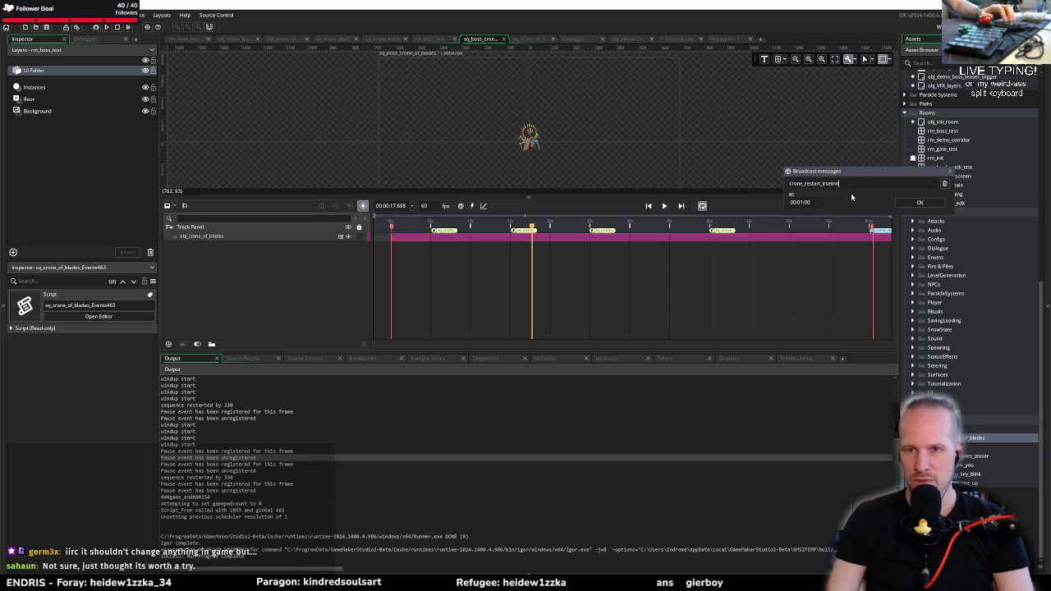
{"action": "left_click", "coordinate": [866, 257]}
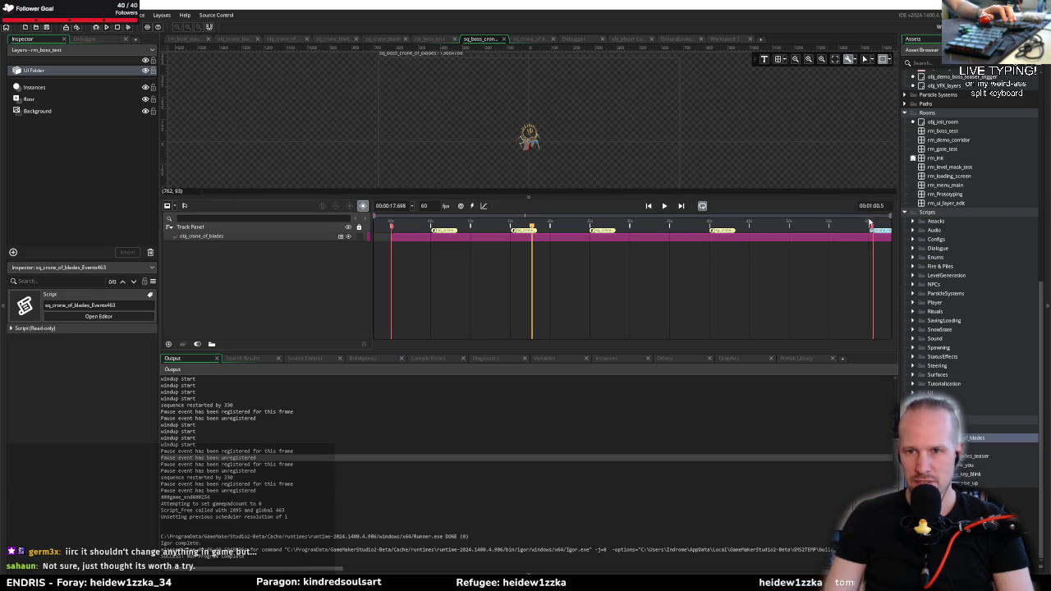
Change the sequence length, trying :10 and 60 before settling on 10 seconds
{"action": "left_click", "coordinate": [870, 206]}
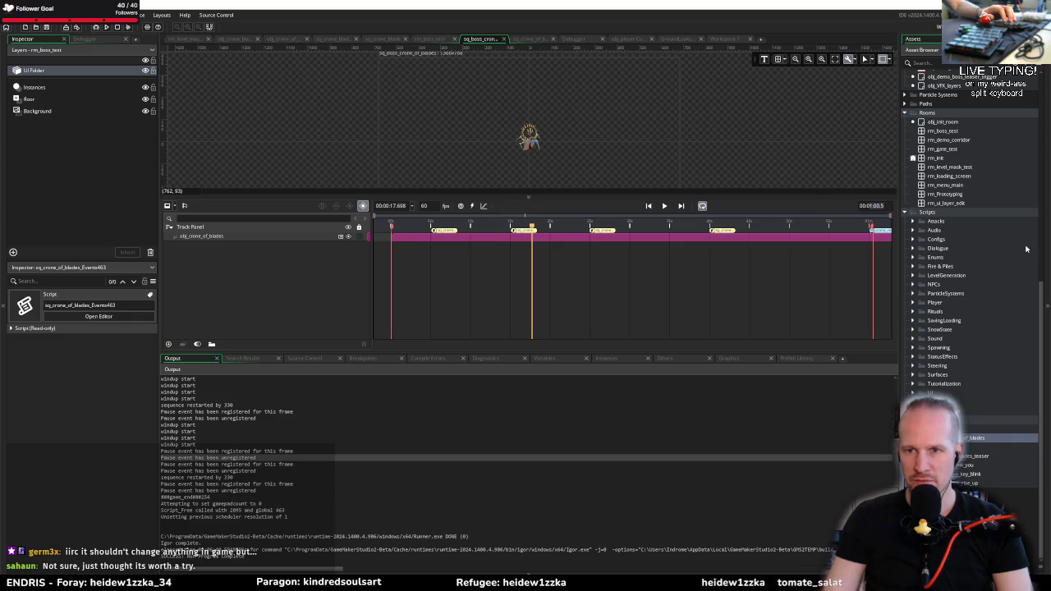
{"action": "key", "text": "BackSpace"}
{"action": "key", "text": "BackSpace"}
{"action": "key", "text": "BackSpace"}
{"action": "type", "text": ":10"}
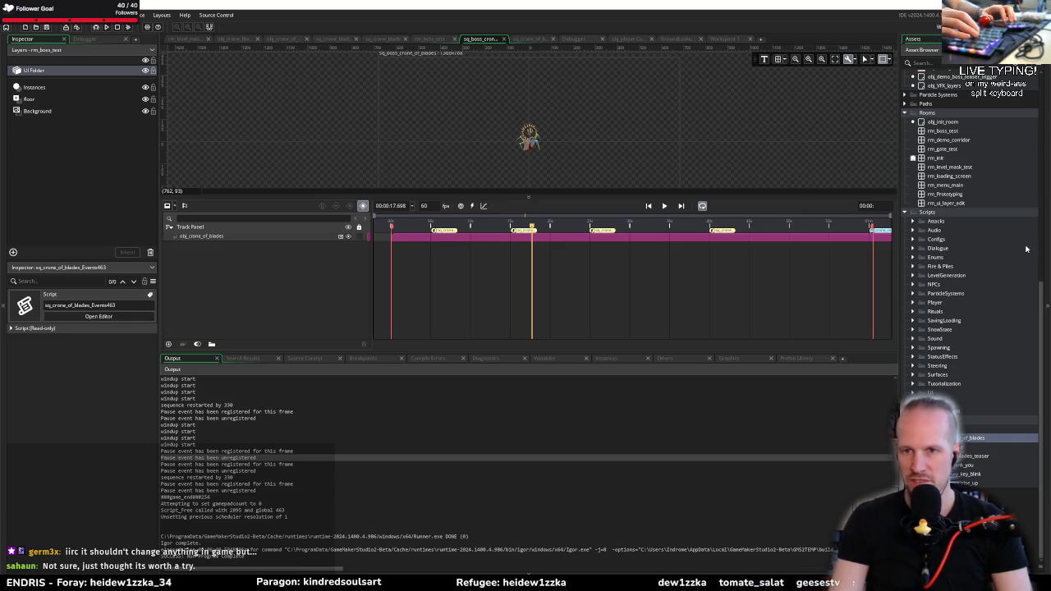
{"action": "key", "text": "Return"}
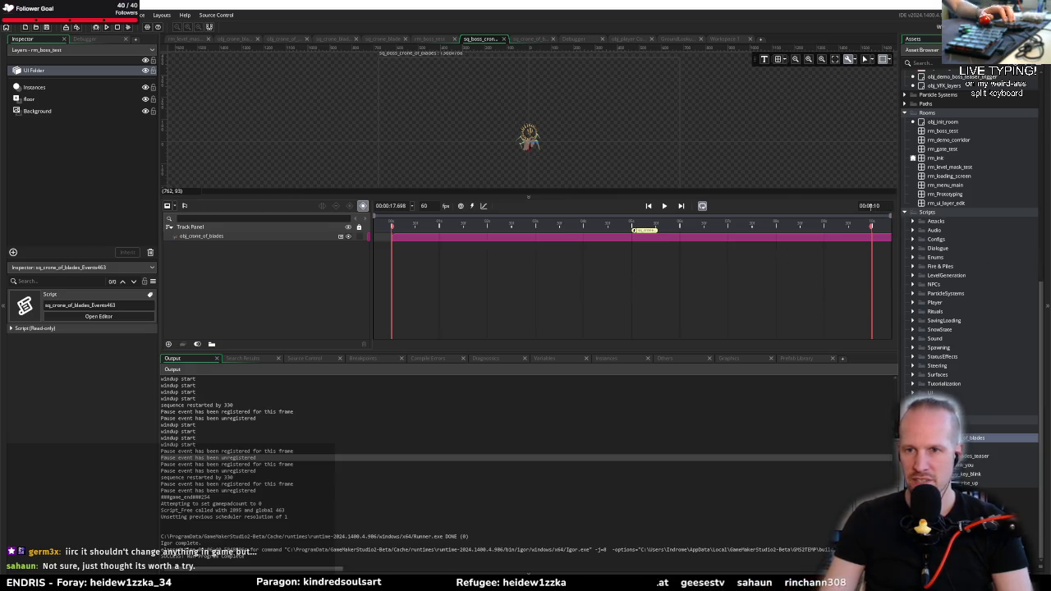
{"action": "left_click", "coordinate": [854, 252]}
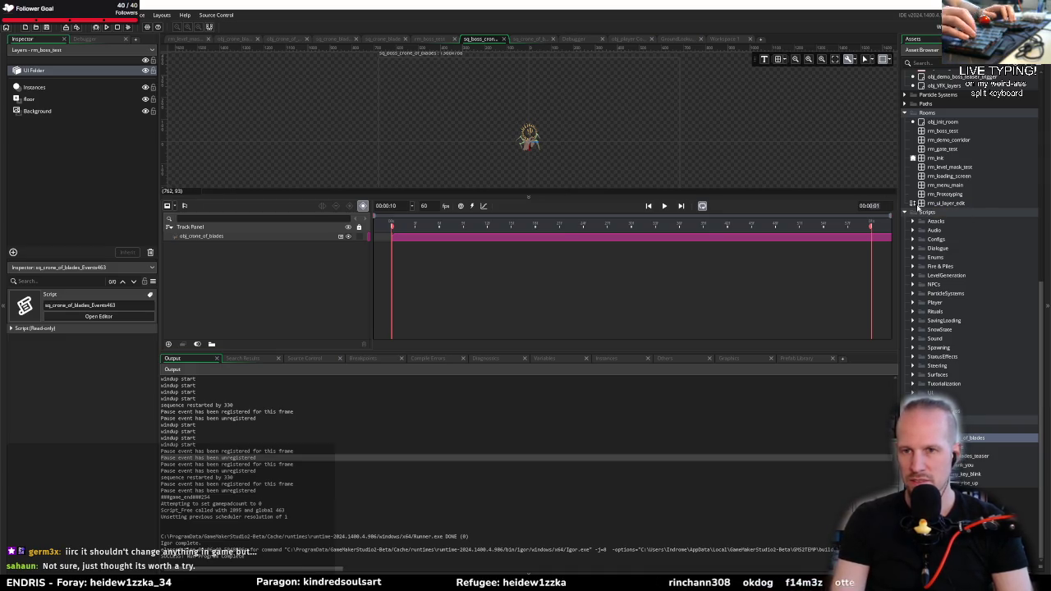
{"action": "type", "text": "60"}
{"action": "key", "text": "Return"}
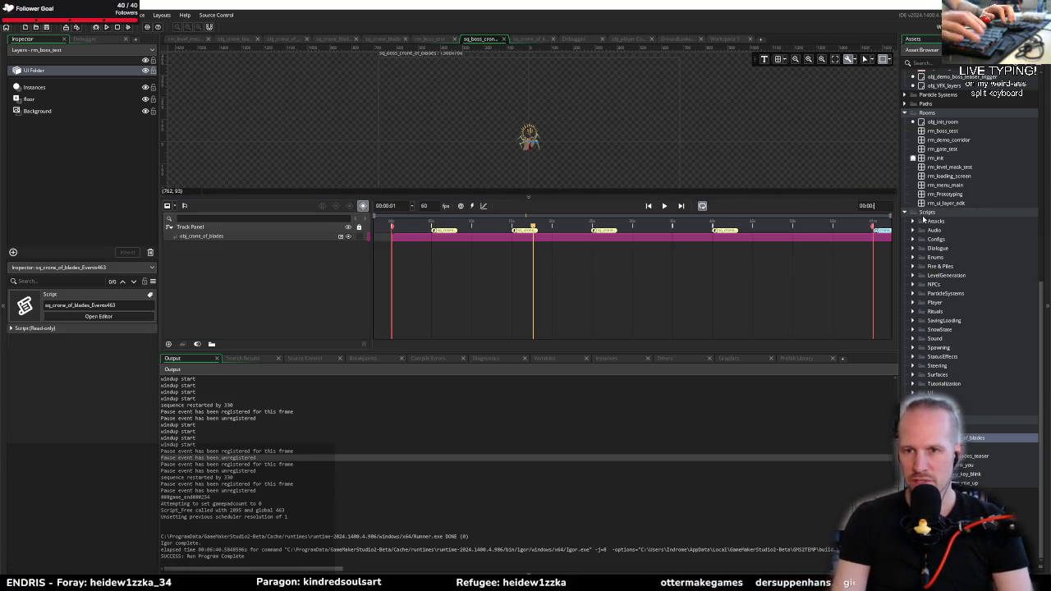
{"action": "type", "text": "10"}
{"action": "key", "text": "Return"}
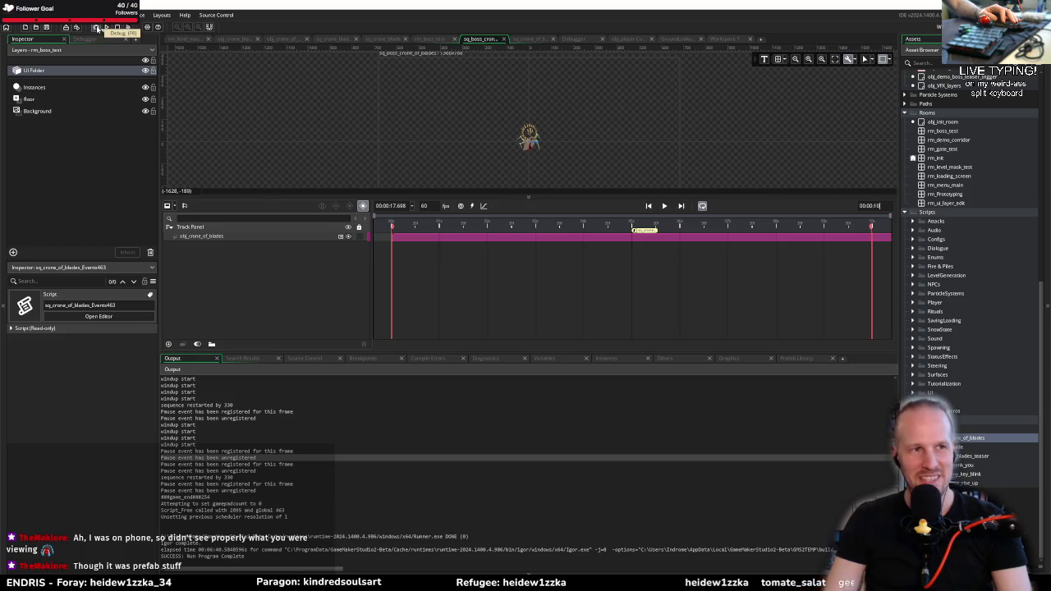
Debug-run the game, walk the player left and right around the crone boss, then close it
{"action": "left_click", "coordinate": [97, 29]}
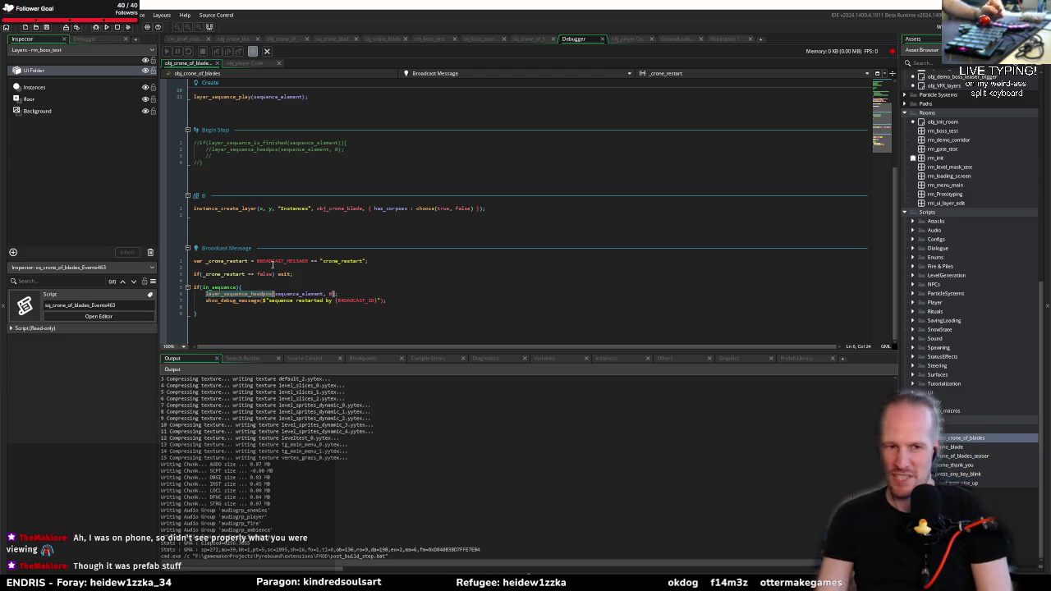
{"action": "left_click", "coordinate": [322, 287]}
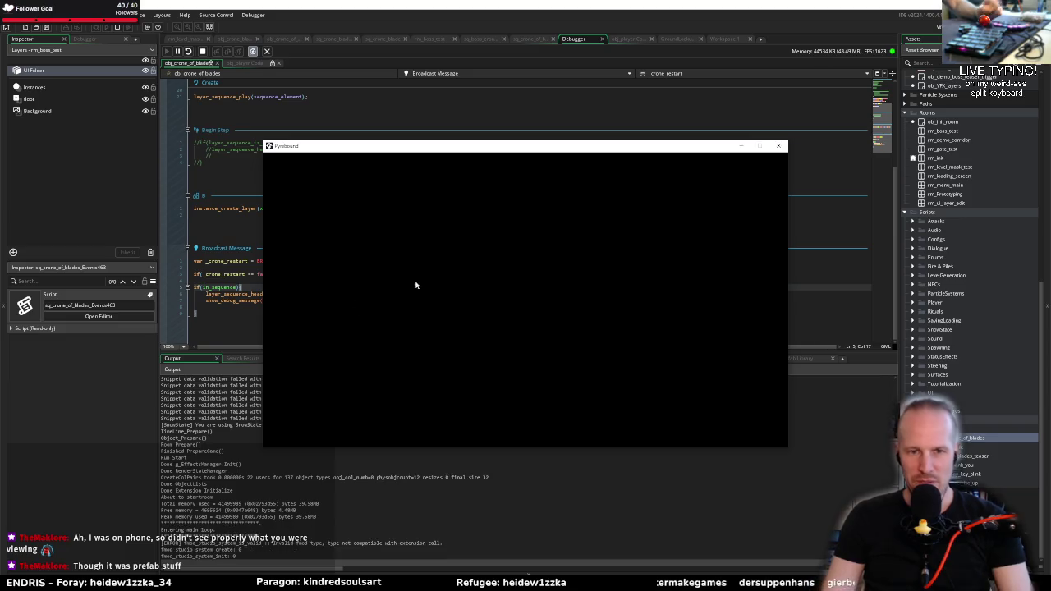
{"action": "key", "text": "Return"}
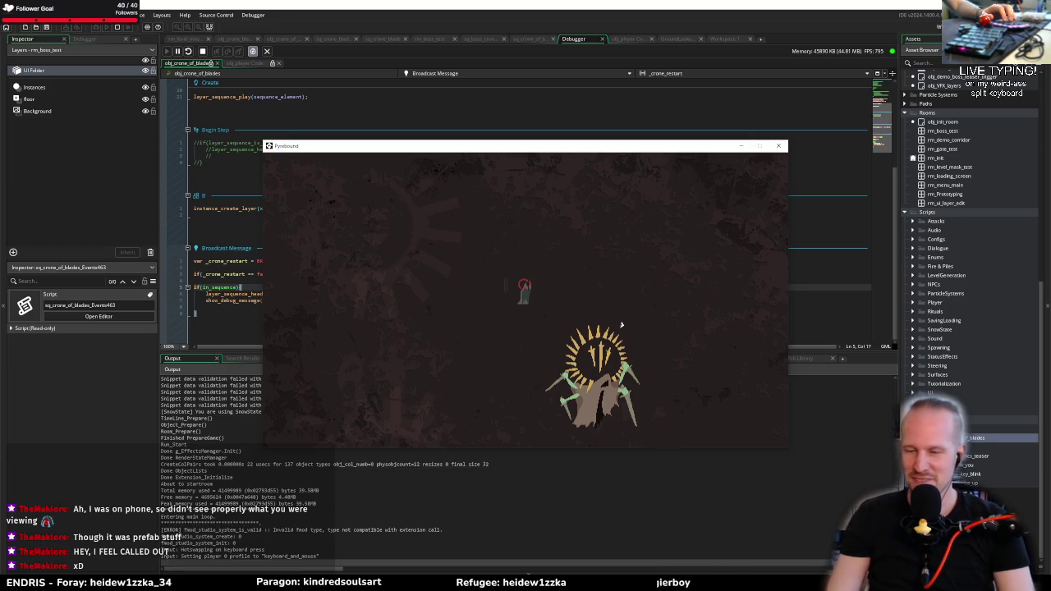
{"action": "key", "text": "a"}
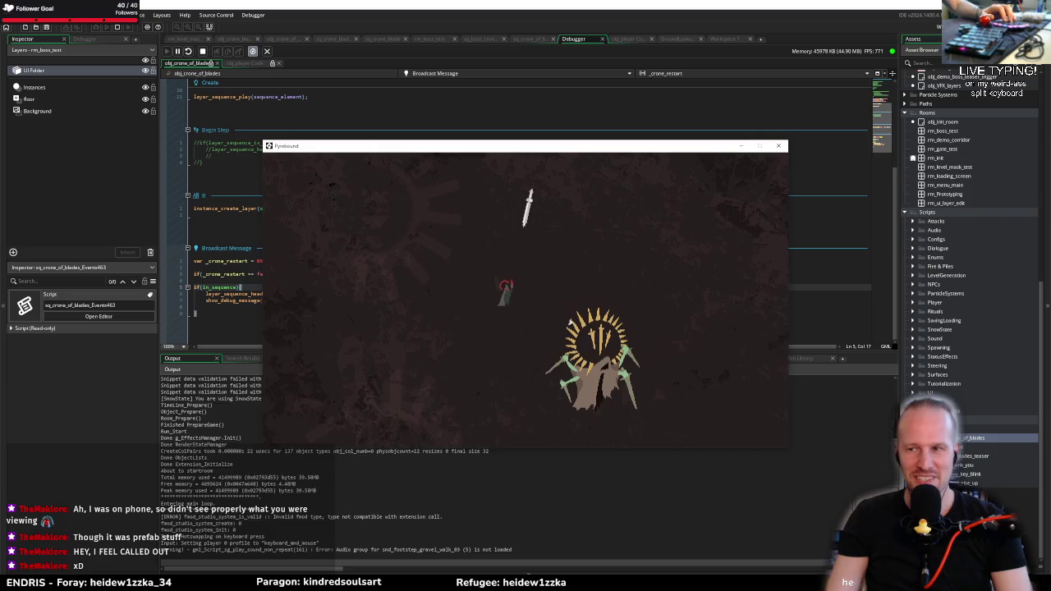
{"action": "key", "text": "d"}
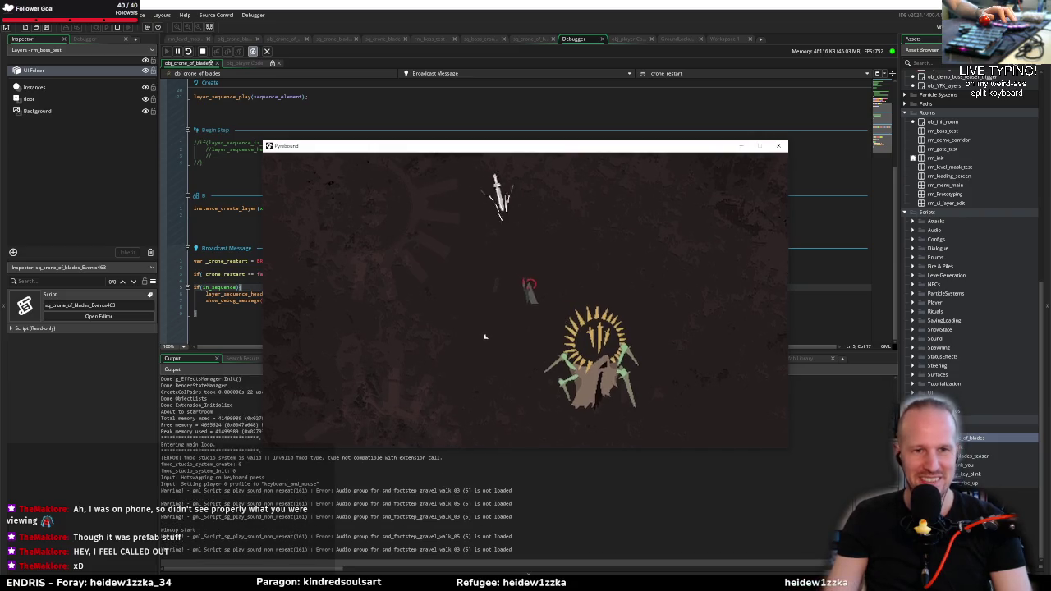
{"action": "key", "text": "d"}
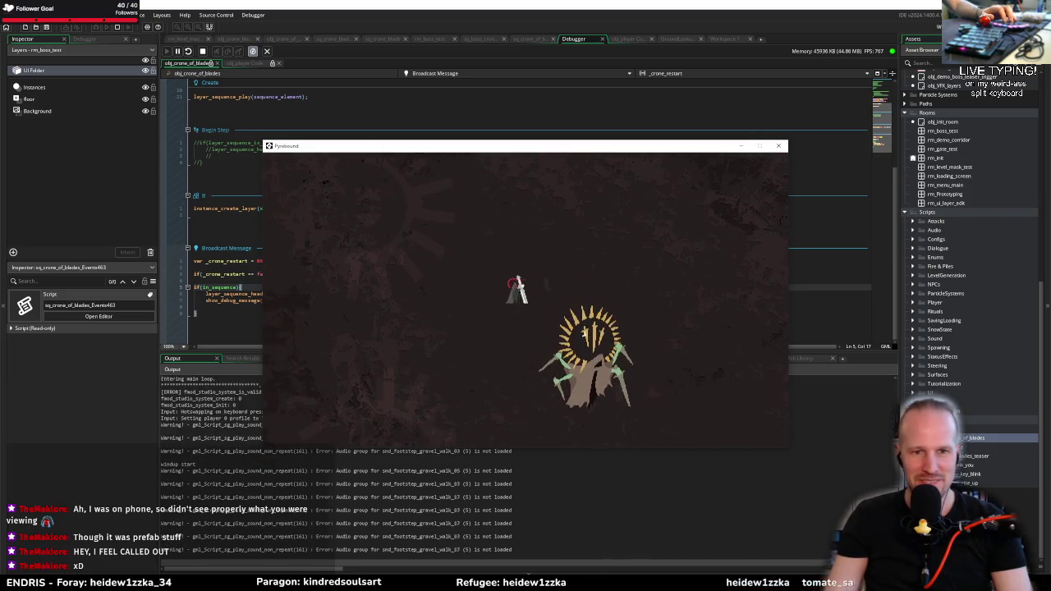
{"action": "key", "text": "d"}
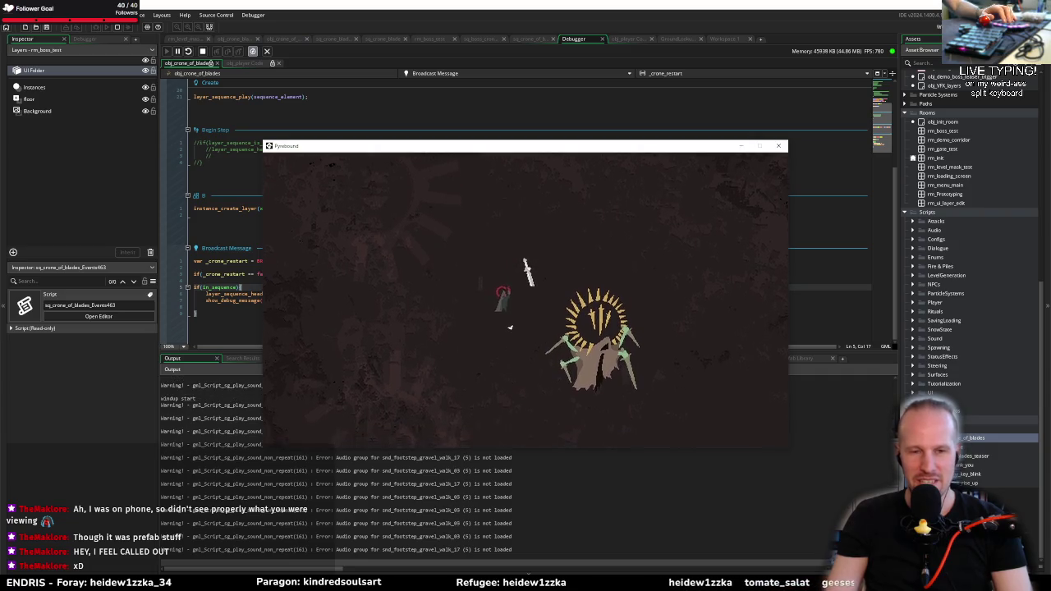
{"action": "key", "text": "d"}
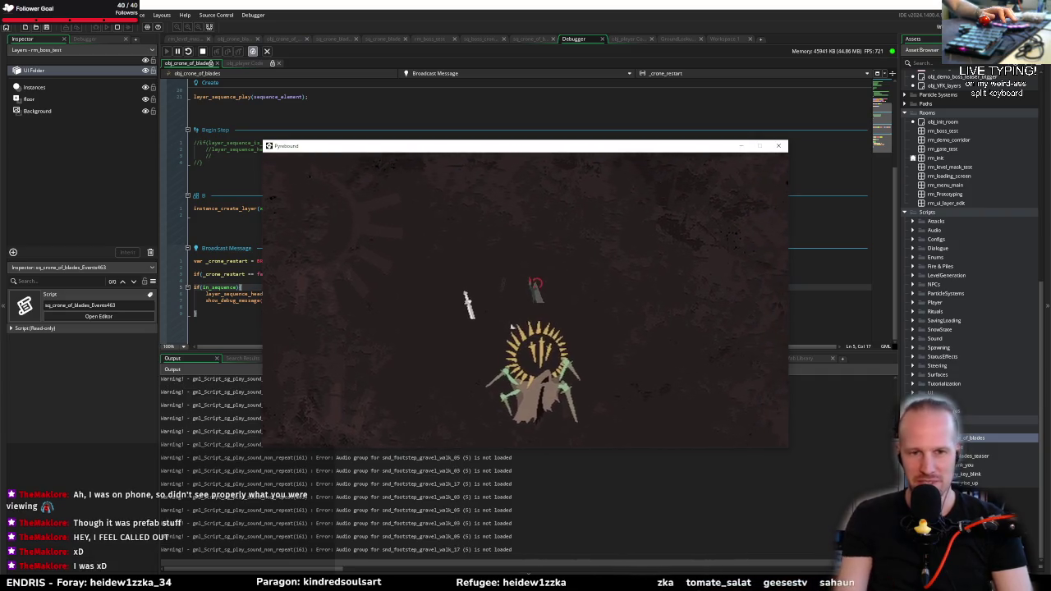
{"action": "key", "text": "d"}
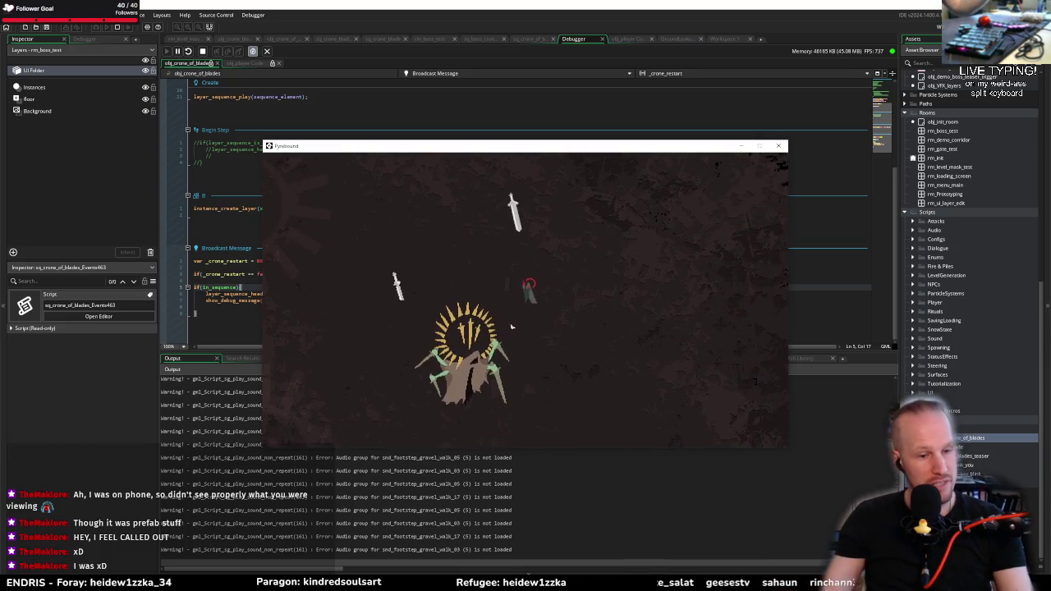
{"action": "key", "text": "a"}
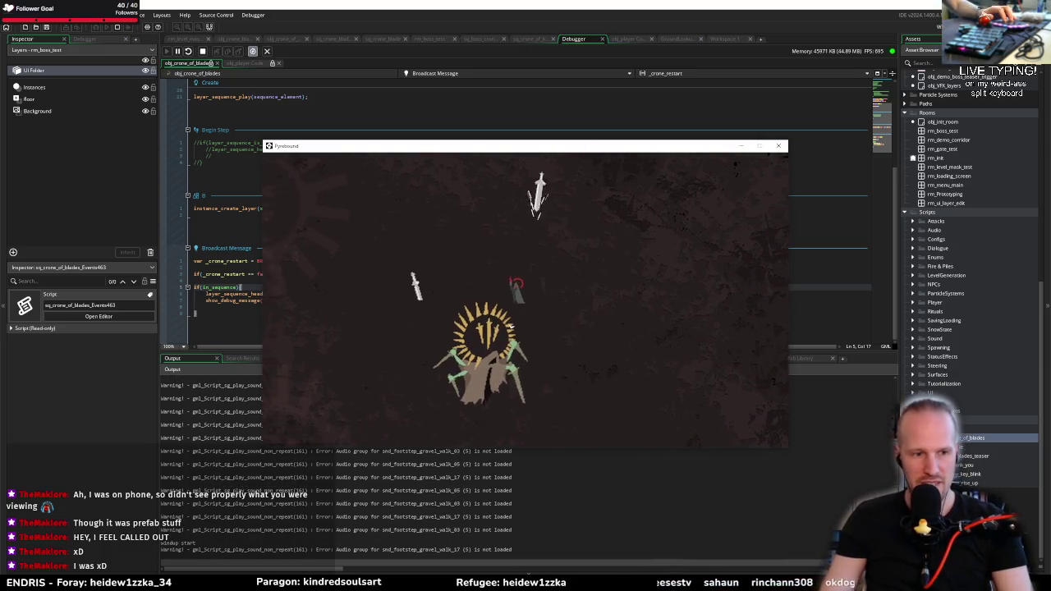
{"action": "key", "text": "a"}
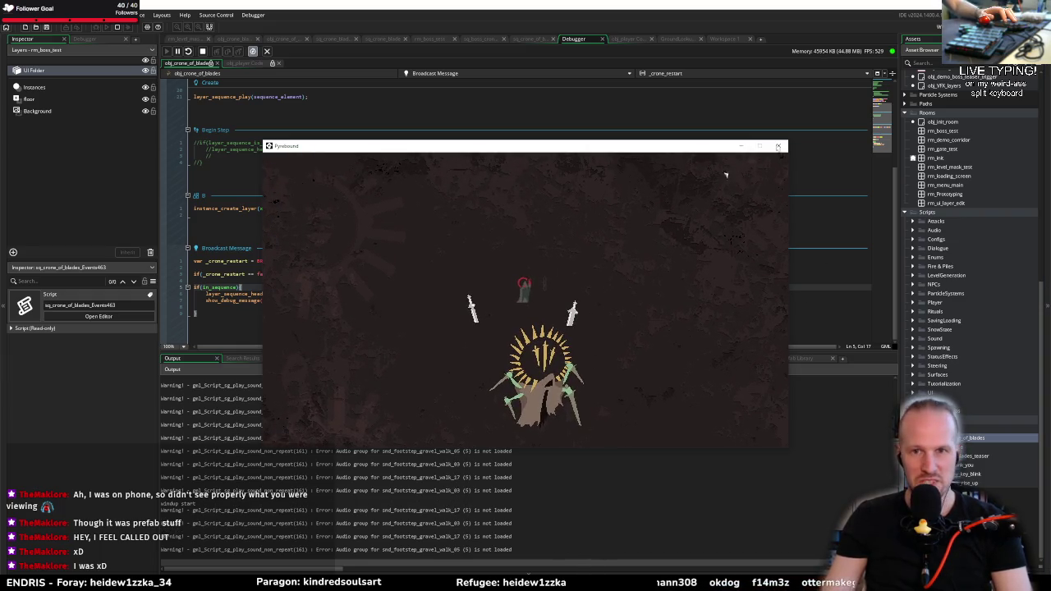
{"action": "left_click", "coordinate": [778, 149]}
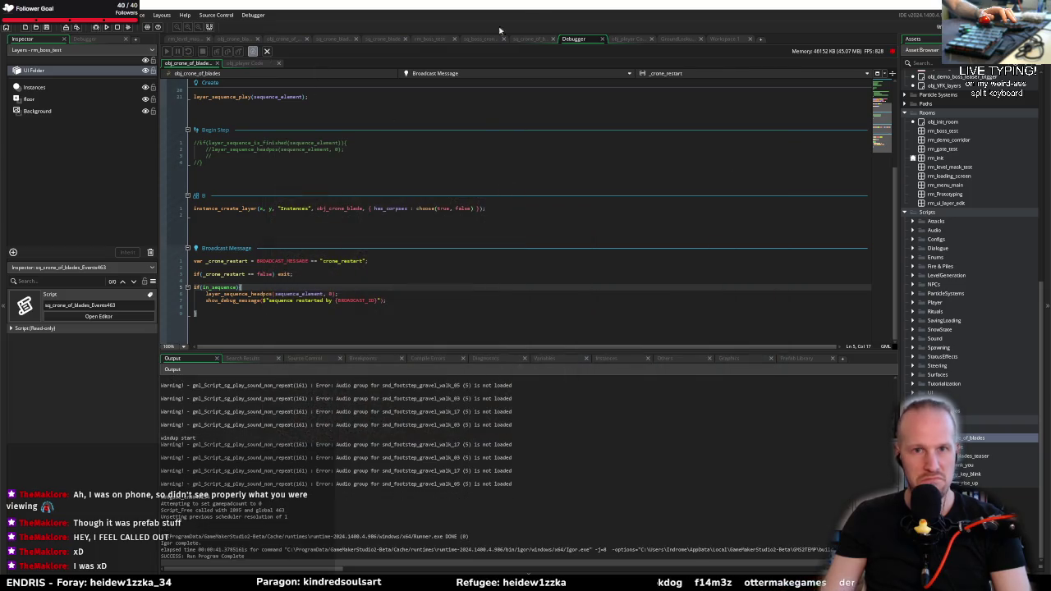
Set the crone boss sequence length back to 00:01:00
{"action": "left_click", "coordinate": [525, 39]}
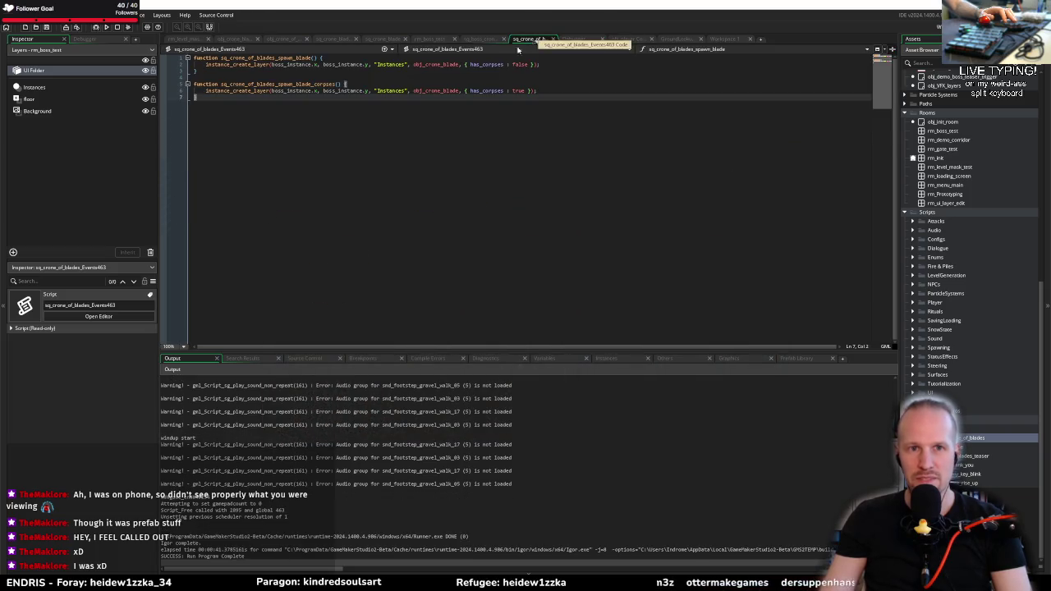
{"action": "left_click", "coordinate": [481, 38]}
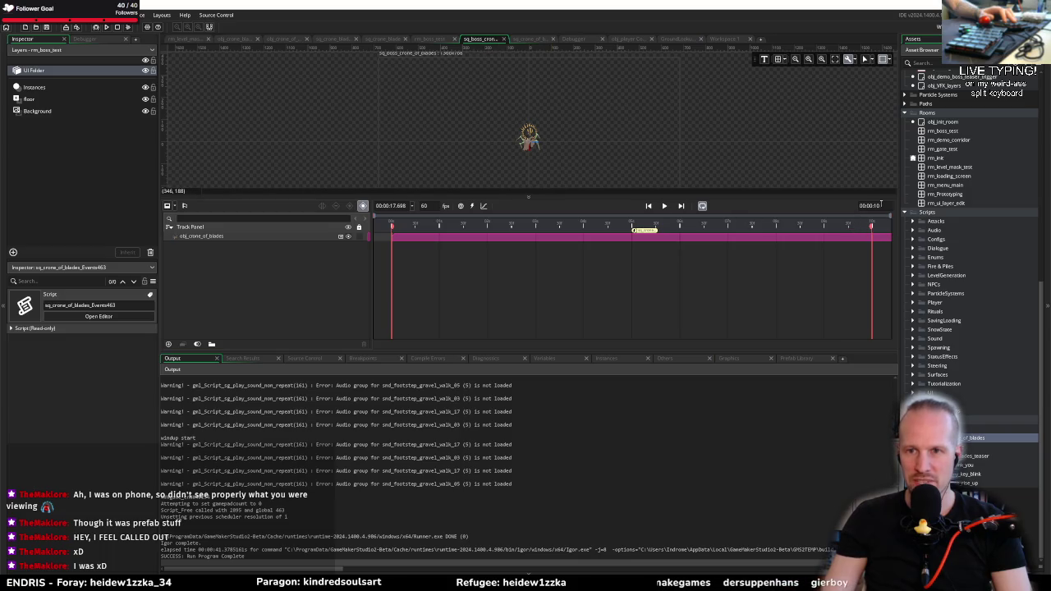
{"action": "left_click_drag", "start_coordinate": [880, 204], "coordinate": [897, 240]}
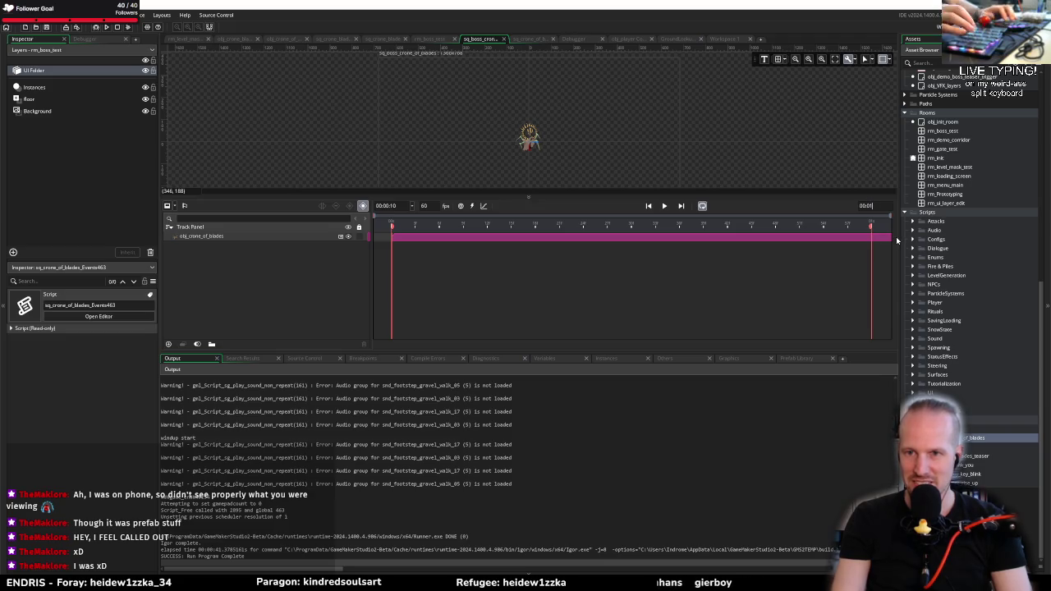
{"action": "type", "text": ":00"}
{"action": "key", "text": "Return"}
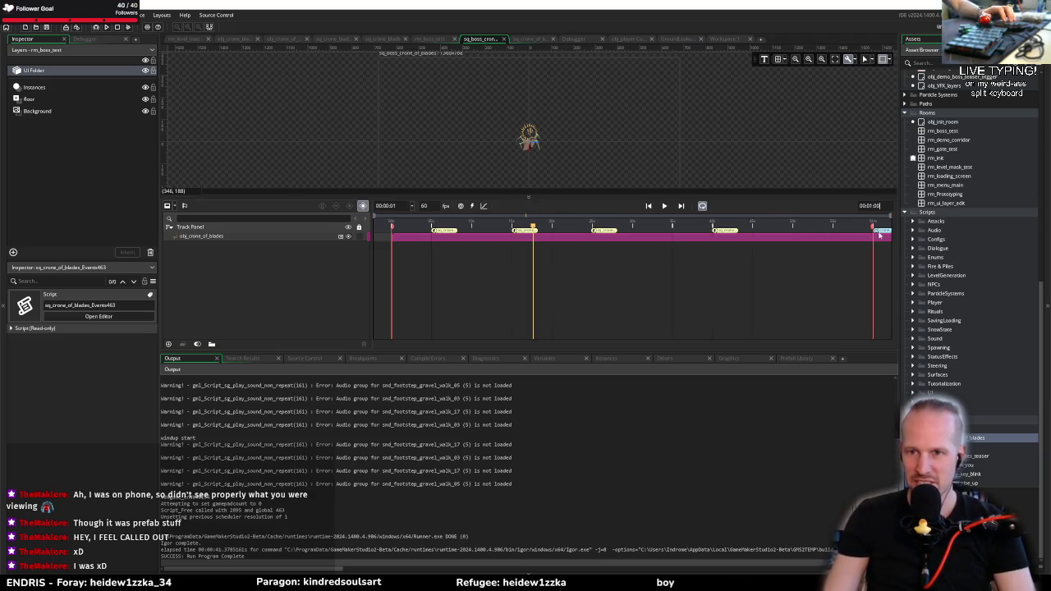
Delete the broadcast message keyframe at the end of the sequence track
{"action": "double_click", "coordinate": [883, 233]}
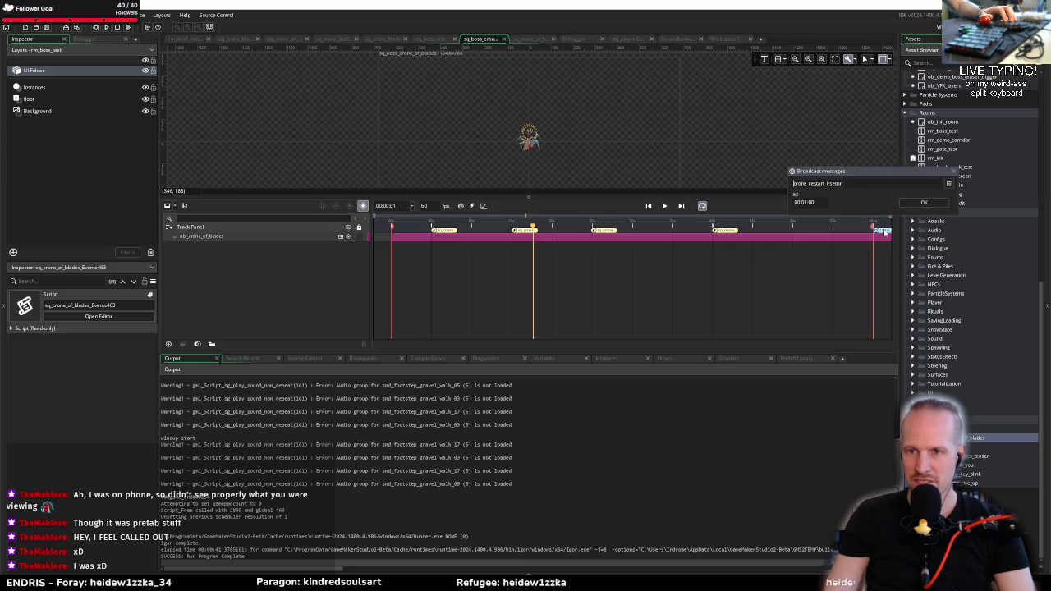
{"action": "left_click", "coordinate": [947, 182]}
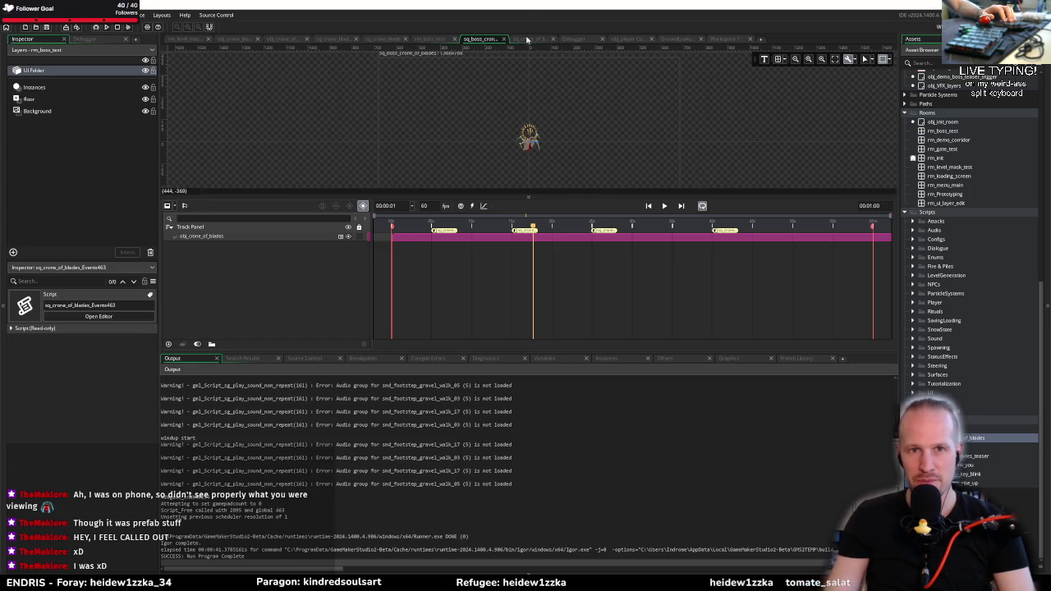
{"action": "left_click", "coordinate": [287, 40]}
{"action": "right_click", "coordinate": [224, 252]}
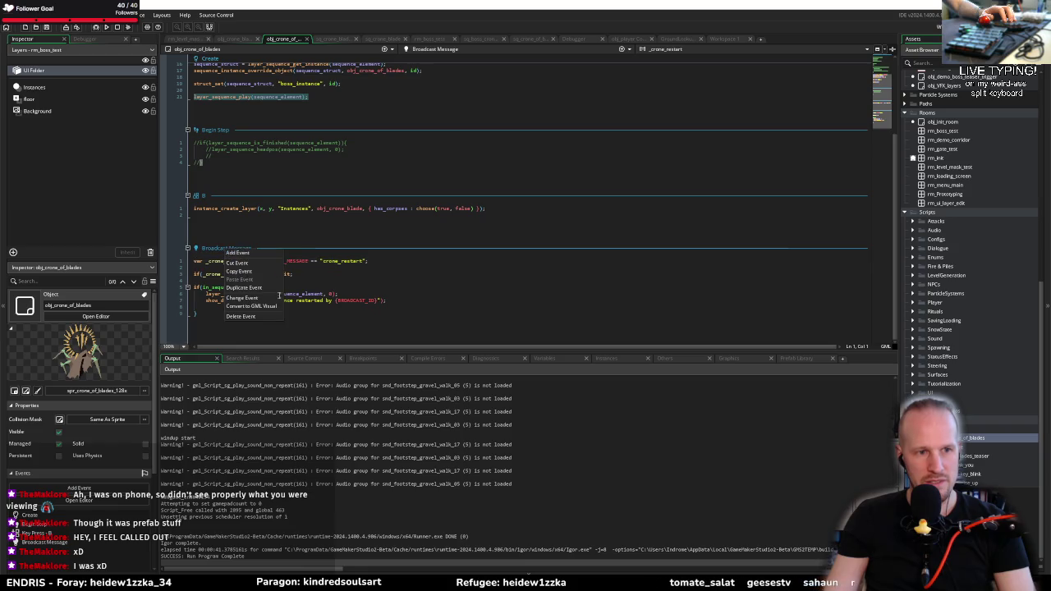
Delete obj_crone_of_blades' Broadcast Message and Begin Step events, confirming each deletion
{"action": "left_click", "coordinate": [247, 319]}
{"action": "left_click", "coordinate": [505, 306]}
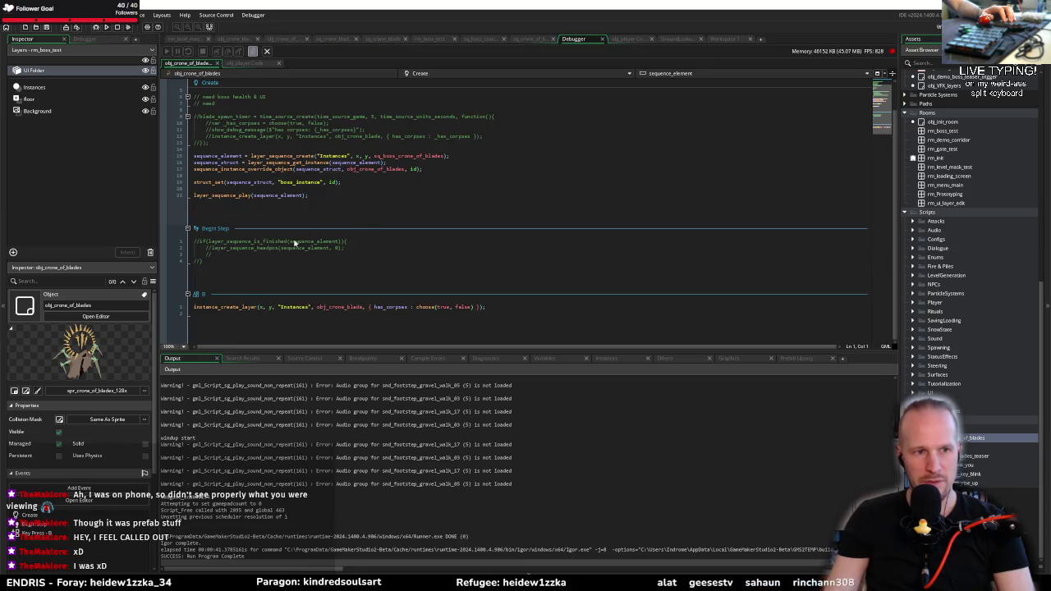
{"action": "right_click", "coordinate": [212, 229]}
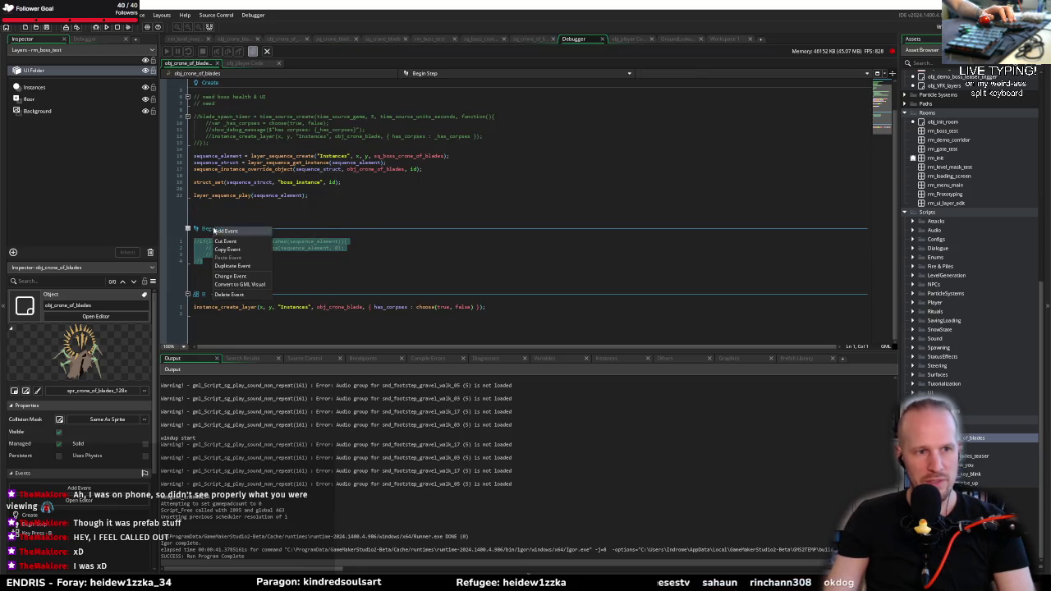
{"action": "left_click", "coordinate": [238, 295]}
{"action": "left_click", "coordinate": [558, 308]}
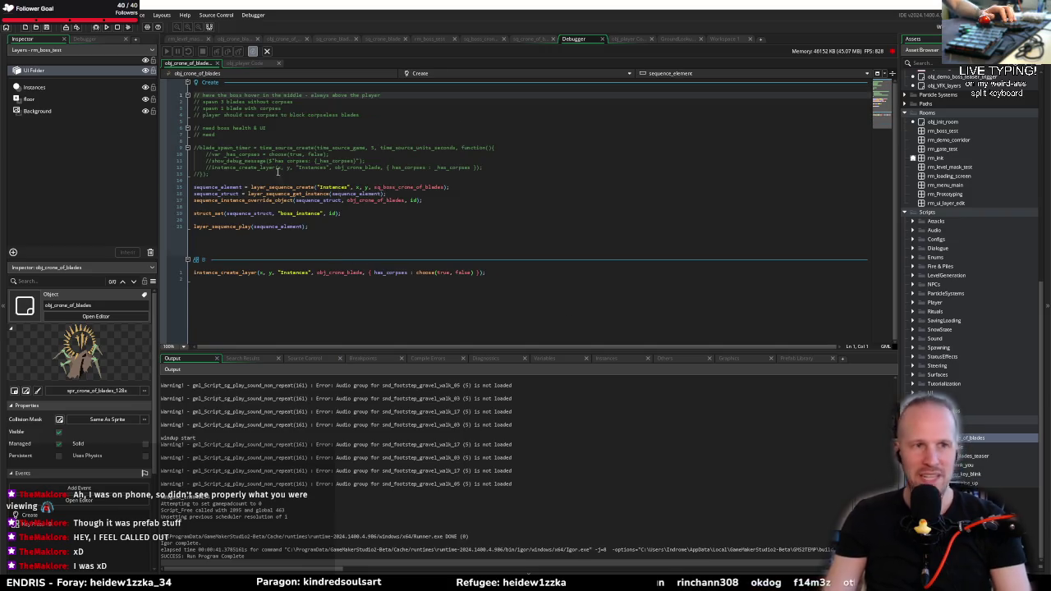
{"action": "left_click", "coordinate": [342, 229]}
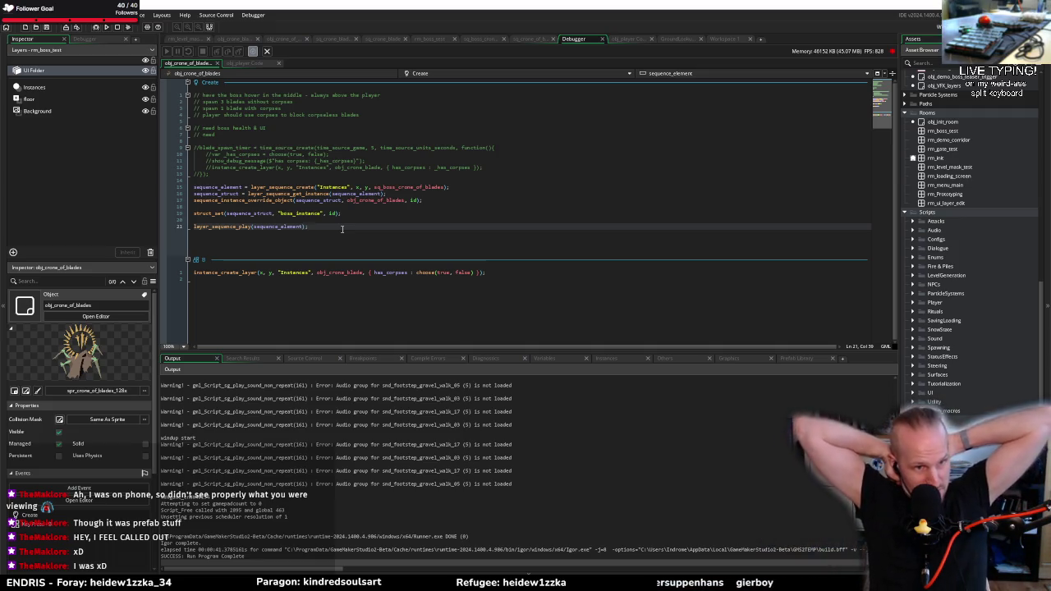
{"action": "left_click", "coordinate": [596, 74]}
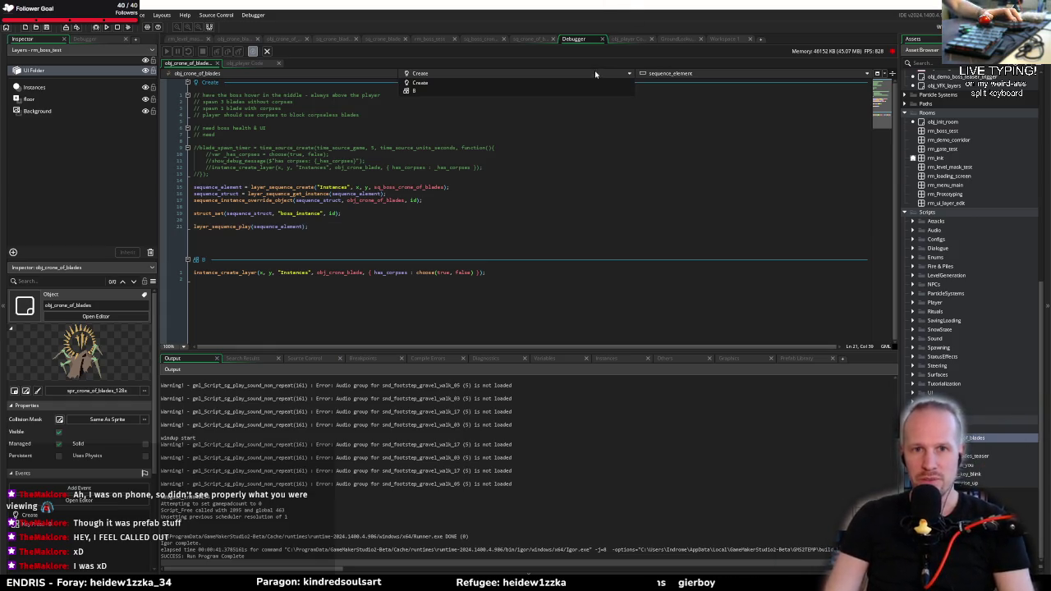
Add an empty Step event to obj_crone_of_blades and insert a blank line after line 21
{"action": "left_click", "coordinate": [416, 83]}
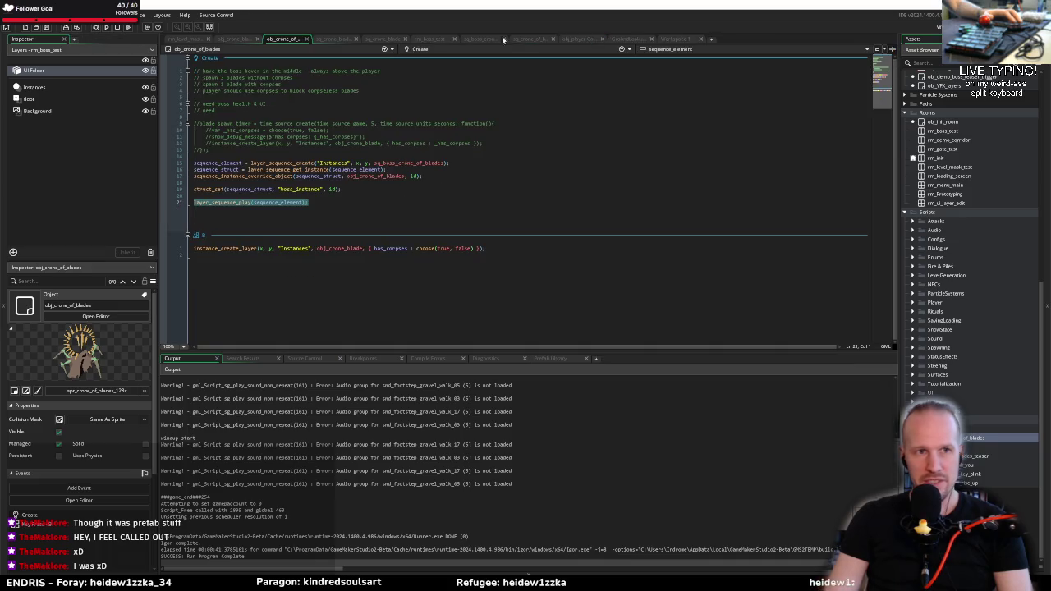
{"action": "left_click", "coordinate": [621, 49]}
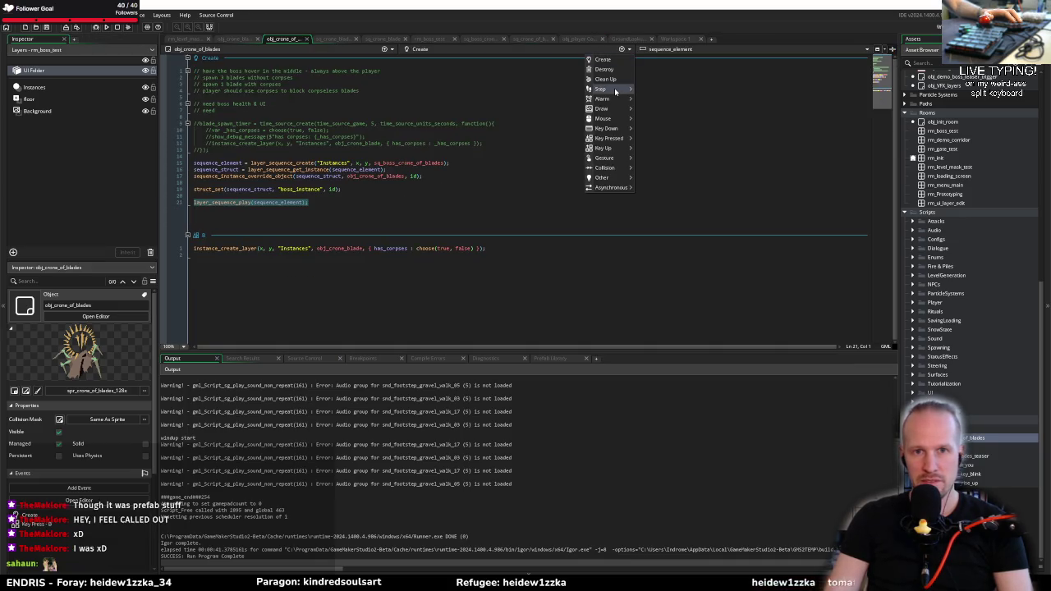
{"action": "left_click", "coordinate": [653, 92]}
{"action": "left_click", "coordinate": [324, 202]}
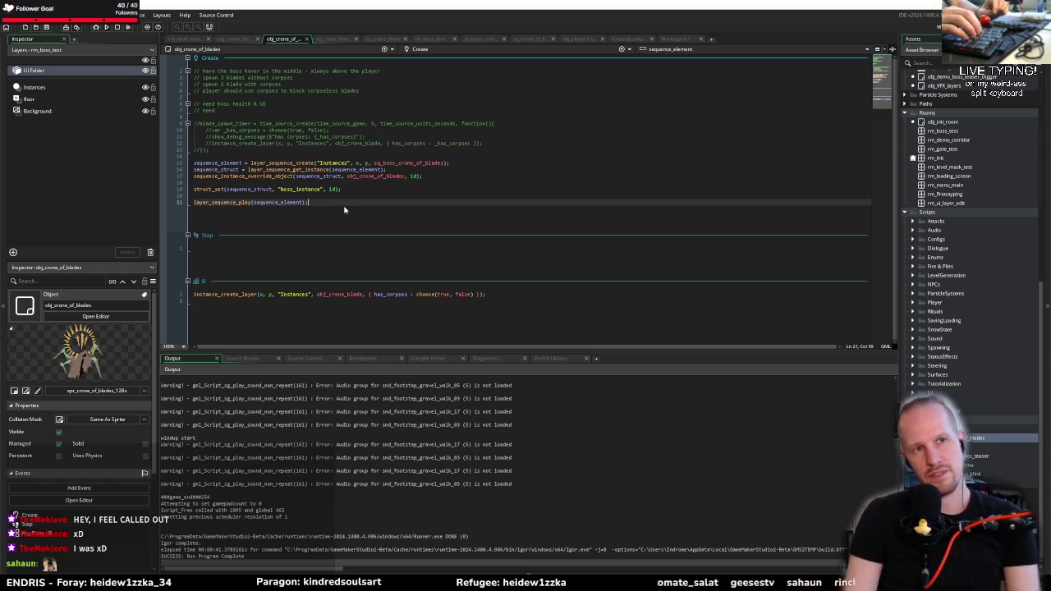
{"action": "key", "text": "Return"}
{"action": "key", "text": "Return"}
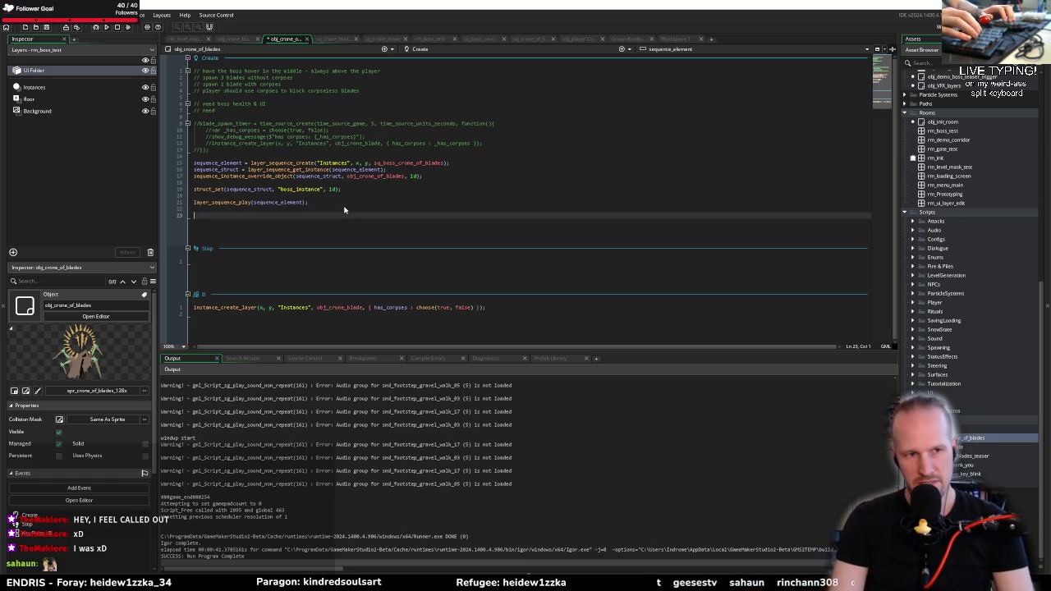
Begin shadow_instance = instance_create_layer(x, y + 16 in the Create event
{"action": "type", "text": "instanc"}
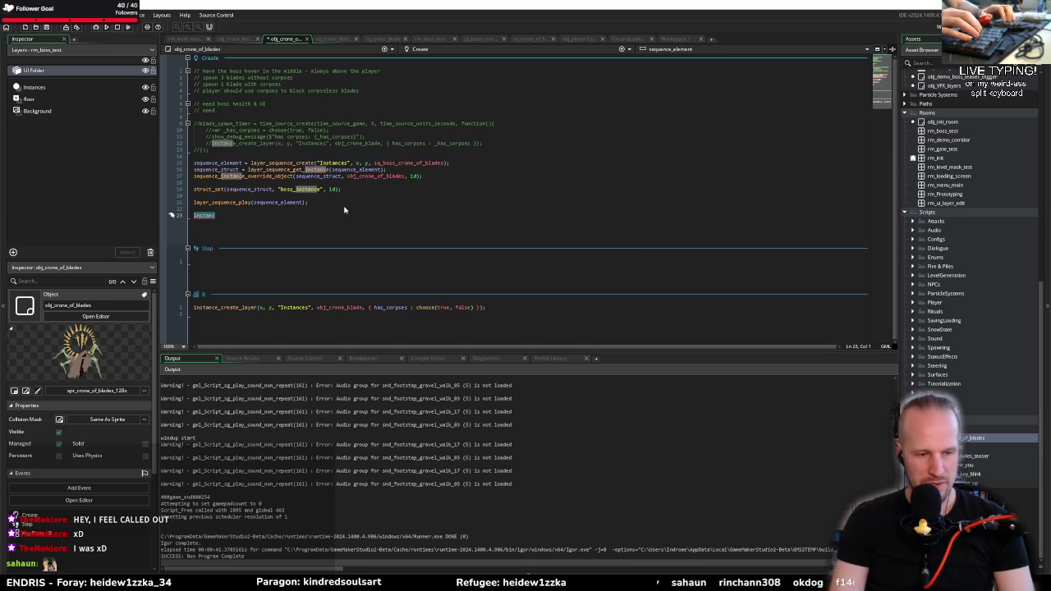
{"action": "type", "text": "shadow"}
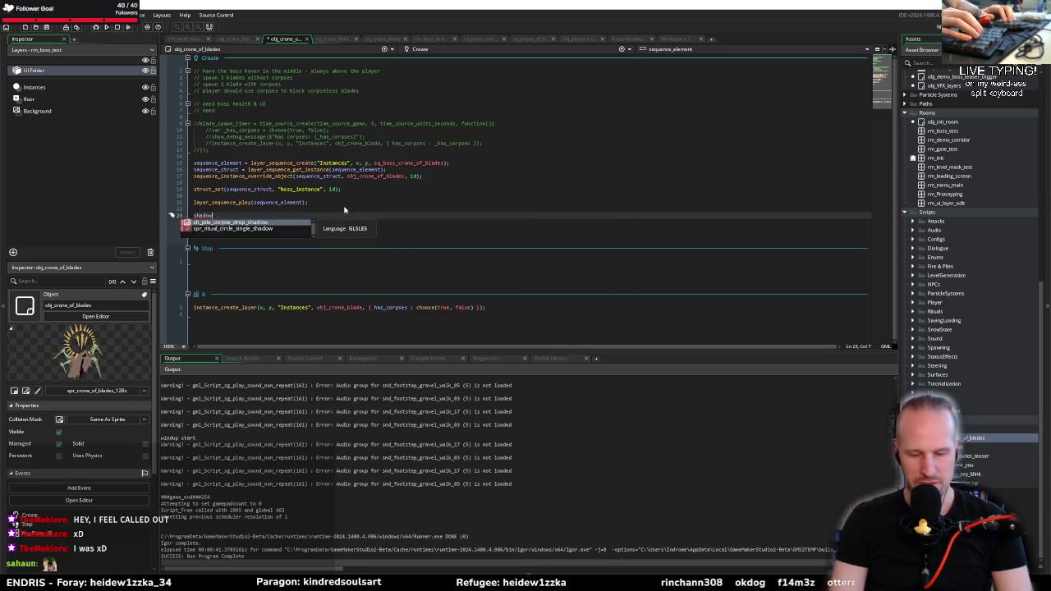
{"action": "type", "text": "_"}
{"action": "type", "text": "instance "}
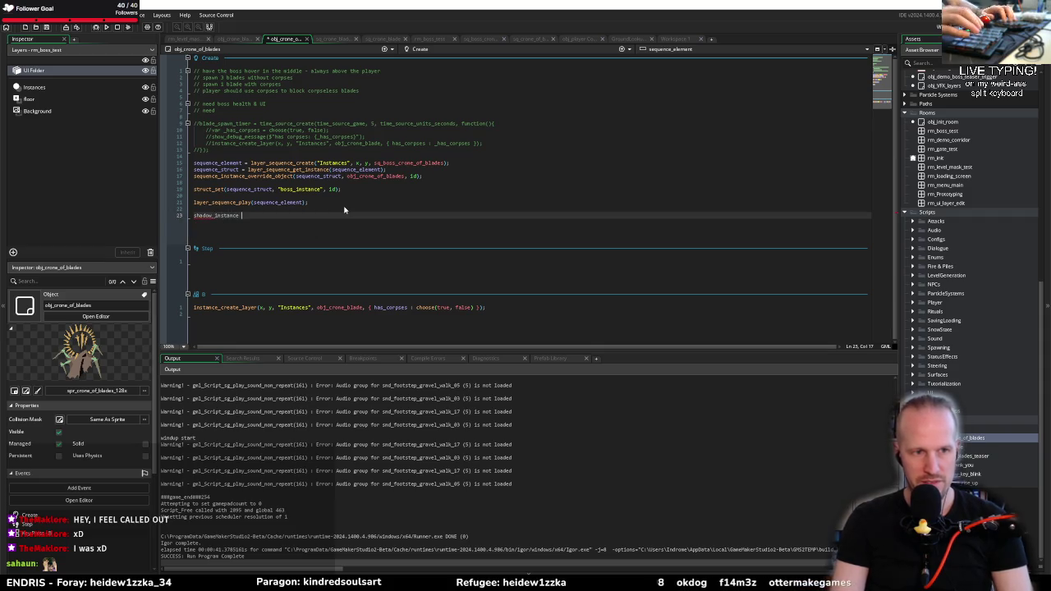
{"action": "type", "text": "= instance"}
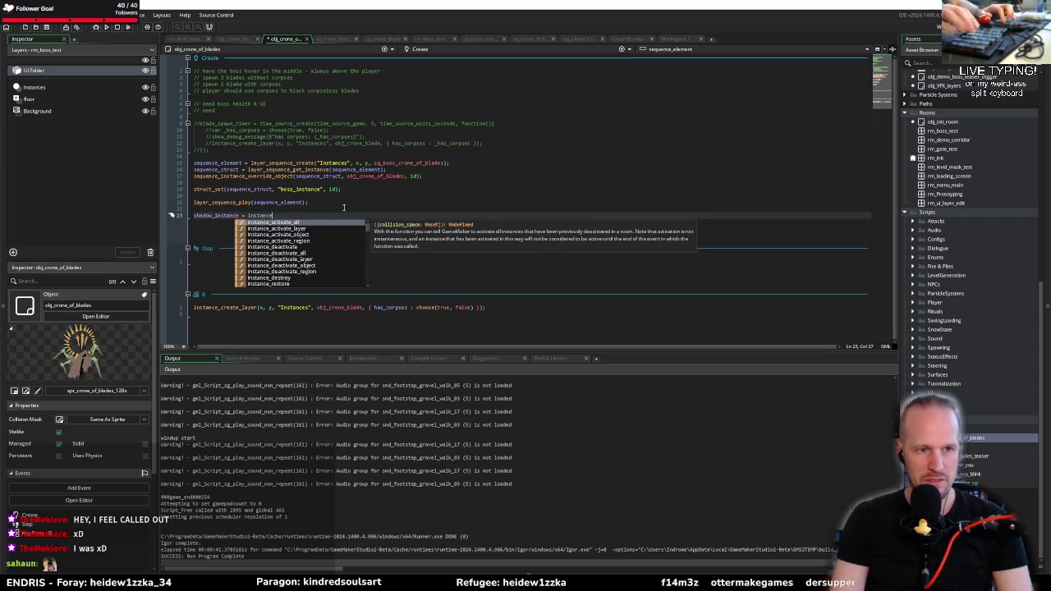
{"action": "type", "text": "_create"}
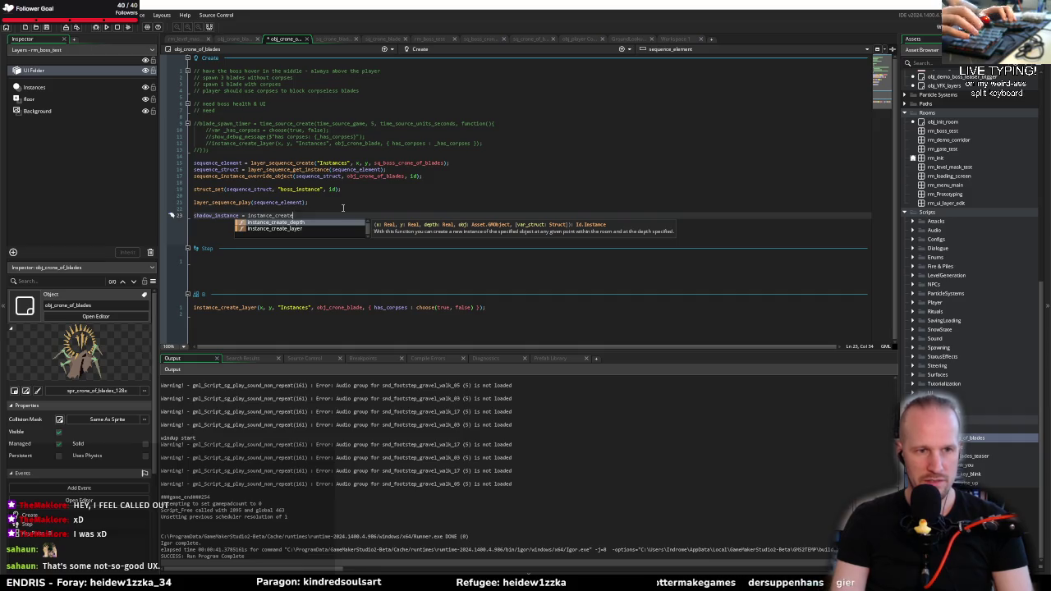
{"action": "type", "text": "_layer("}
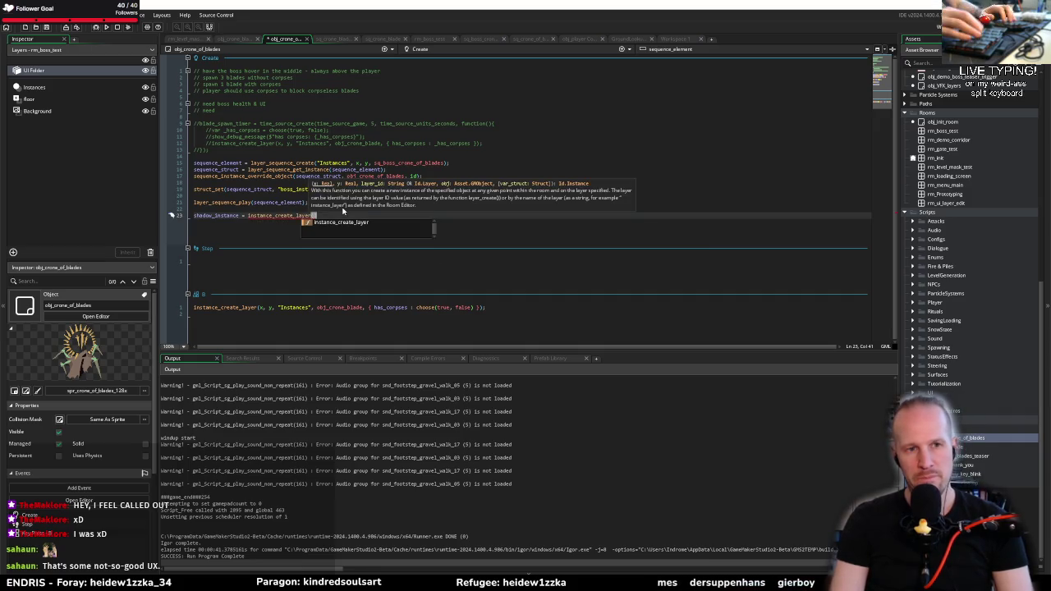
{"action": "type", "text": "x"}
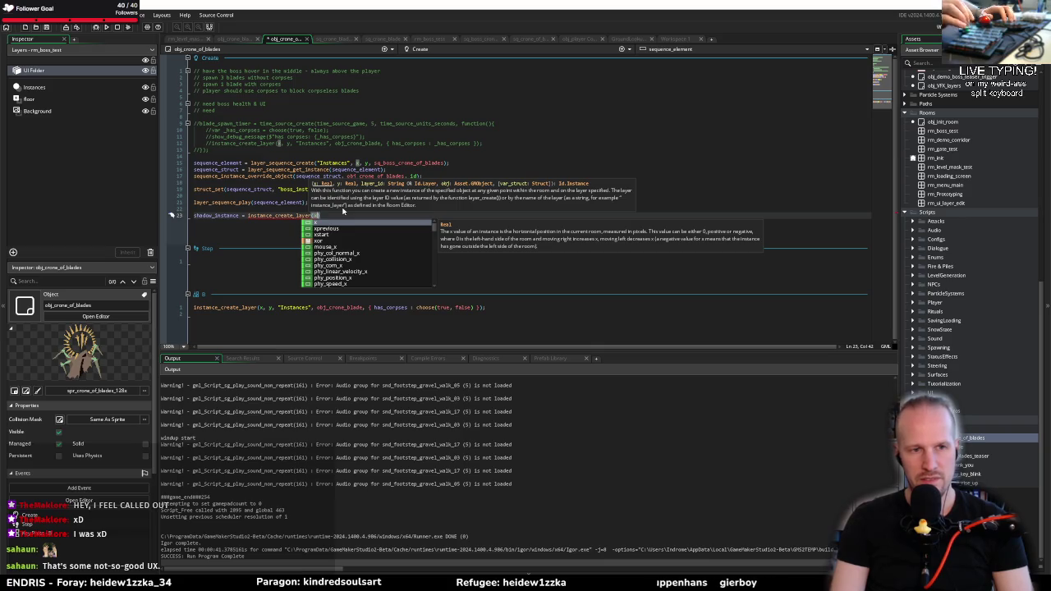
{"action": "type", "text": ", y,"}
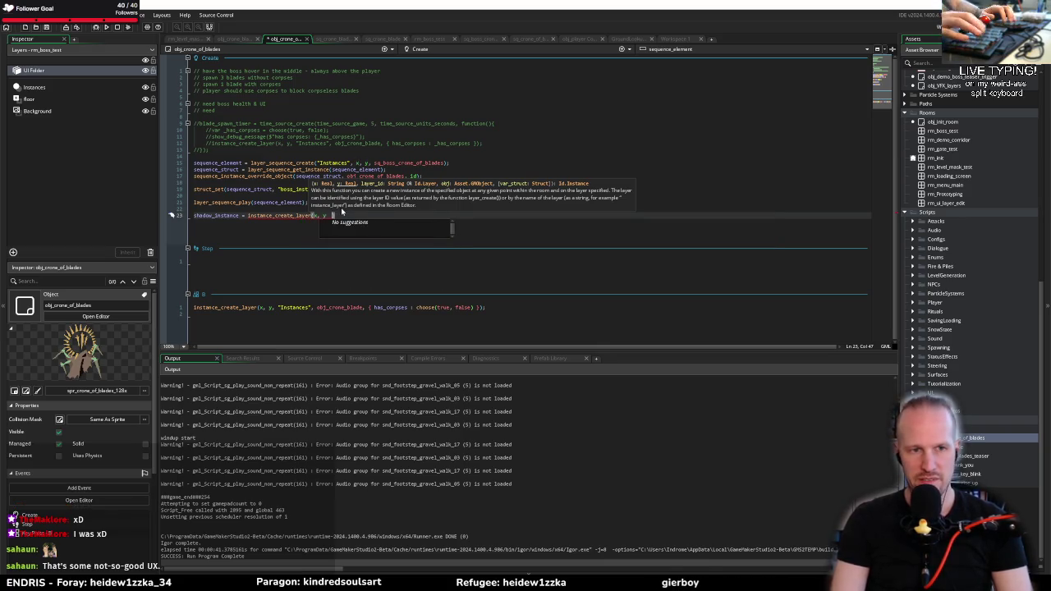
{"action": "key", "text": "BackSpace"}
{"action": "key", "text": "BackSpace"}
{"action": "type", "text": "+ 10"}
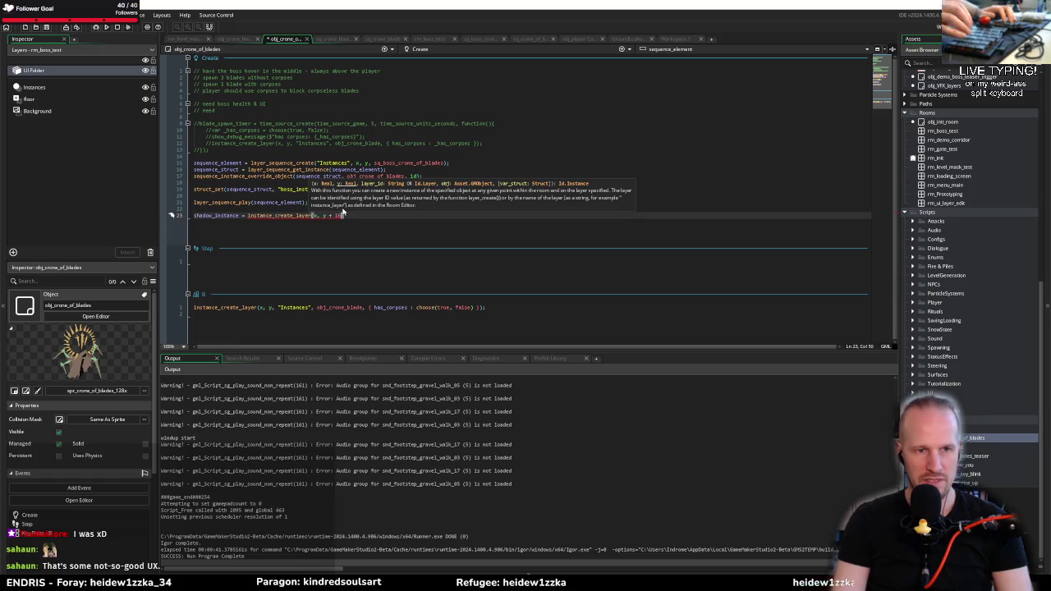
{"action": "type", "text": "d"}
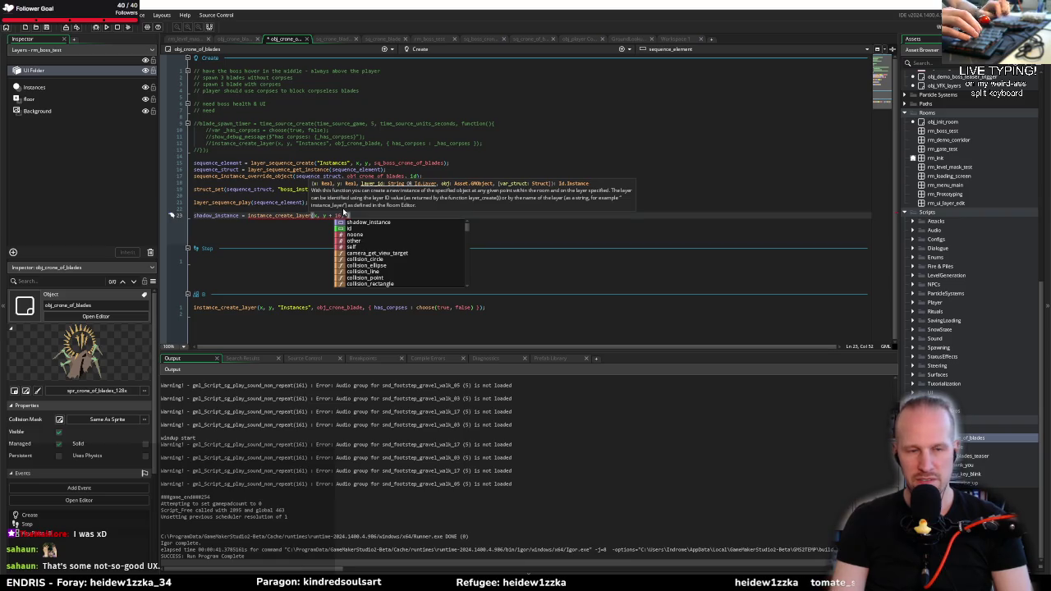
{"action": "key", "text": "Return"}
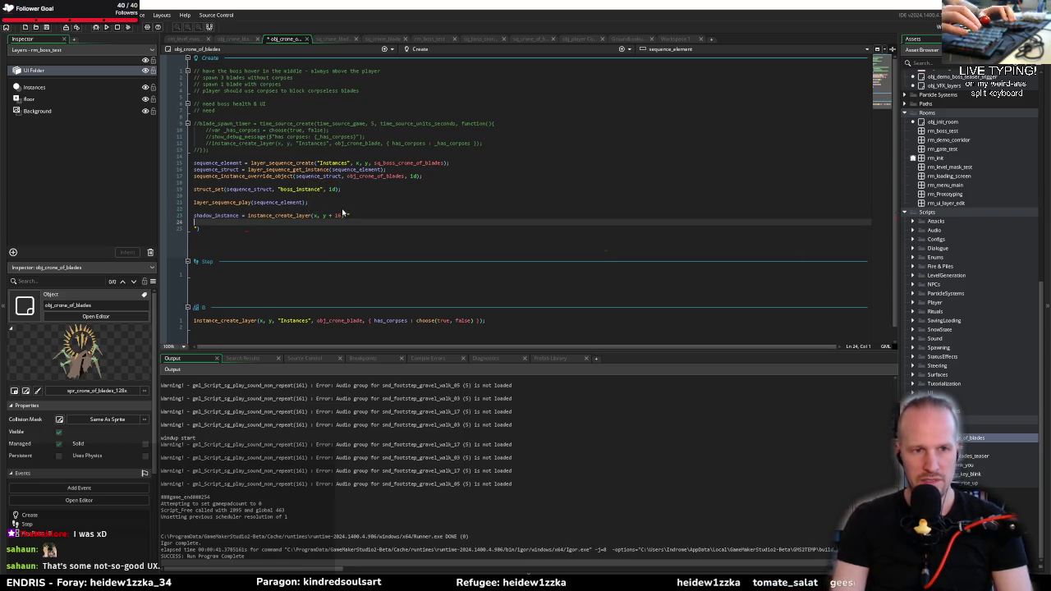
{"action": "key", "text": "BackSpace"}
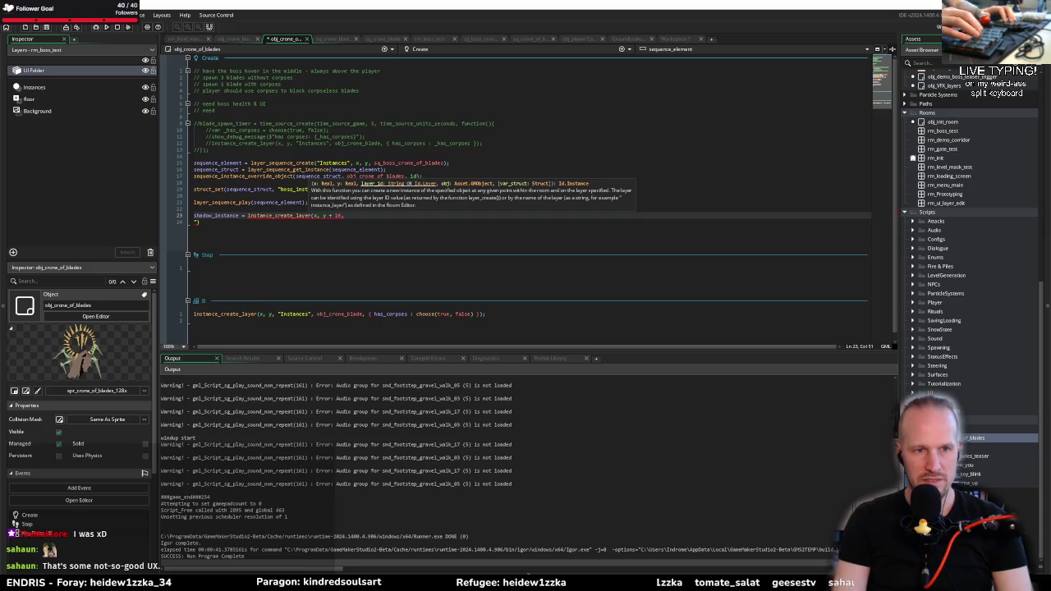
{"action": "key", "text": "BackSpace"}
Finish the call with "Instances", obj_follower_simple and an empty struct {}
{"action": "type", "text": ", \""}
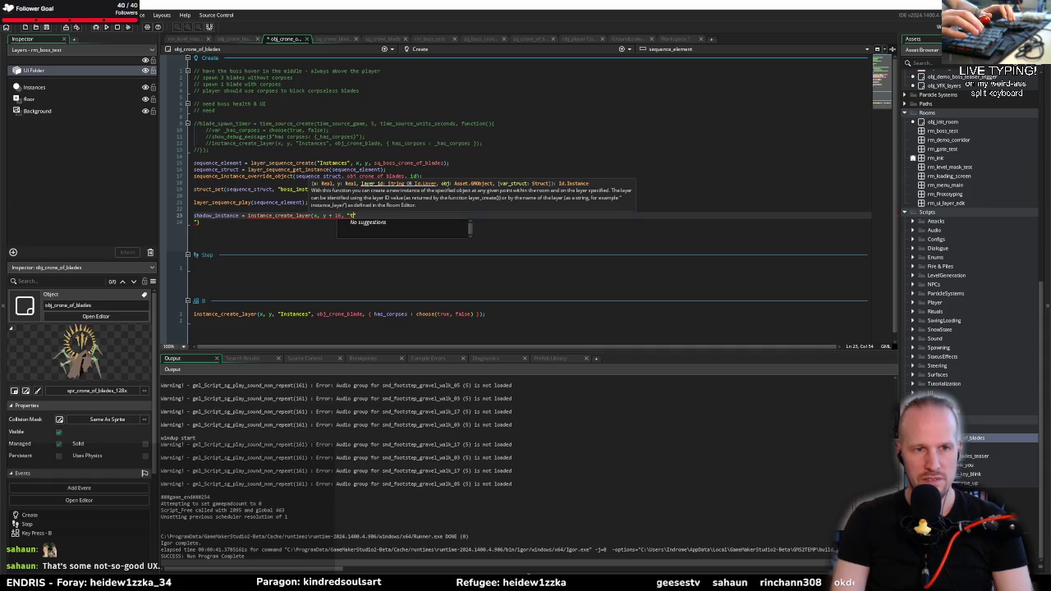
{"action": "type", "text": "Instances\","}
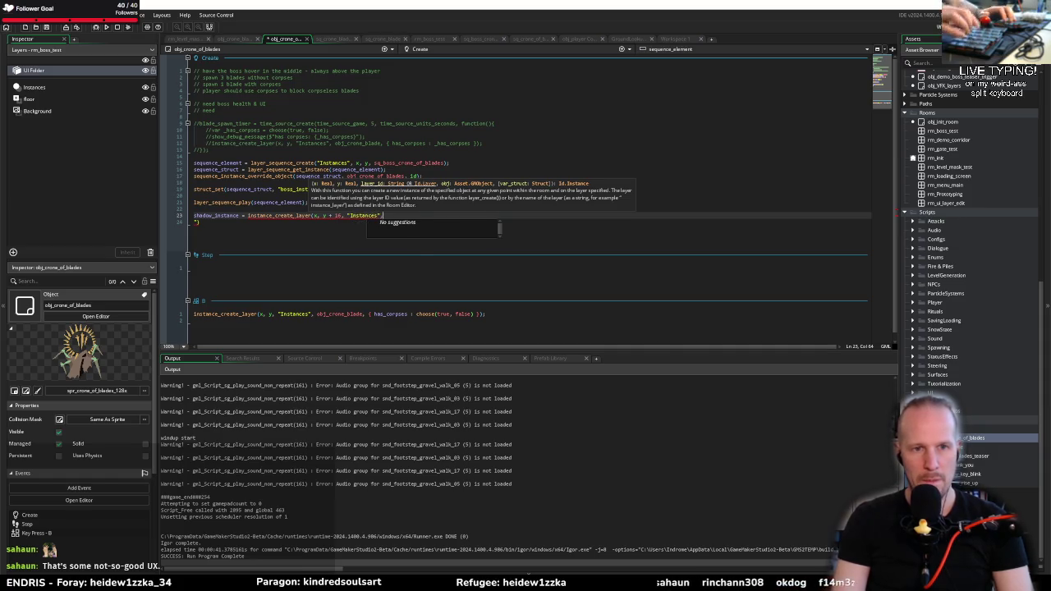
{"action": "type", "text": " obj_fol"}
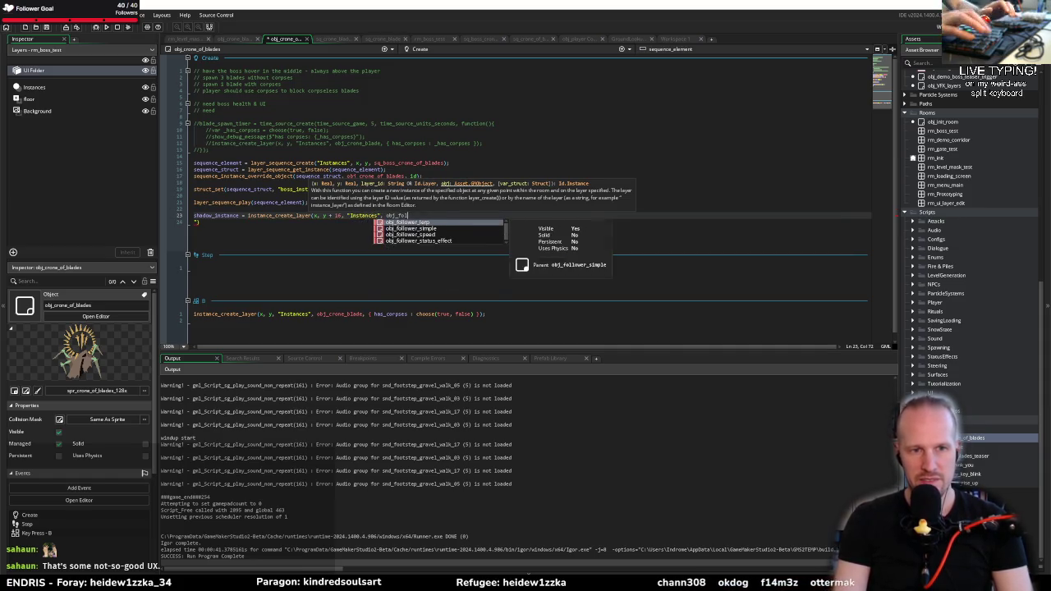
{"action": "key", "text": "Down"}
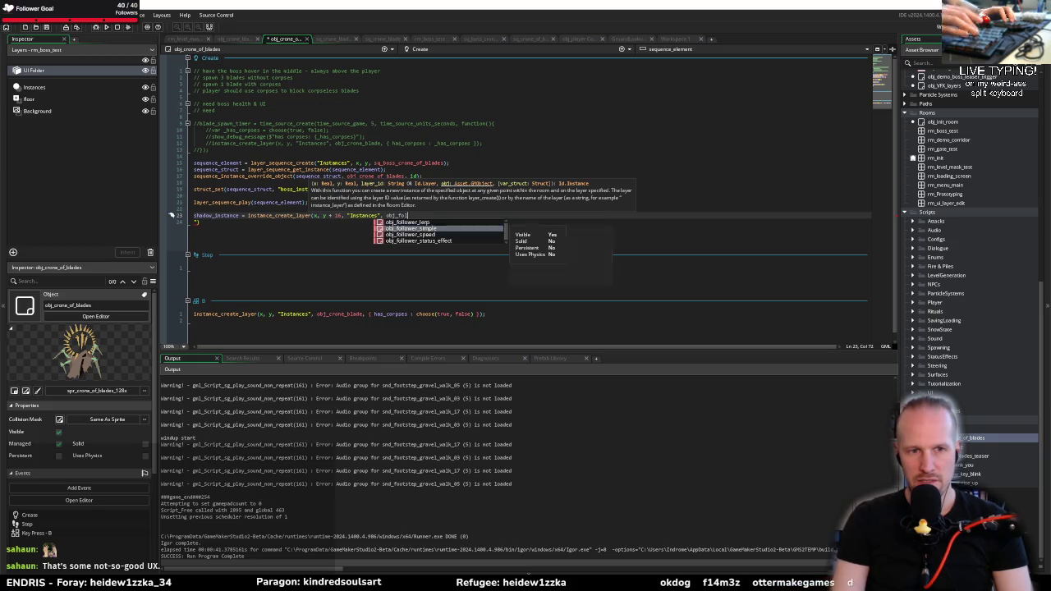
{"action": "key", "text": "Up"}
{"action": "key", "text": "Down"}
{"action": "key", "text": "Up"}
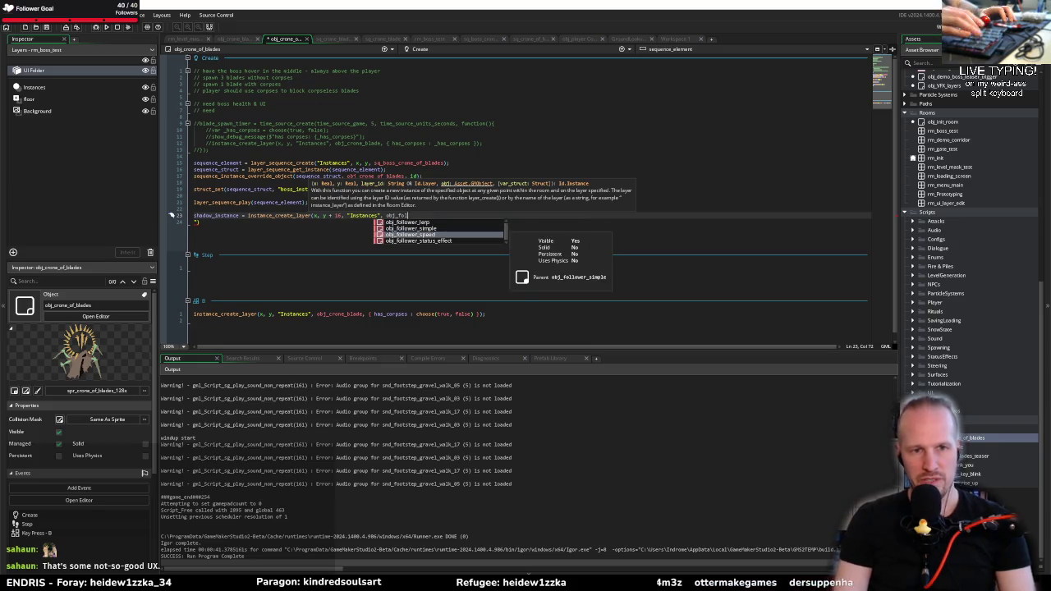
{"action": "key", "text": "Down"}
{"action": "key", "text": "Up"}
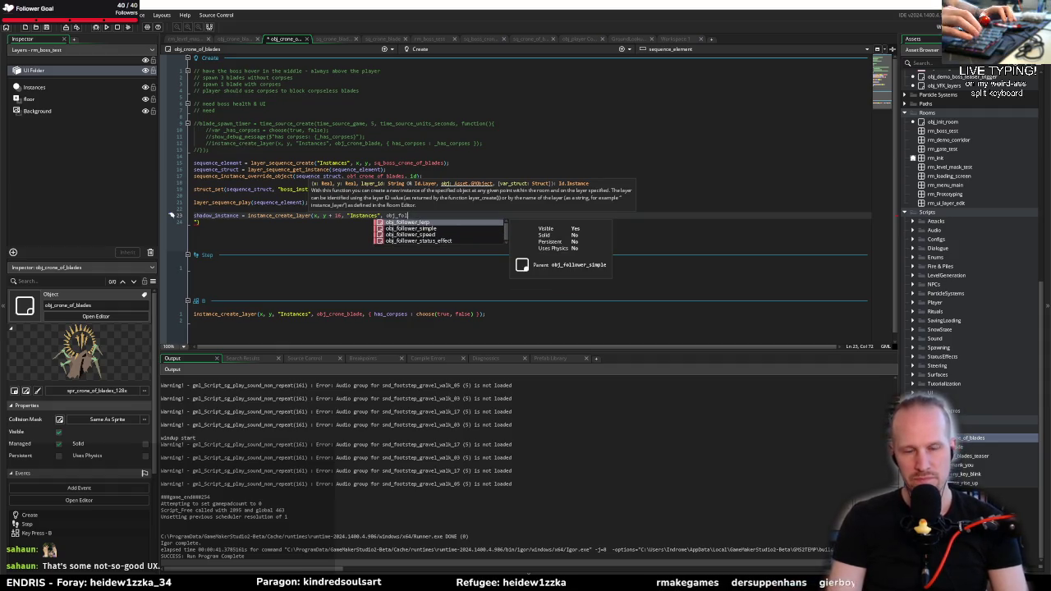
{"action": "key", "text": "Down"}
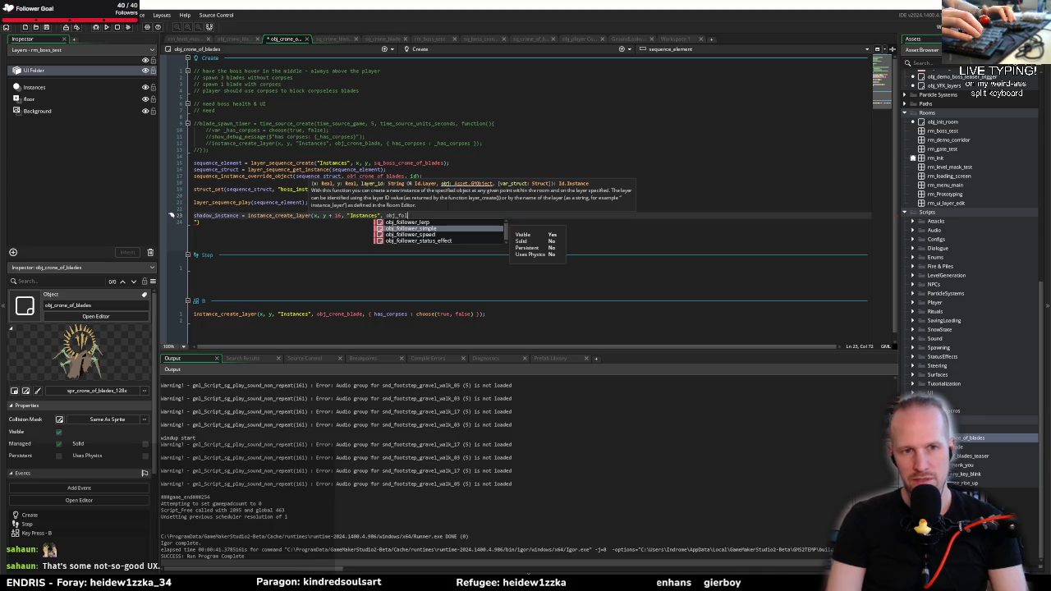
{"action": "key", "text": "Return"}
{"action": "type", "text": ", "}
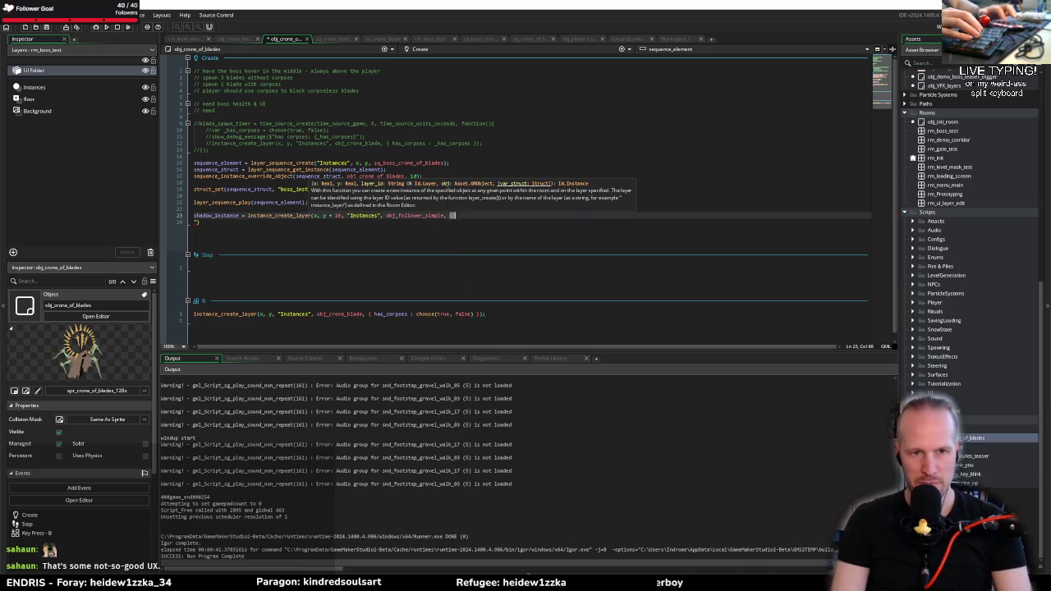
{"action": "type", "text": "{});"}
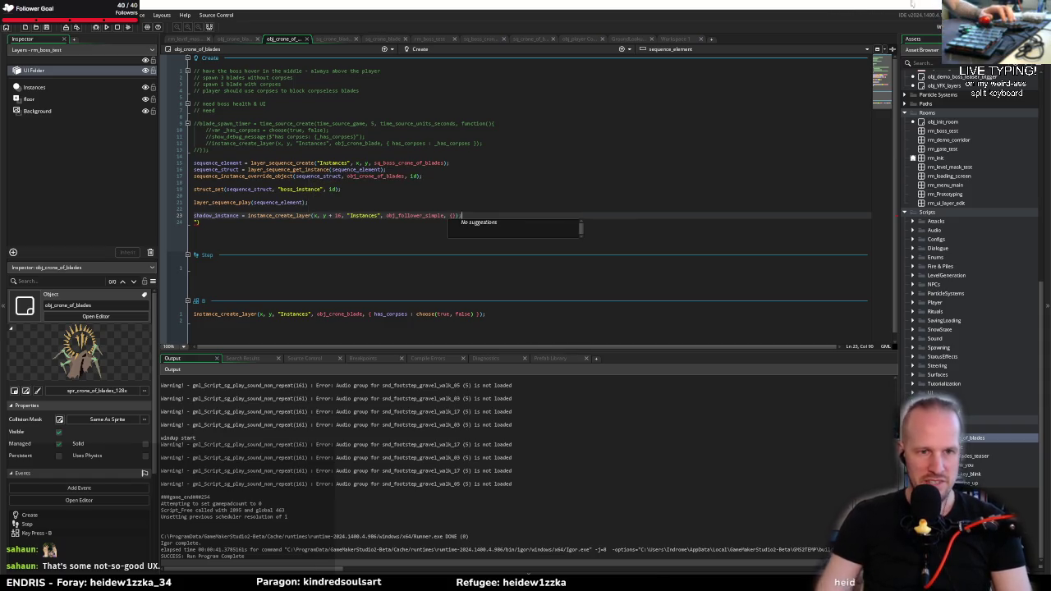
Delete the empty line 24 and open obj_follower_simple in a new tab
{"action": "left_click", "coordinate": [402, 224]}
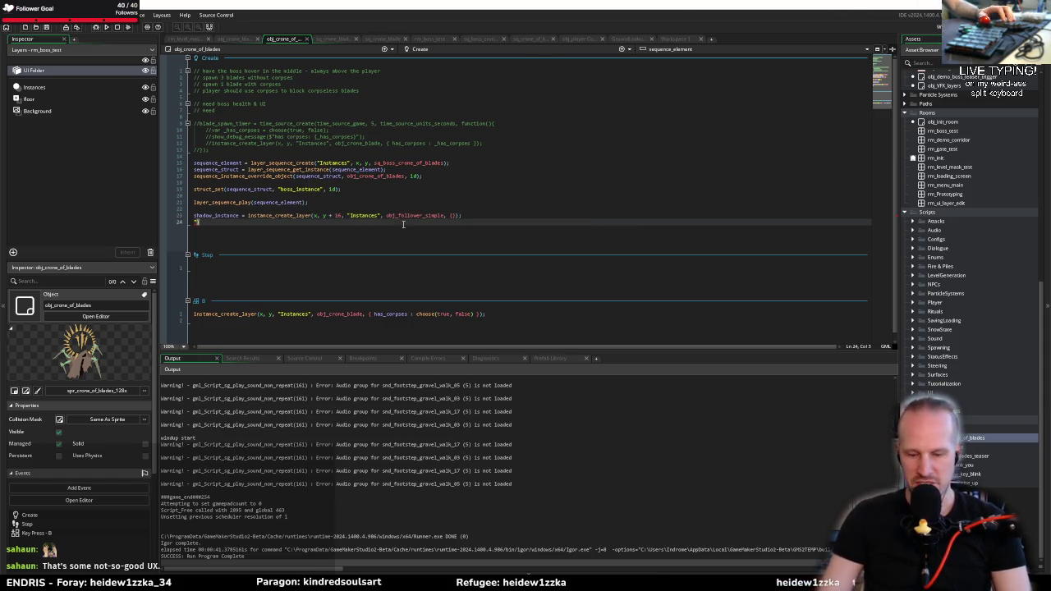
{"action": "key", "text": "BackSpace"}
{"action": "key", "text": "BackSpace"}
{"action": "key", "text": "BackSpace"}
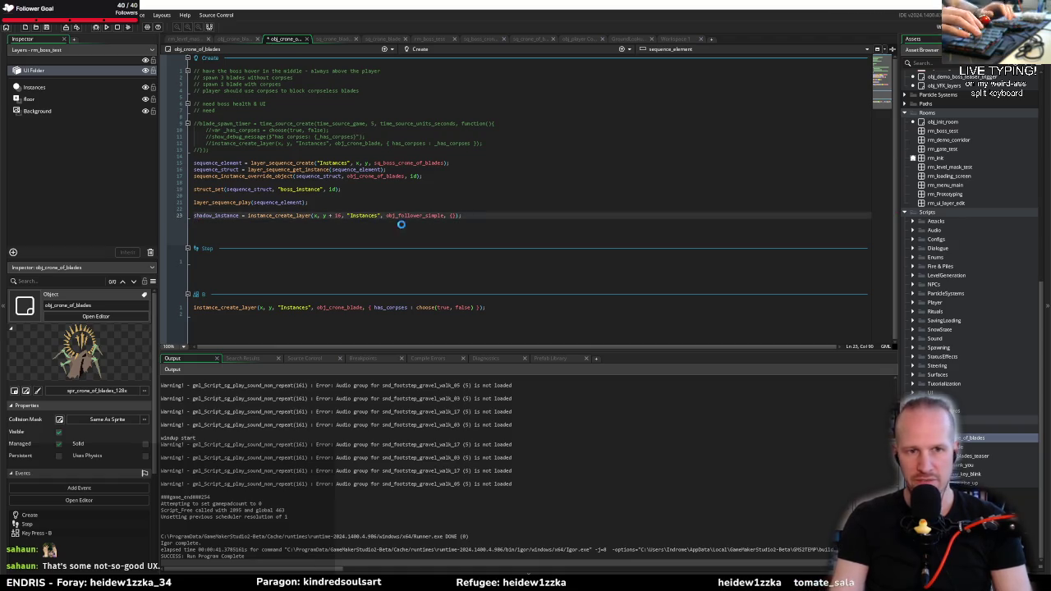
{"action": "middle_click", "coordinate": [402, 215]}
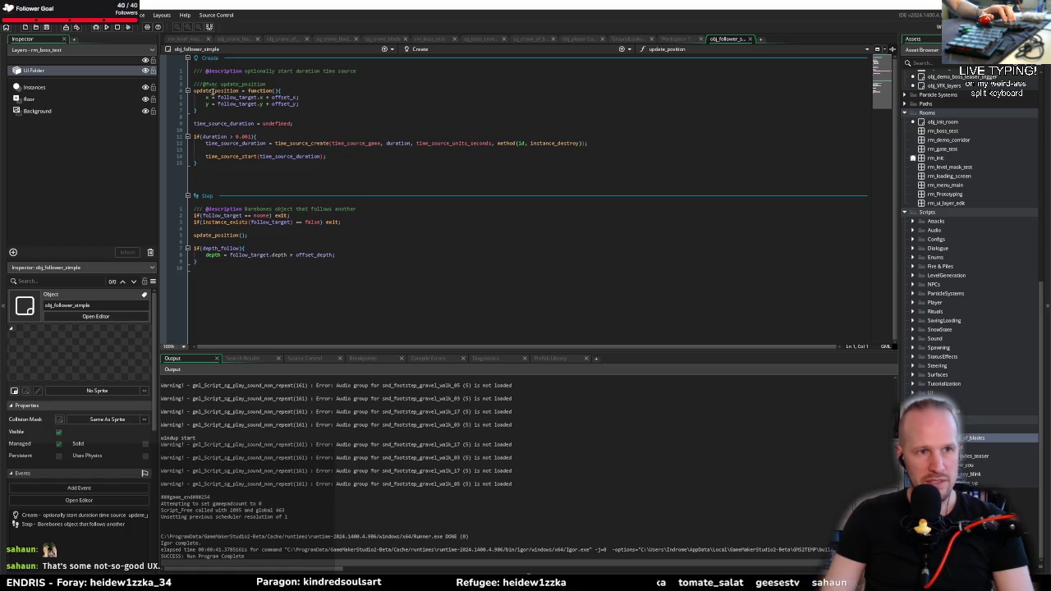
Expand obj_follower_simple's Variable Definitions in the Inspector
{"action": "left_click", "coordinate": [220, 96]}
{"action": "left_click", "coordinate": [23, 405]}
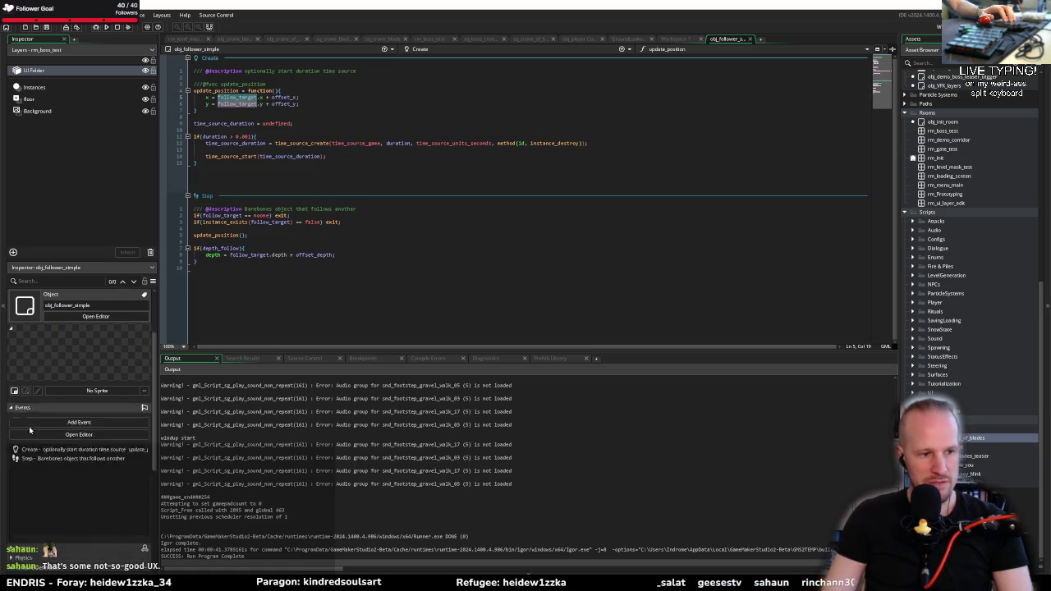
{"action": "left_click", "coordinate": [22, 407]}
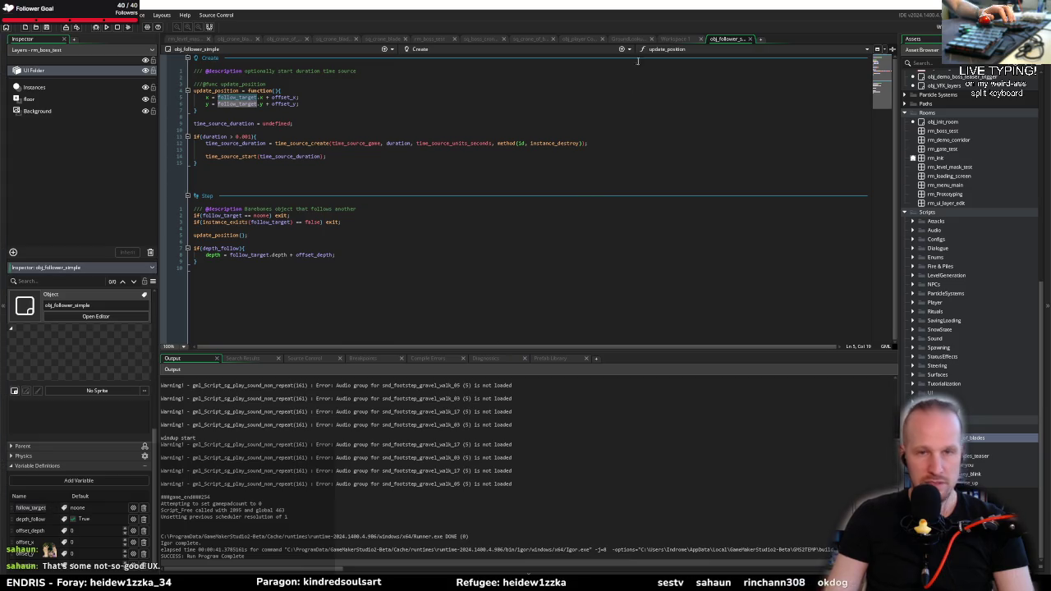
Close the GroundLookup script and start the creation struct with follow_target : id
{"action": "left_click", "coordinate": [678, 38]}
{"action": "left_click", "coordinate": [632, 40]}
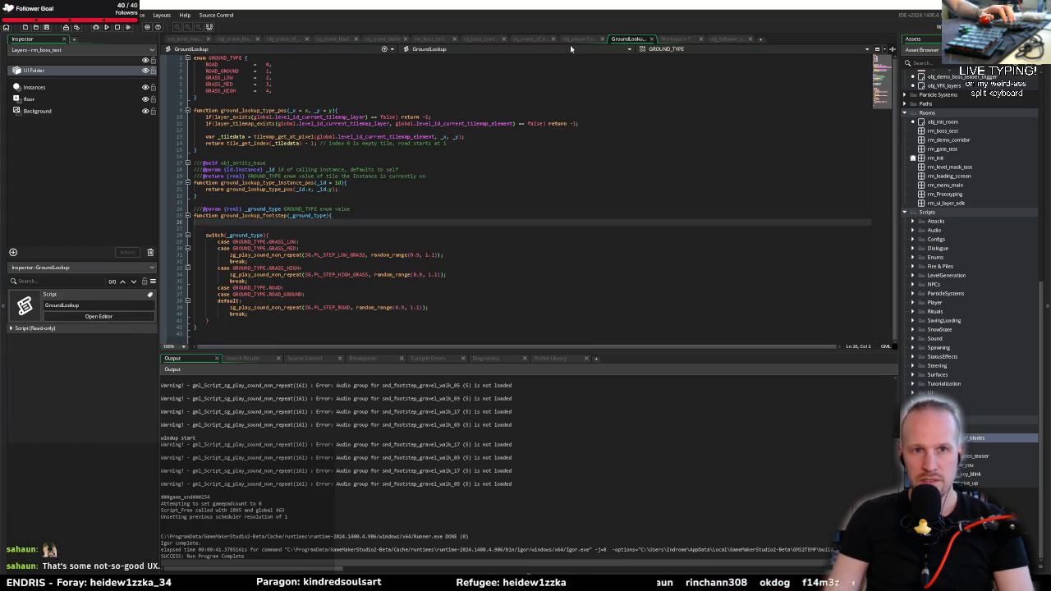
{"action": "left_click", "coordinate": [651, 39]}
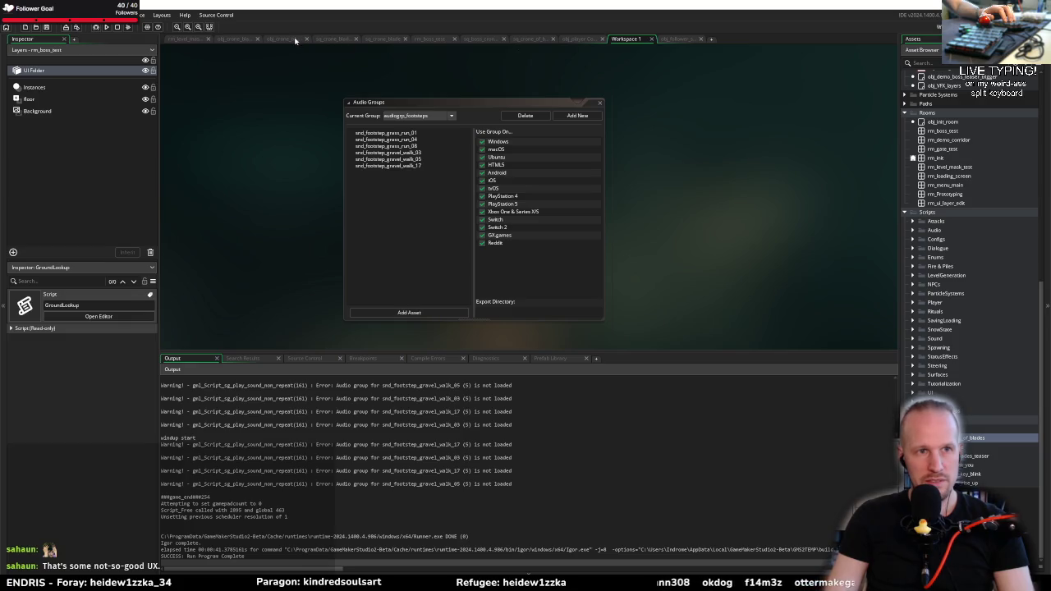
{"action": "left_click", "coordinate": [296, 39]}
{"action": "type", "text": "follow_target "}
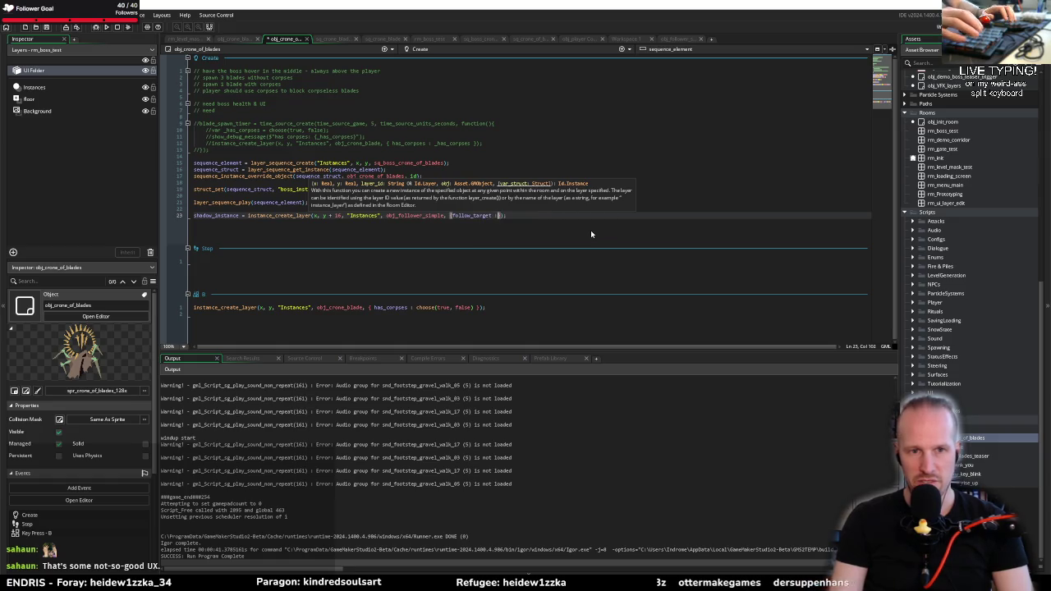
{"action": "type", "text": ": id"}
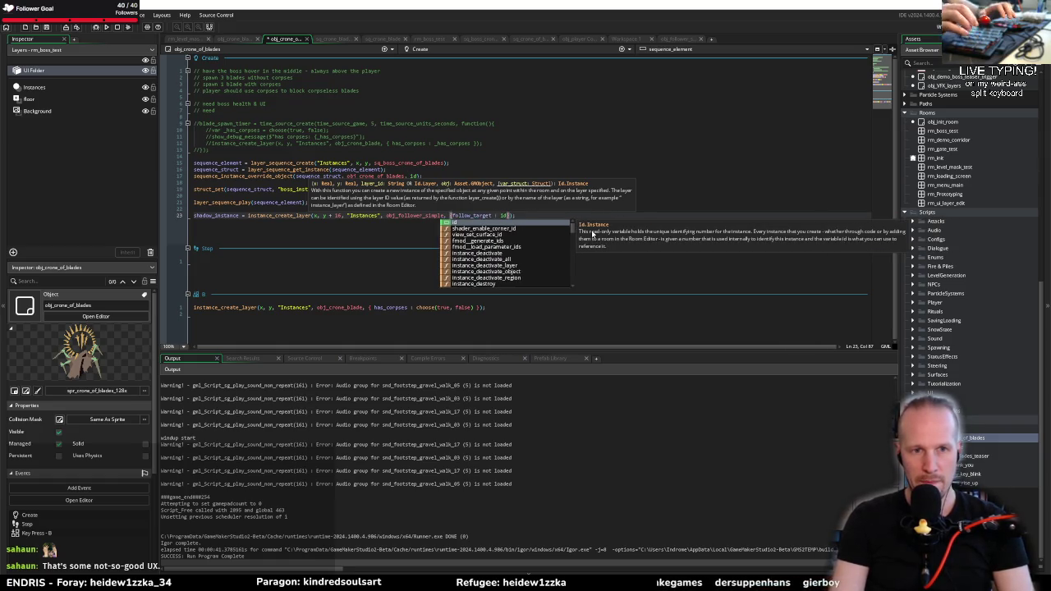
Undo an accidental follow autocomplete, closing the status_effect_functions script it opened
{"action": "key", "text": "Escape"}
{"action": "key", "text": "ctrl+Left"}
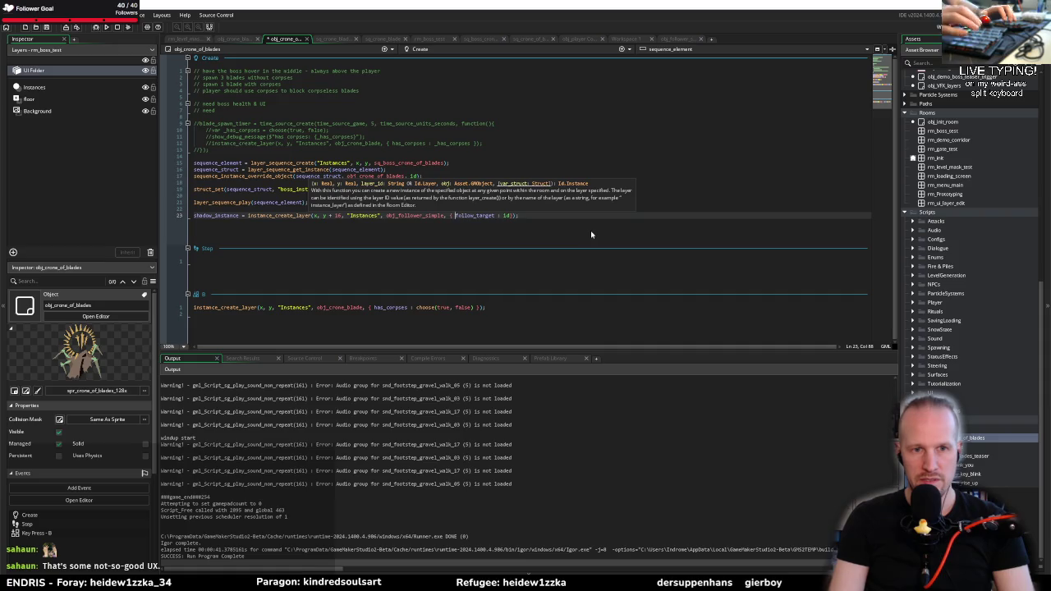
{"action": "key", "text": "ctrl+Right"}
{"action": "key", "text": "ctrl+Right"}
{"action": "key", "text": "ctrl+Right"}
{"action": "type", "text": ", fo"}
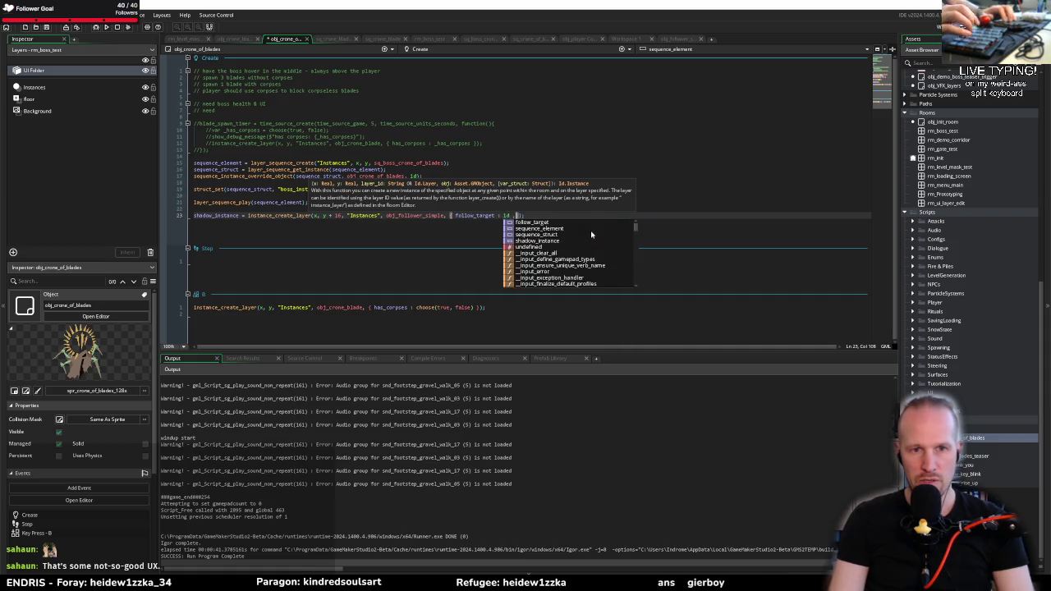
{"action": "type", "text": "llow"}
{"action": "key", "text": "Tab"}
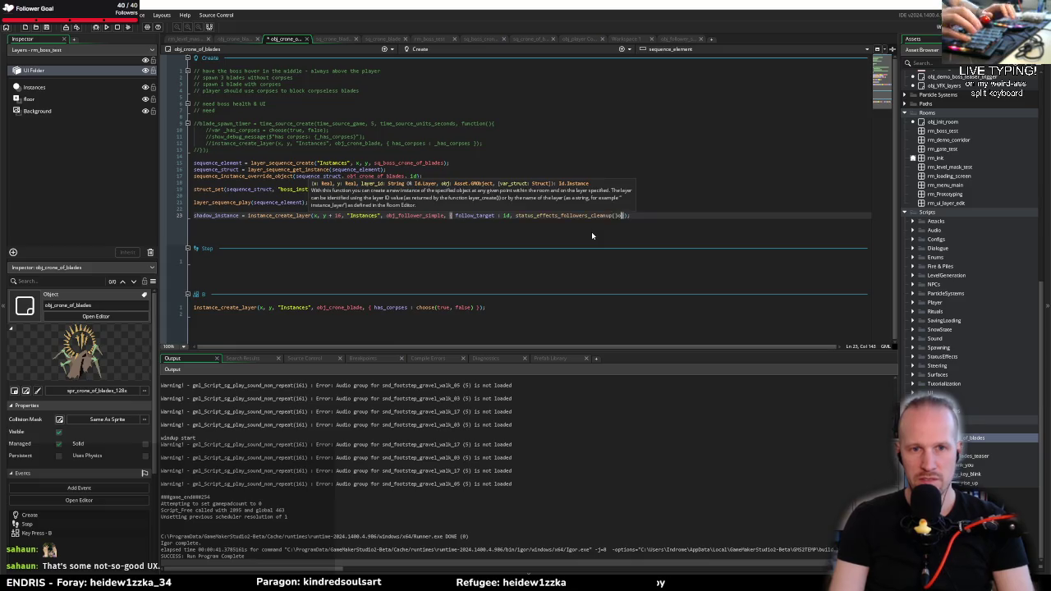
{"action": "key", "text": "F12"}
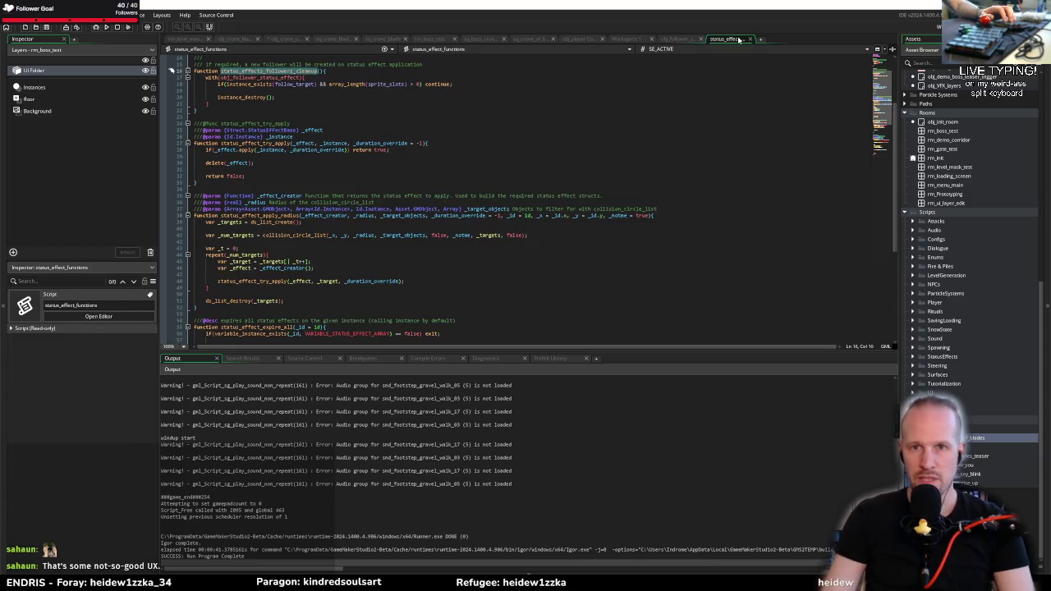
{"action": "left_click", "coordinate": [748, 39]}
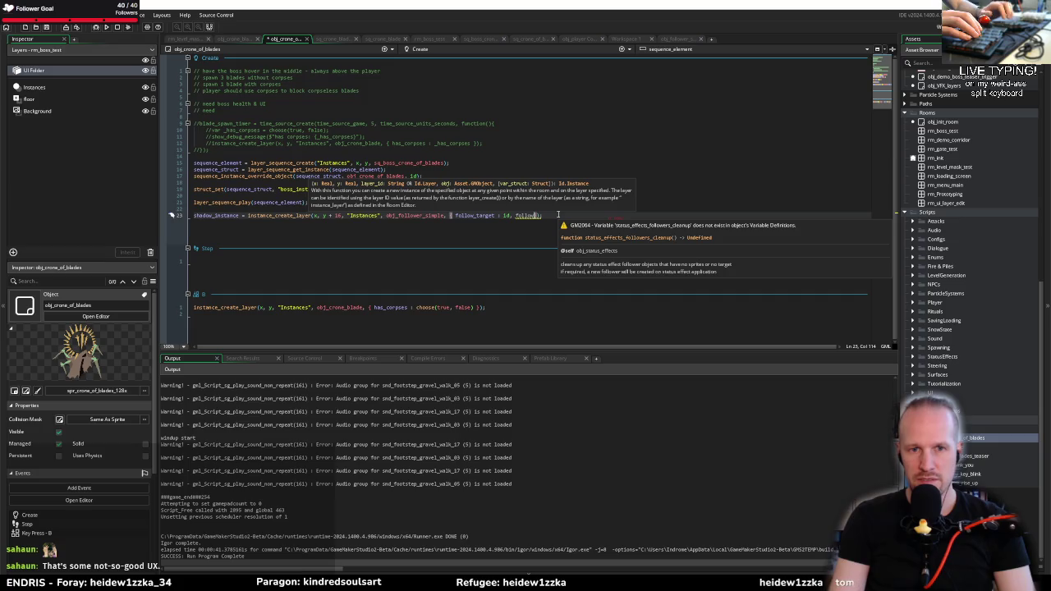
{"action": "key", "text": "BackSpace"}
{"action": "key", "text": "BackSpace"}
{"action": "key", "text": "BackSpace"}
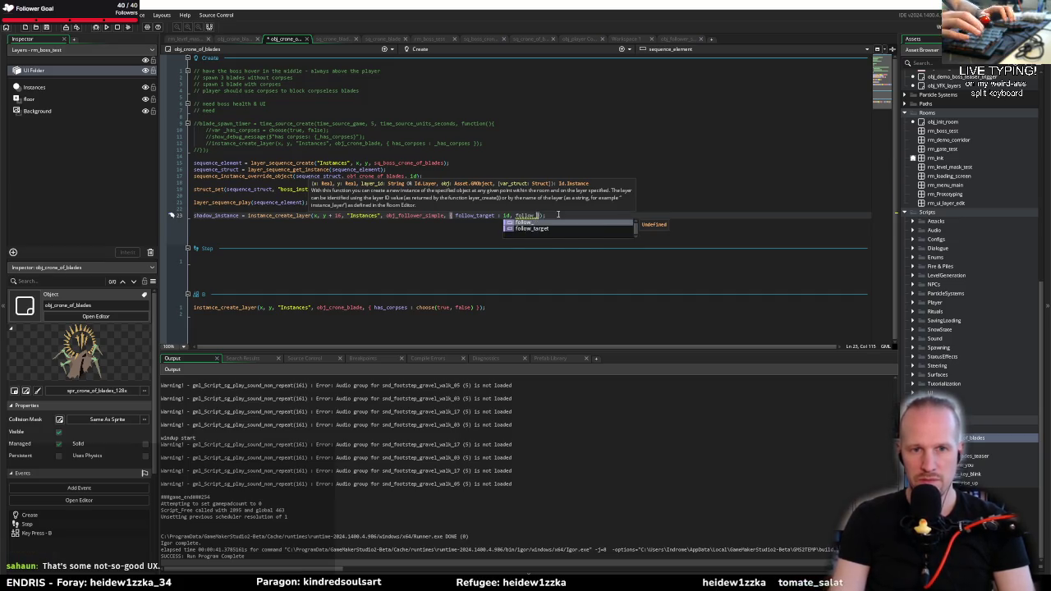
{"action": "key", "text": "BackSpace"}
{"action": "key", "text": "BackSpace"}
{"action": "key", "text": "BackSpace"}
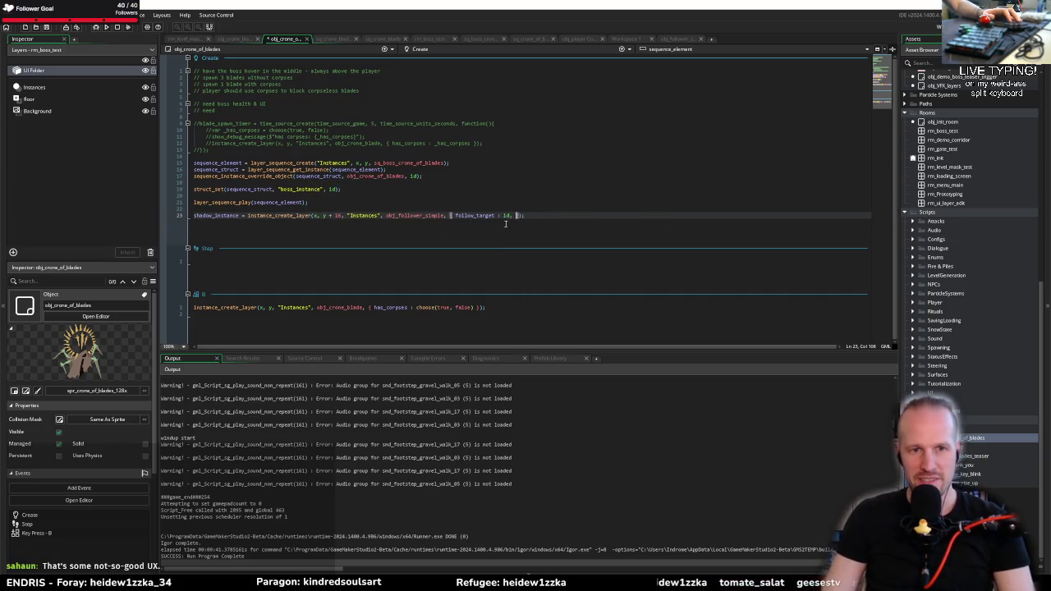
Confirm the offset_y variable name in obj_follower_simple and add offset_y : to the struct
{"action": "middle_click", "coordinate": [409, 215]}
{"action": "scroll", "coordinate": [96, 473], "scroll_direction": "down", "scroll_amount": 3}
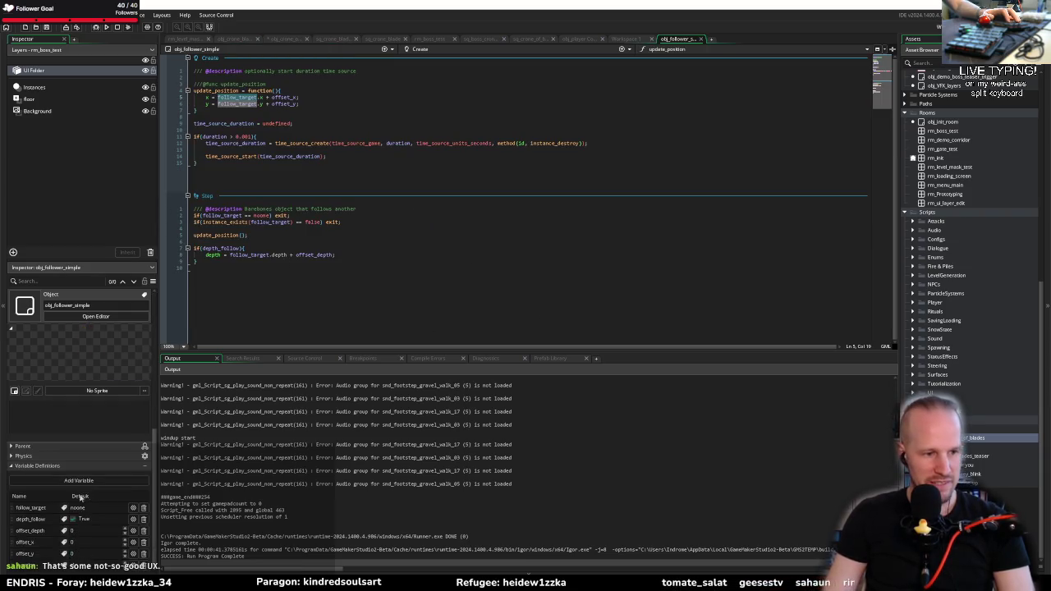
{"action": "double_click", "coordinate": [24, 553]}
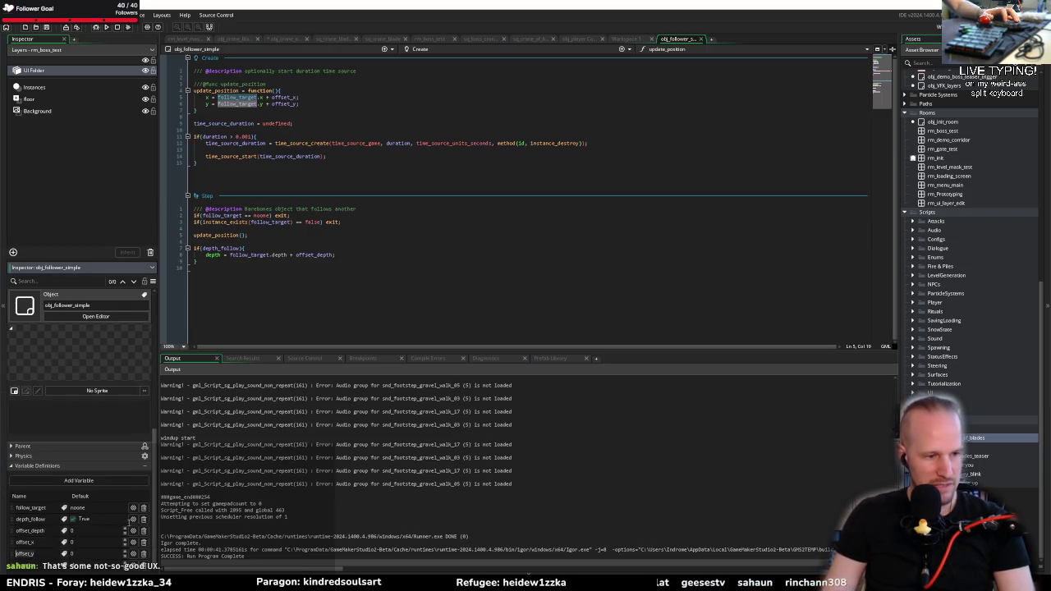
{"action": "left_click", "coordinate": [285, 41]}
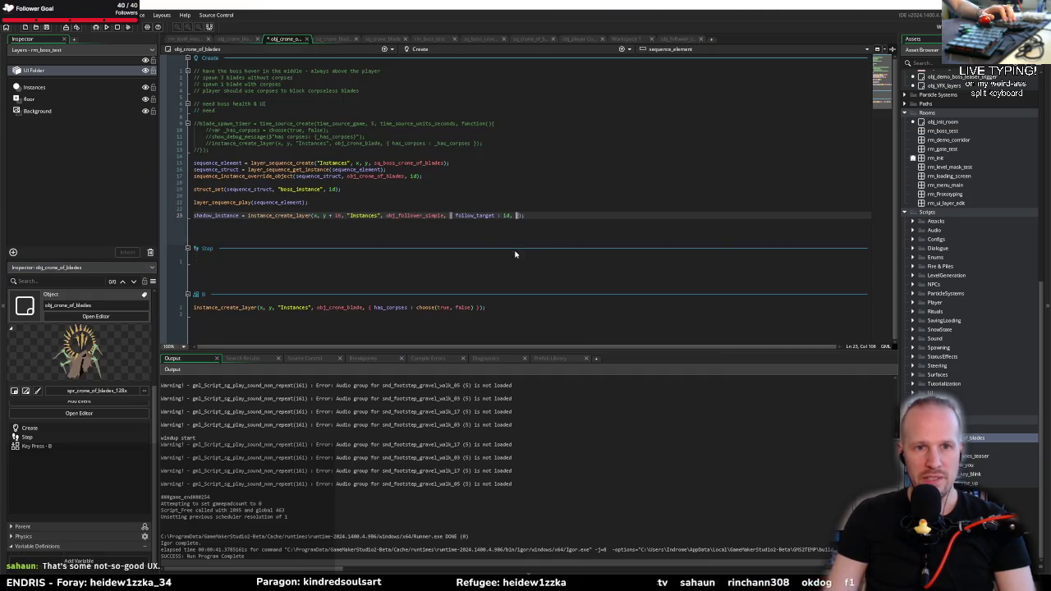
{"action": "key", "text": "ctrl+space"}
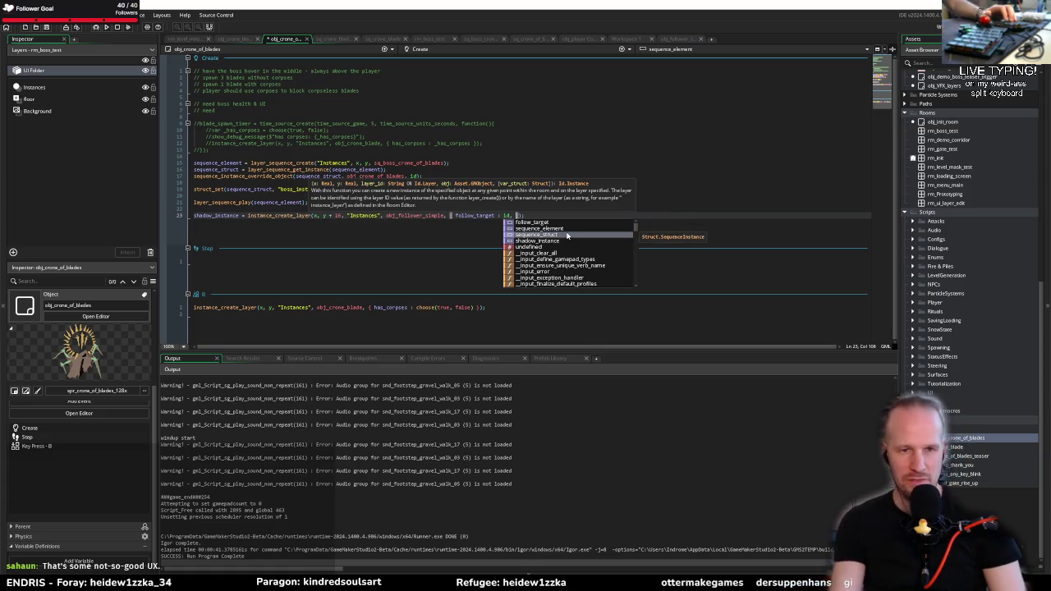
{"action": "type", "text": "offset_y"}
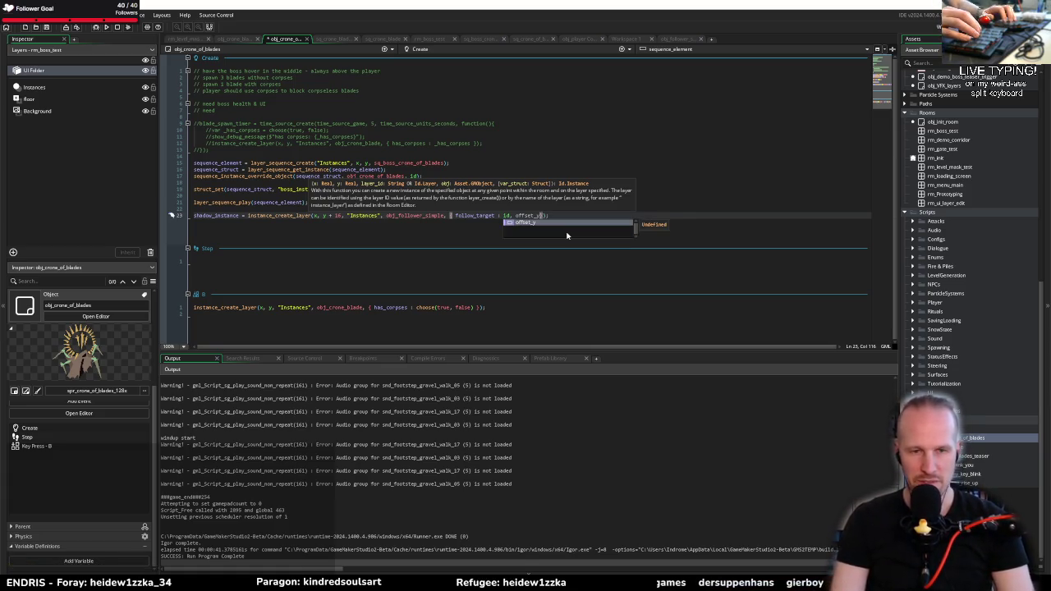
{"action": "type", "text": " :"}
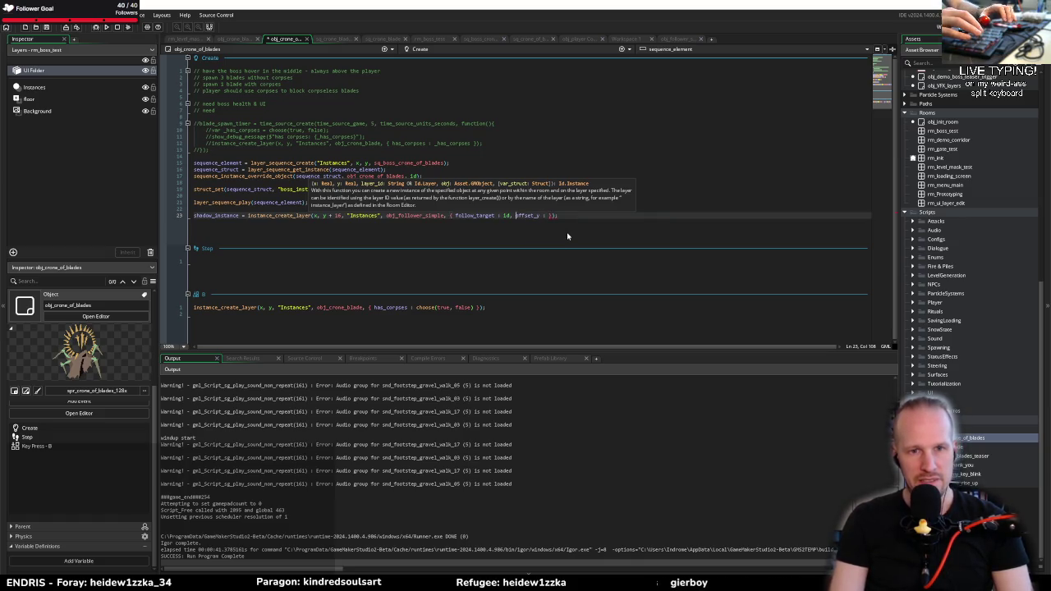
Change the y argument from y - 16 to y, with offset_y set to 16
{"action": "key", "text": "ctrl+Left"}
{"action": "key", "text": "ctrl+Left"}
{"action": "key", "text": "ctrl+Left"}
{"action": "key", "text": "ctrl+shift+Left"}
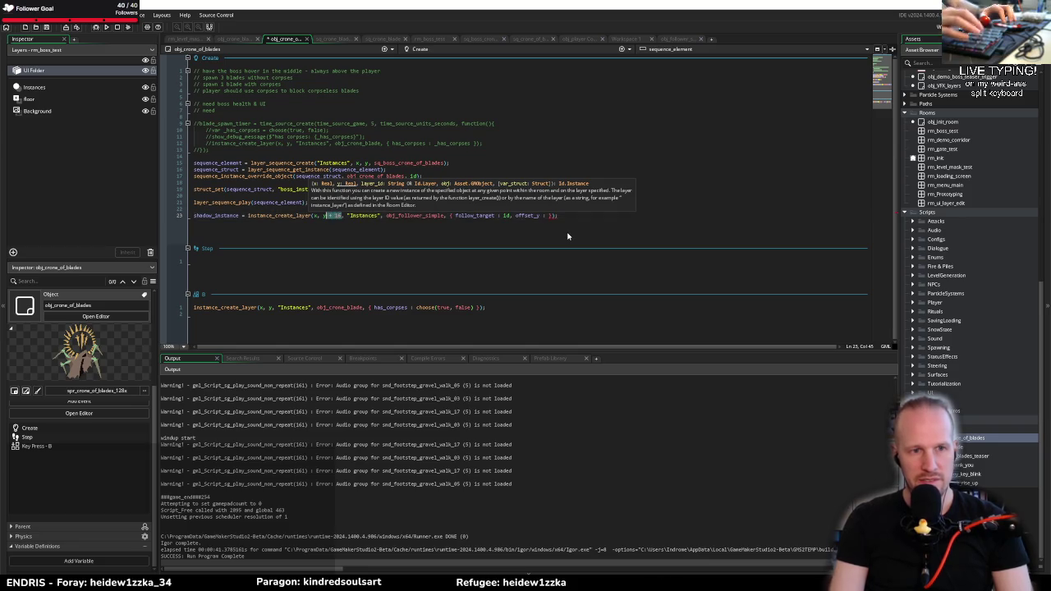
{"action": "key", "text": "ctrl+x"}
{"action": "key", "text": "End"}
{"action": "key", "text": "Left"}
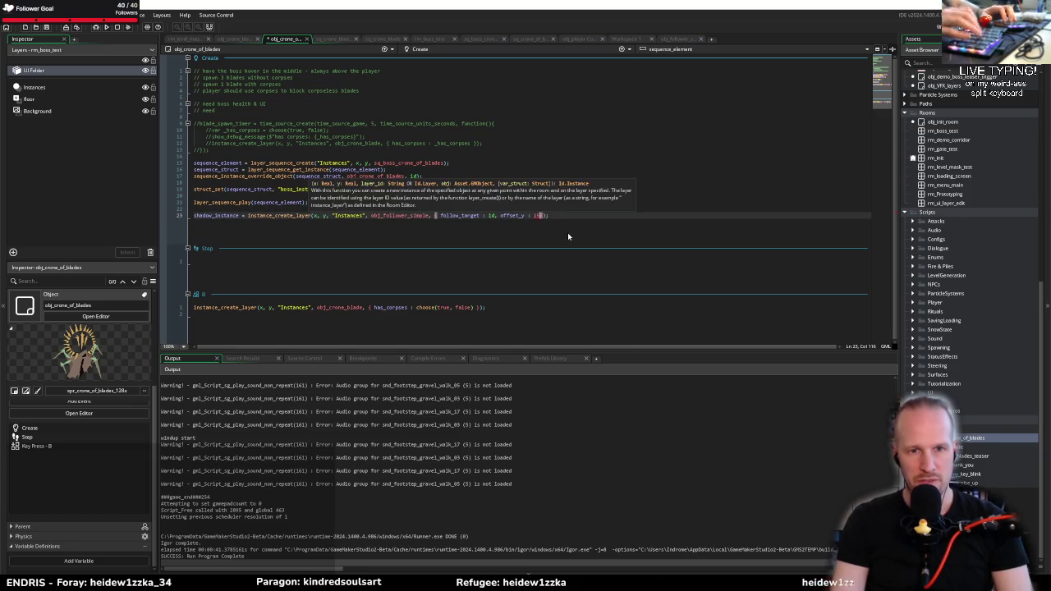
{"action": "type", "text": ","}
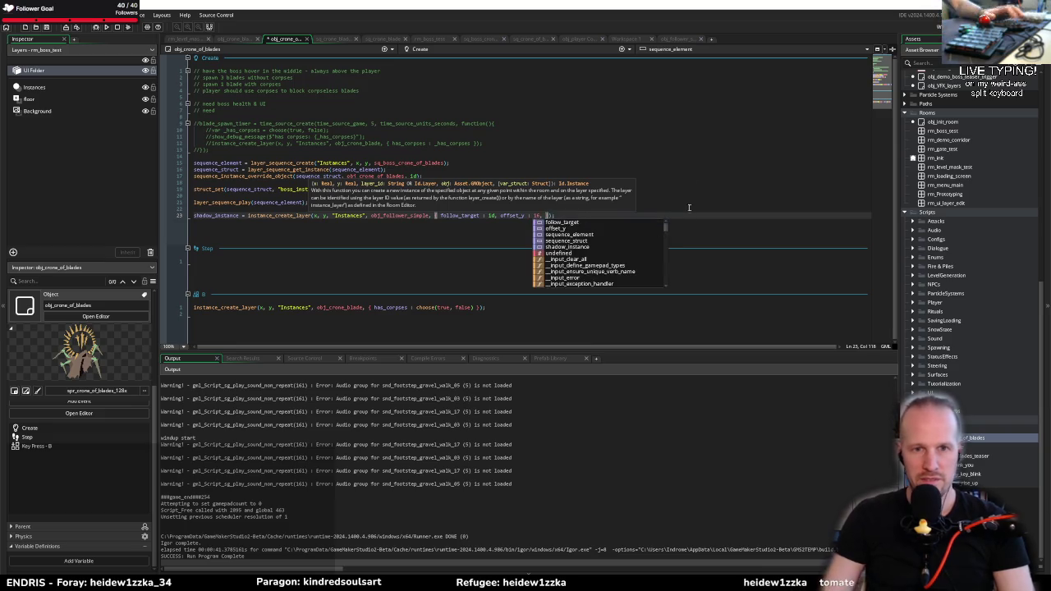
{"action": "key", "text": "Escape"}
{"action": "middle_click", "coordinate": [399, 215]}
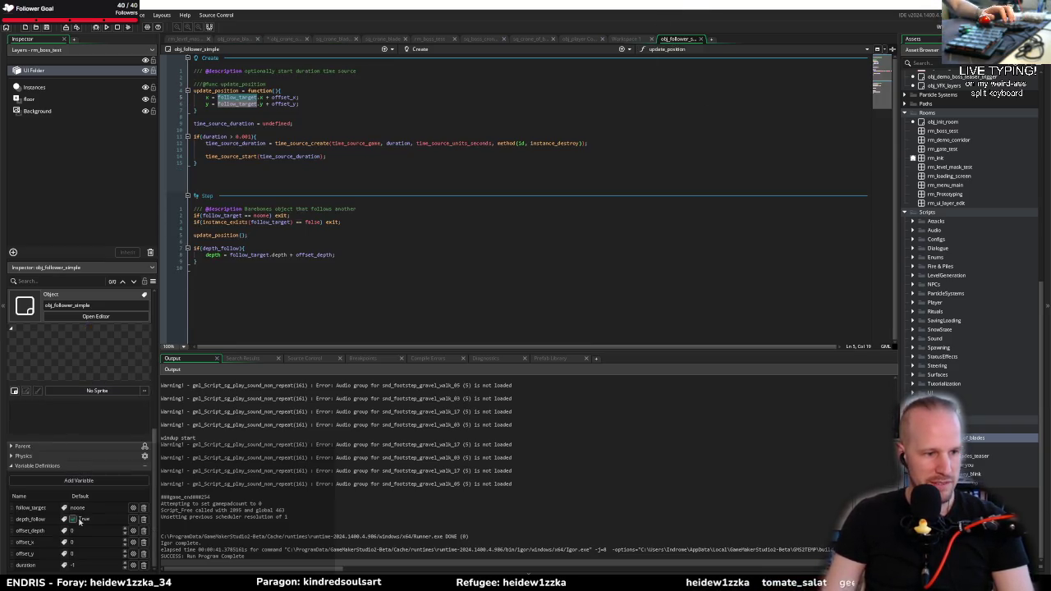
Review the depth_follow and offset_y variable definitions of obj_follower_simple
{"action": "left_click", "coordinate": [74, 519]}
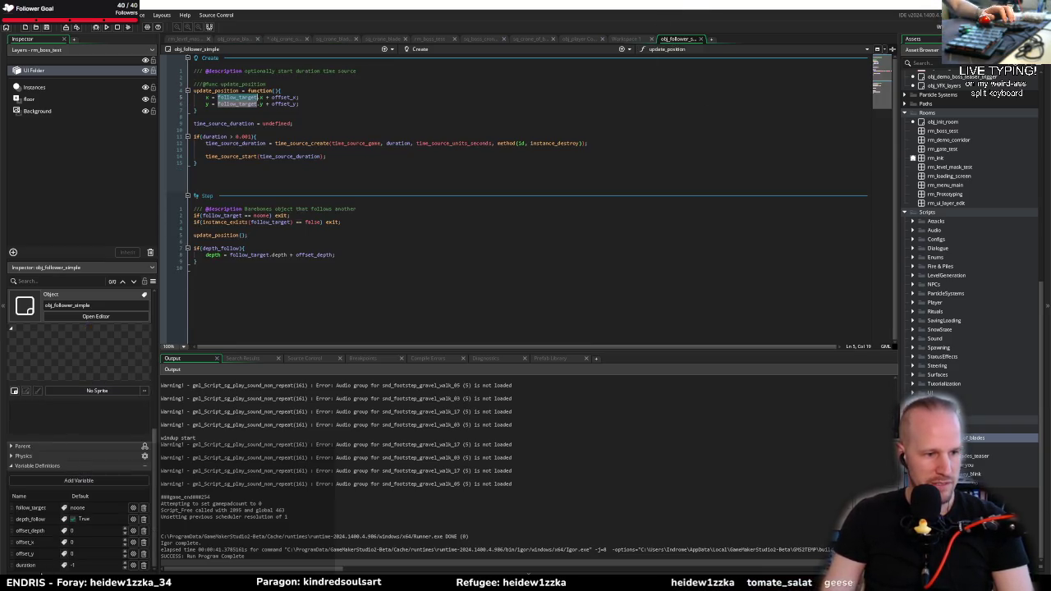
{"action": "double_click", "coordinate": [43, 519]}
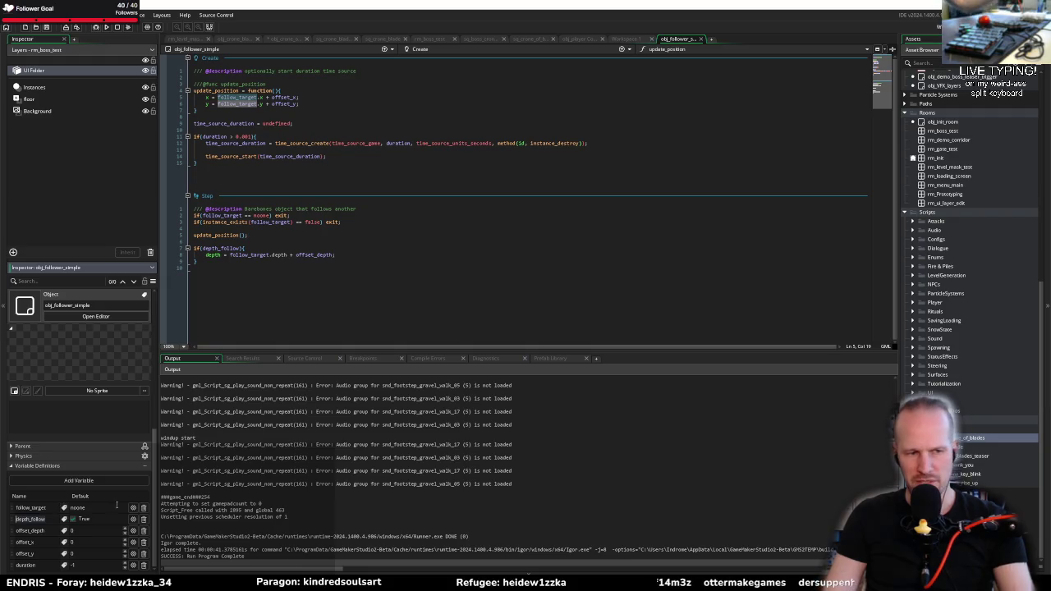
{"action": "left_click", "coordinate": [586, 38]}
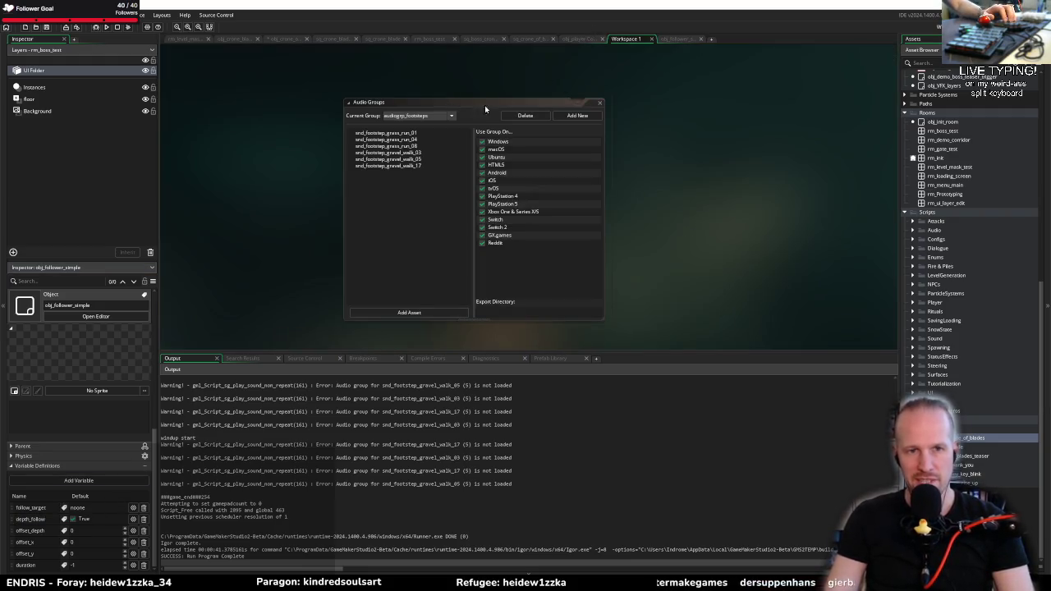
{"action": "left_click", "coordinate": [526, 40]}
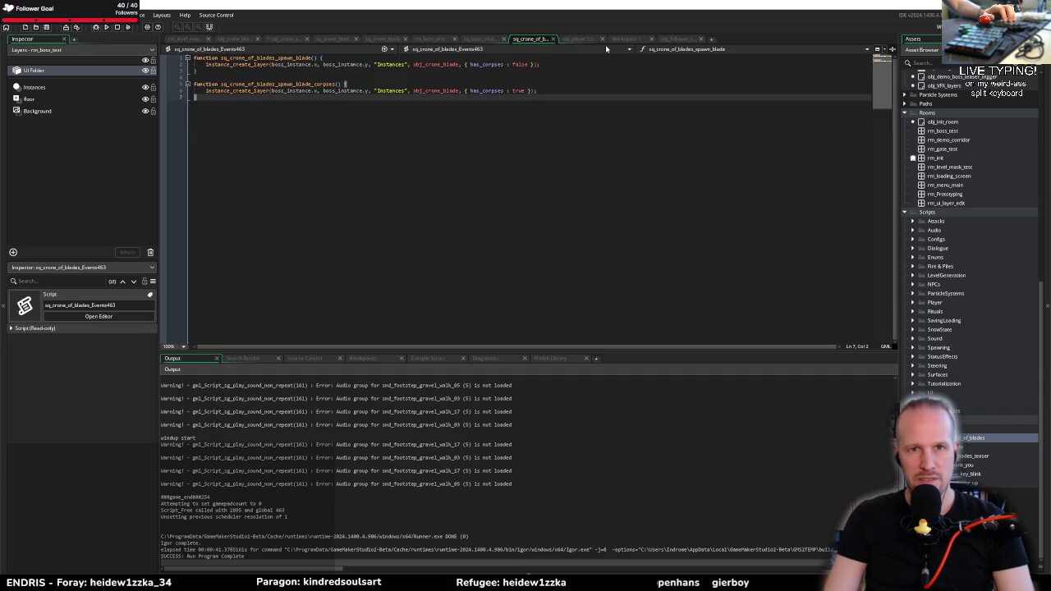
{"action": "left_click", "coordinate": [682, 40]}
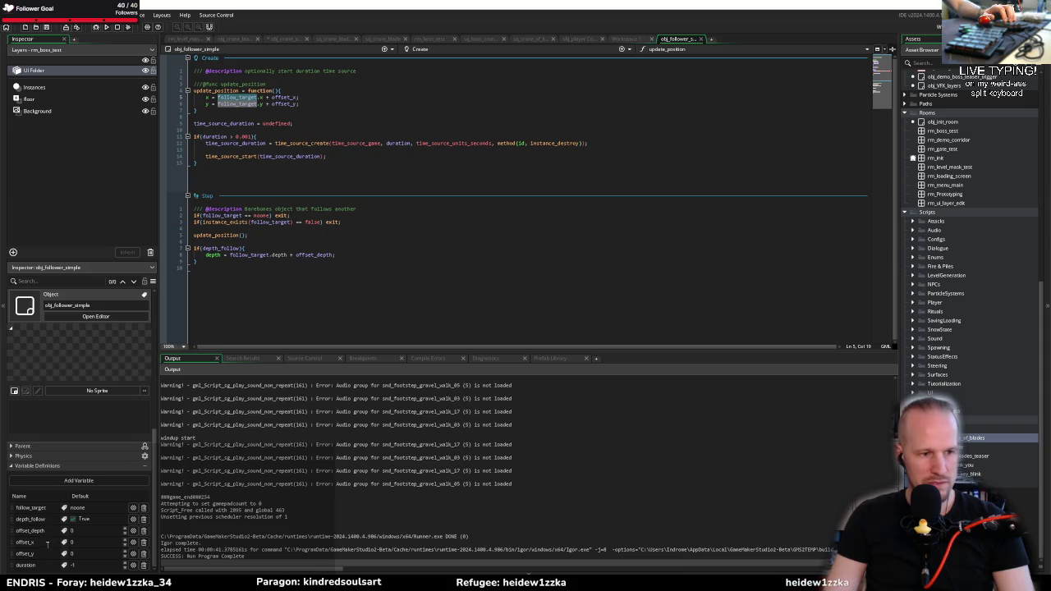
{"action": "left_click", "coordinate": [41, 554]}
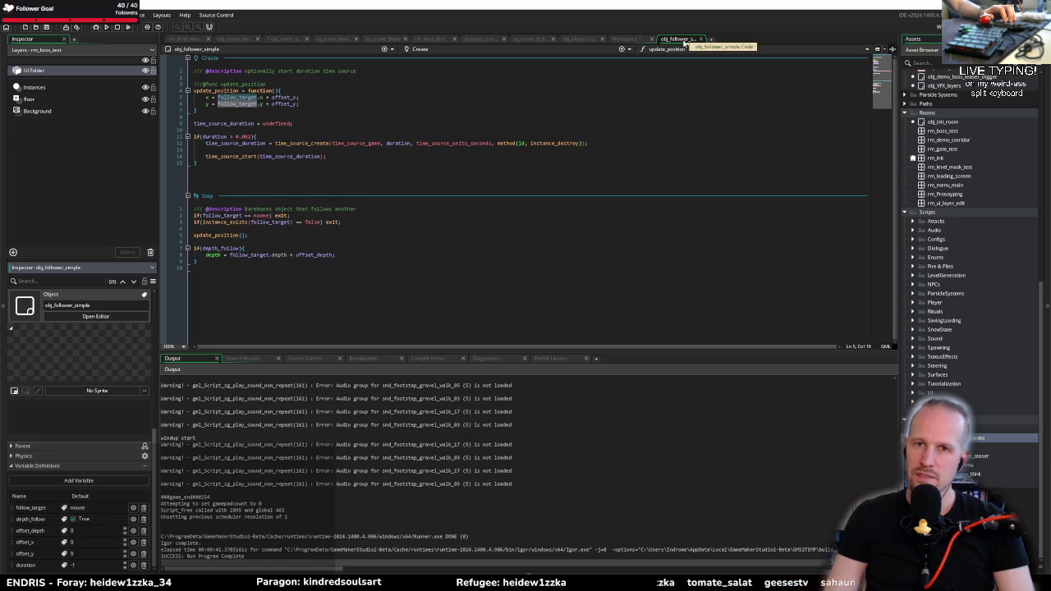
Flip past obj_player, sq_crone_of_blades and sq_boss_crone back to obj_crone_of_blades' Create code
{"action": "left_click", "coordinate": [578, 40]}
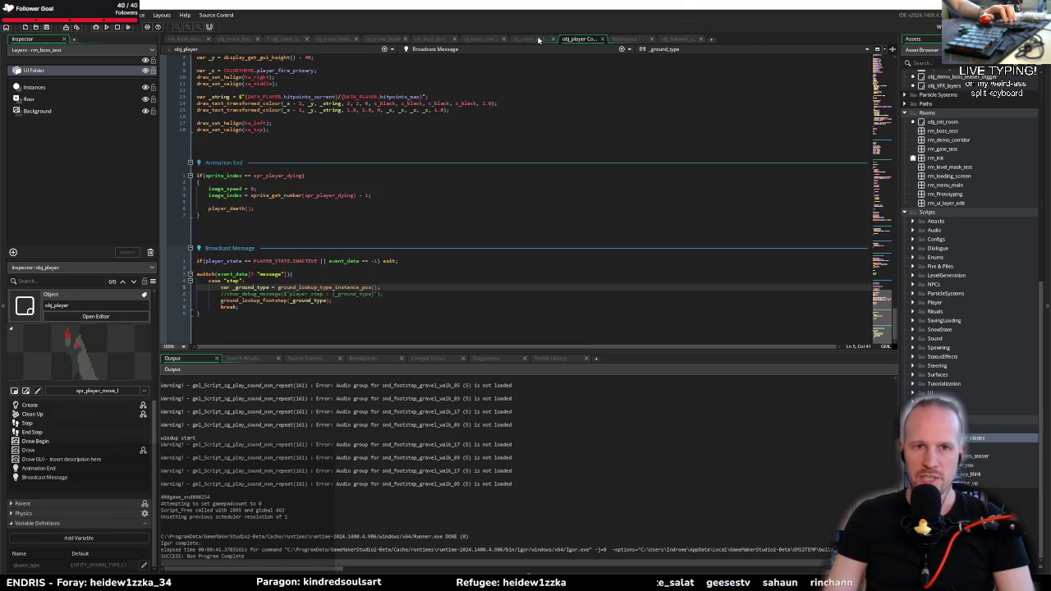
{"action": "left_click", "coordinate": [530, 38]}
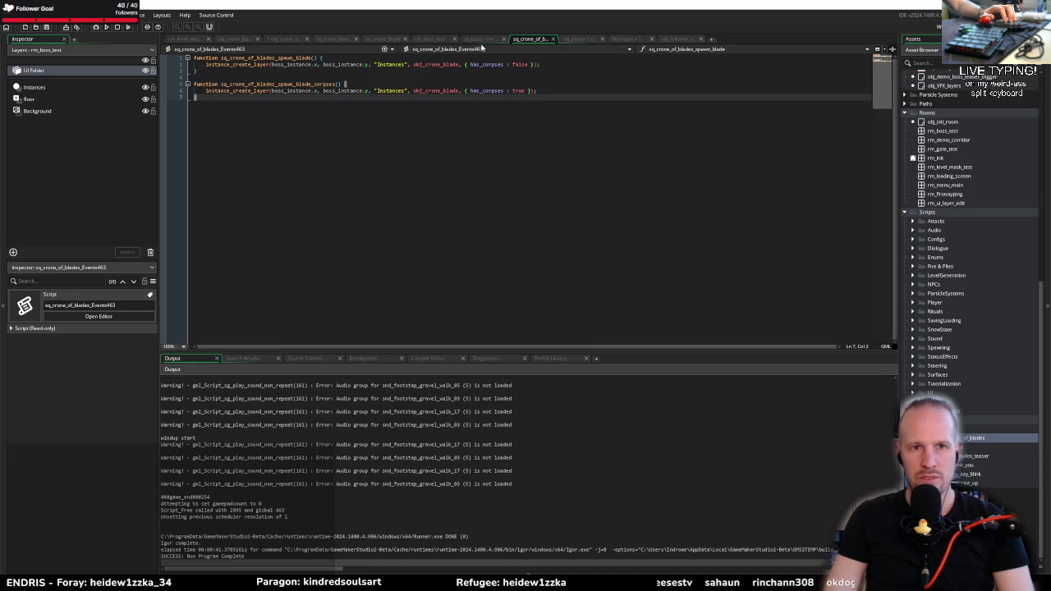
{"action": "left_click", "coordinate": [480, 40]}
{"action": "left_click", "coordinate": [285, 40]}
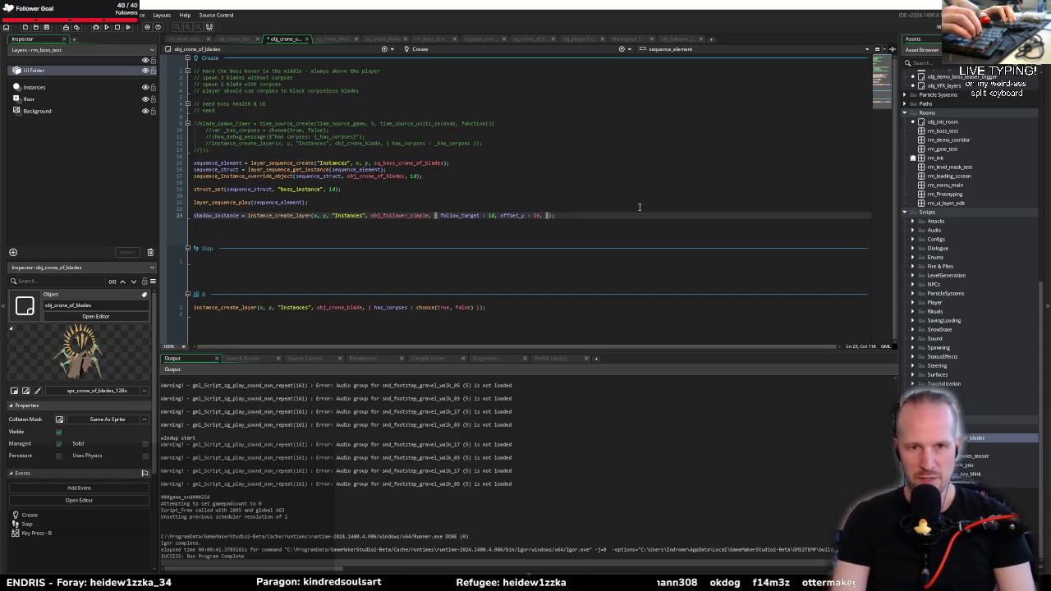
Add a sprite_index : spr_ field to the line 23 struct, leaving the sprite name unfinished
{"action": "key", "text": "BackSpace"}
{"action": "key", "text": "BackSpace"}
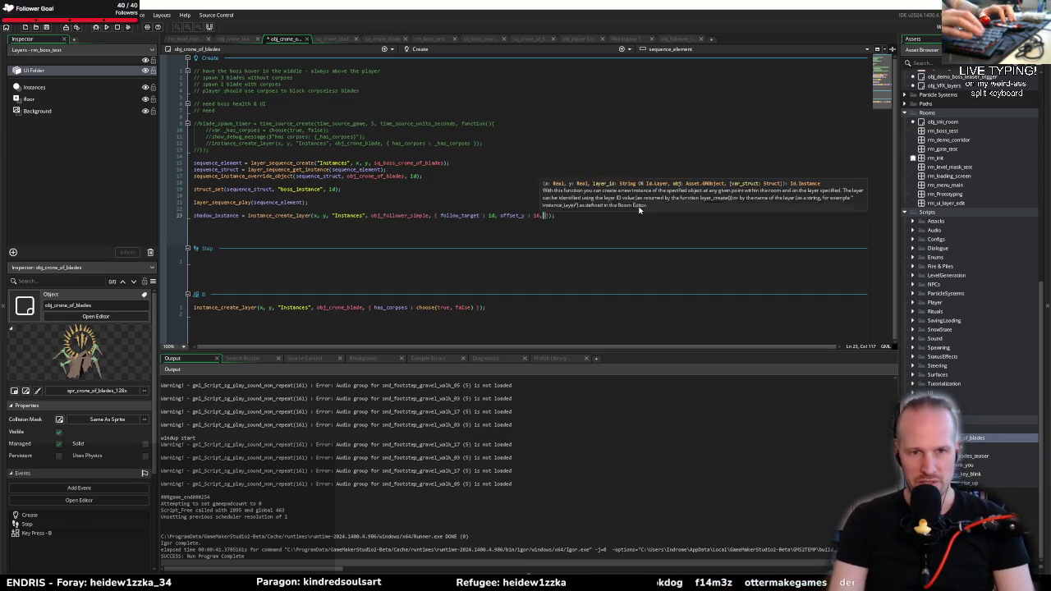
{"action": "key", "text": "End"}
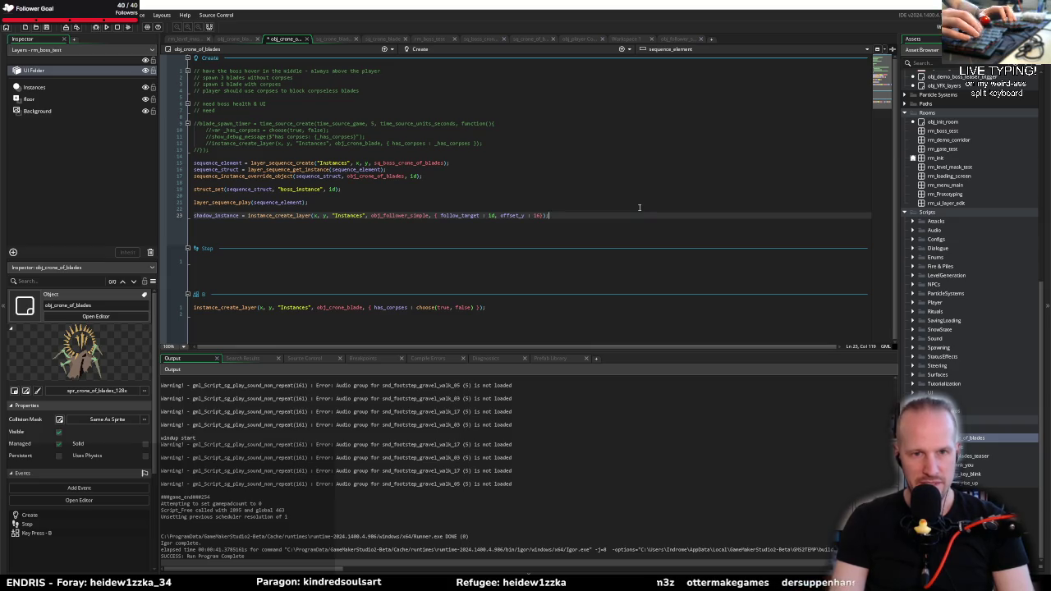
{"action": "key", "text": "Left"}
{"action": "key", "text": "Left"}
{"action": "key", "text": "Left"}
{"action": "type", "text": ", sprite"}
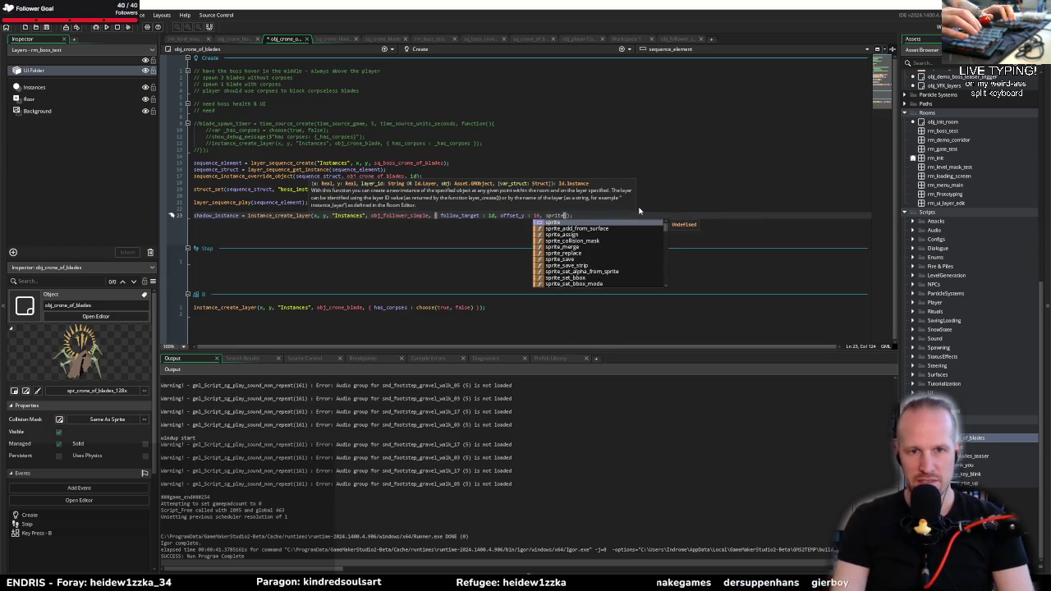
{"action": "type", "text": "_index "}
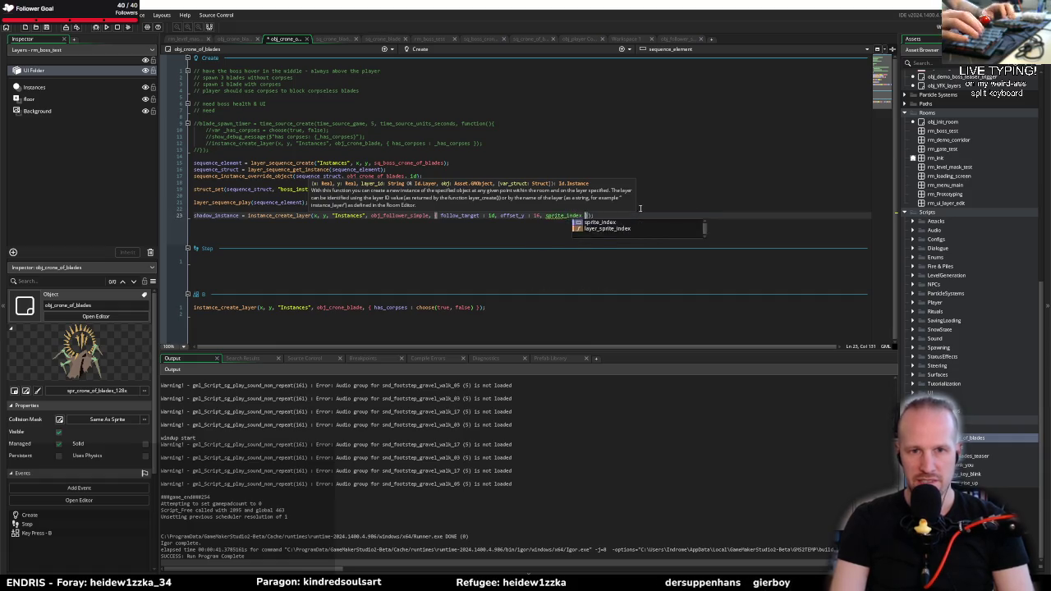
{"action": "type", "text": ": spr"}
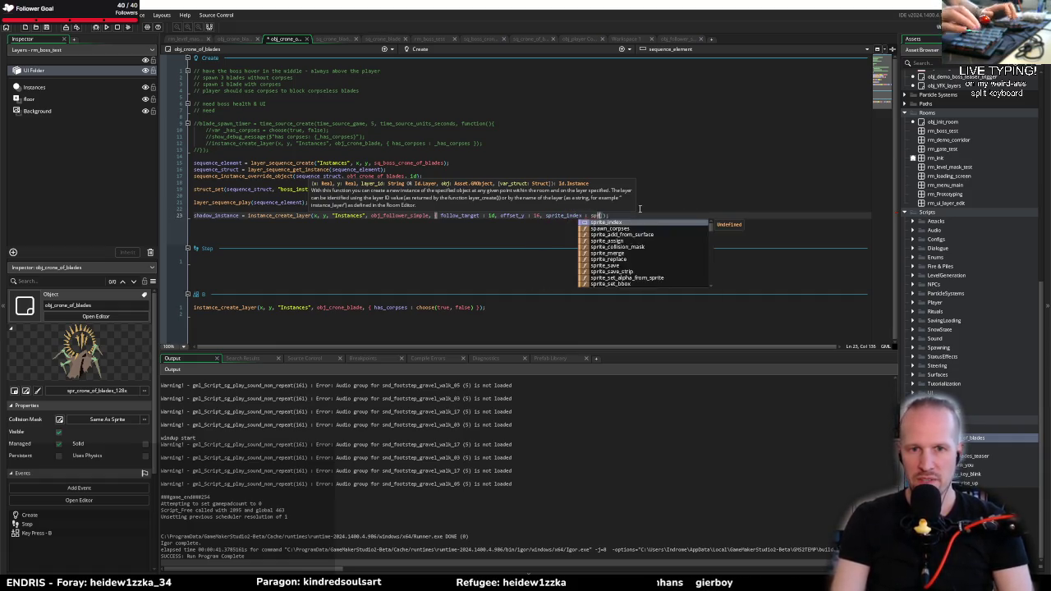
{"action": "type", "text": "_"}
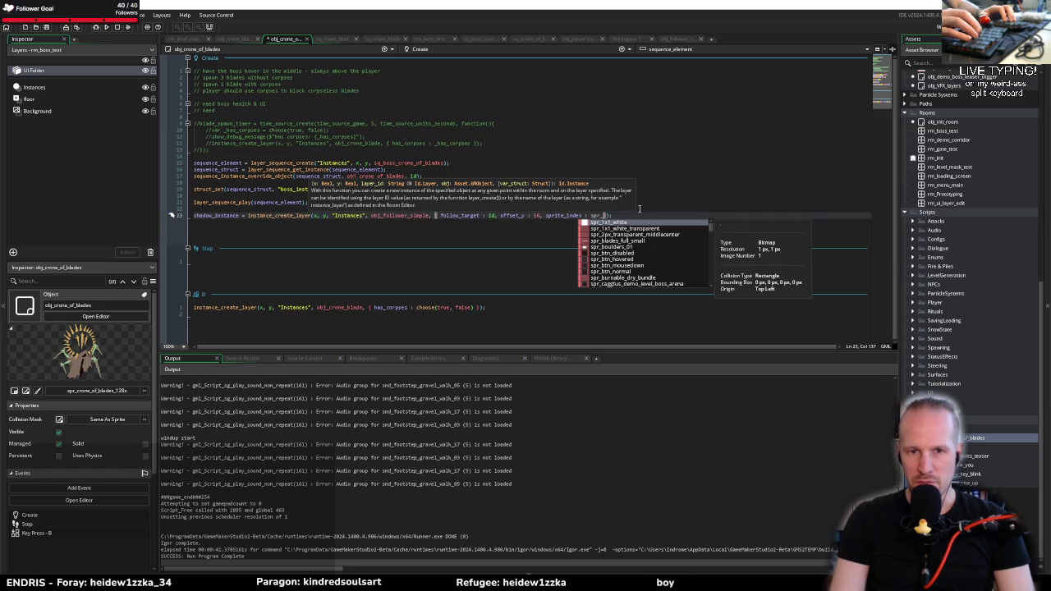
{"action": "key", "text": "Down"}
{"action": "key", "text": "Down"}
{"action": "key", "text": "Down"}
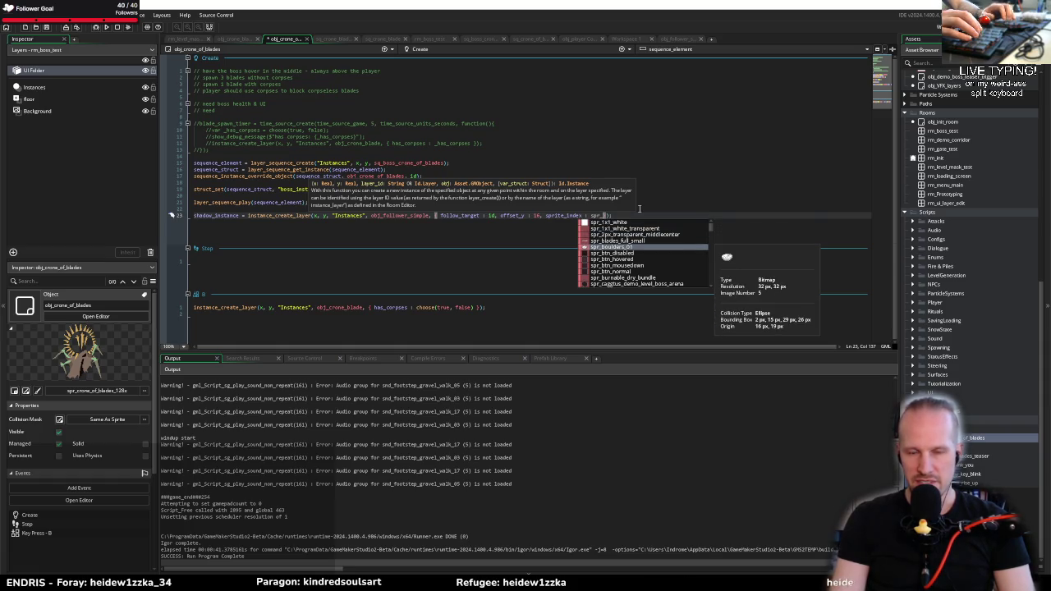
{"action": "type", "text": "ro"}
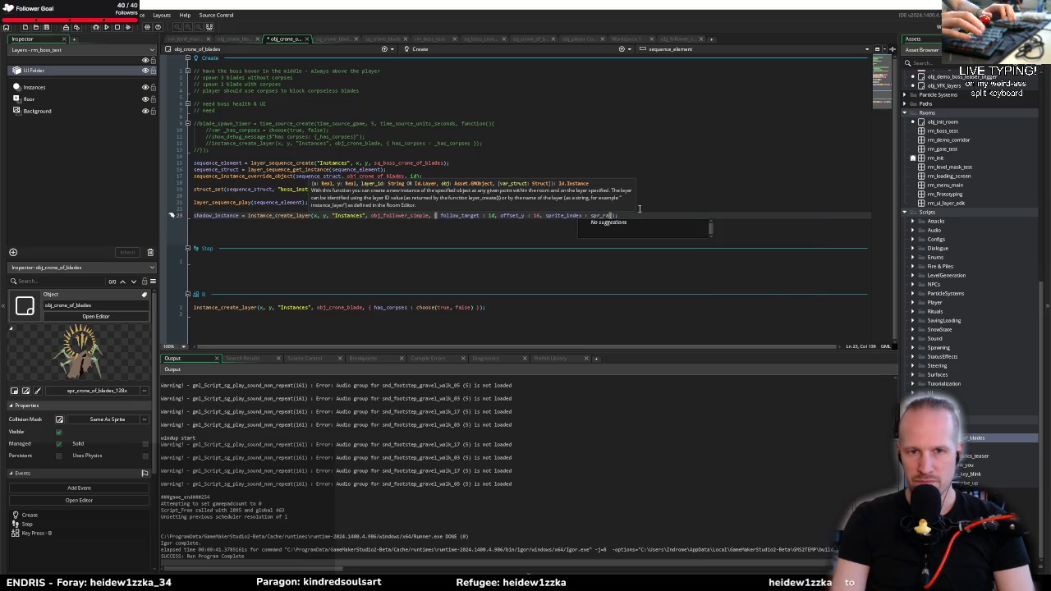
{"action": "key", "text": "BackSpace"}
{"action": "type", "text": "r"}
{"action": "key", "text": "BackSpace"}
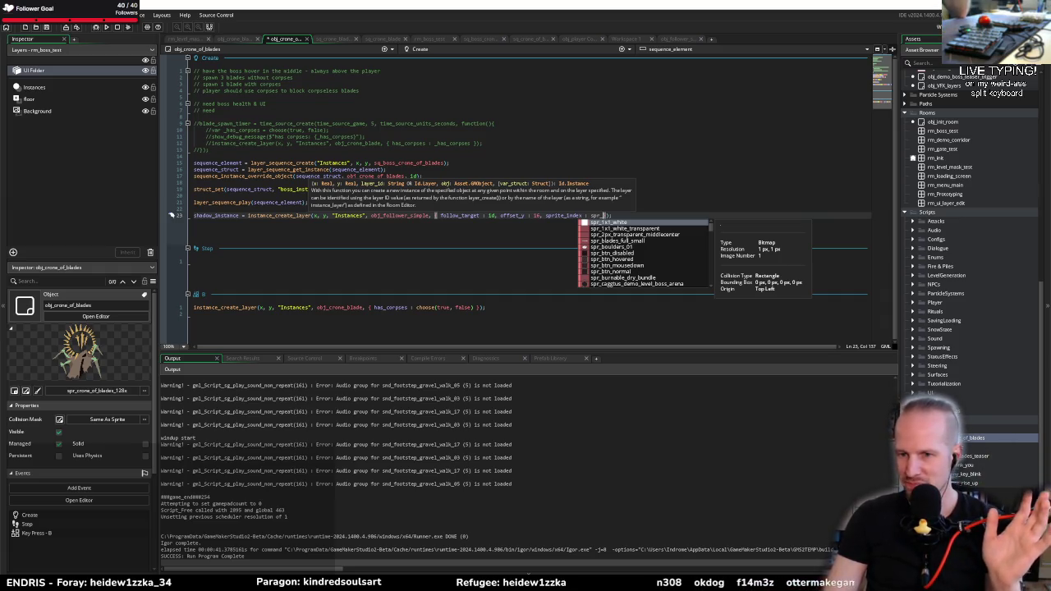
{"action": "key", "text": "Escape"}
Browse the CollisionShapes sprites, previewing the 16x16 and 32x32 collision circle sprites
{"action": "scroll", "coordinate": [952, 131], "scroll_direction": "down", "scroll_amount": 10}
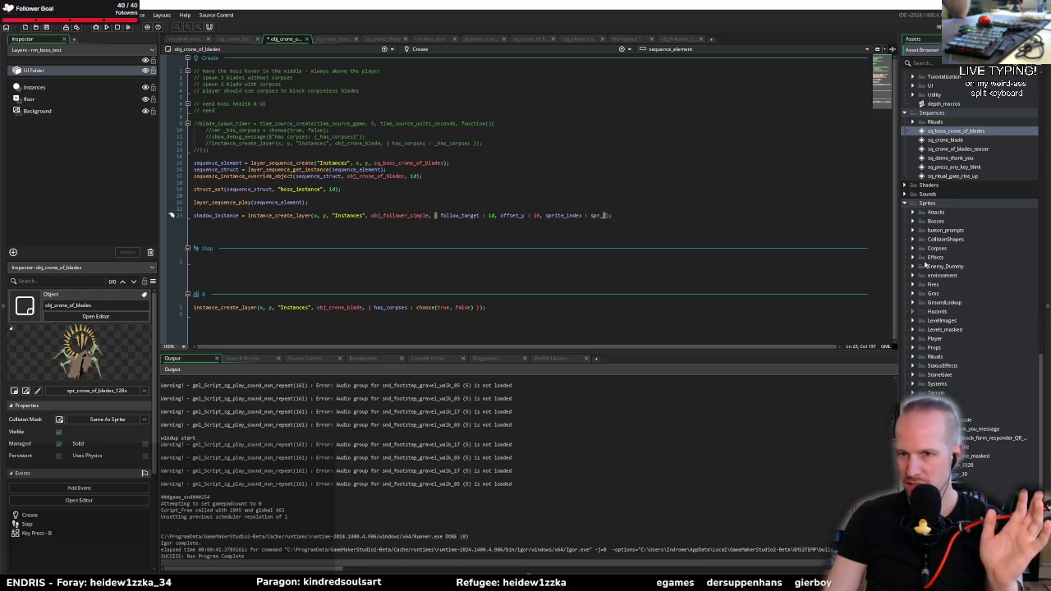
{"action": "left_click", "coordinate": [912, 239]}
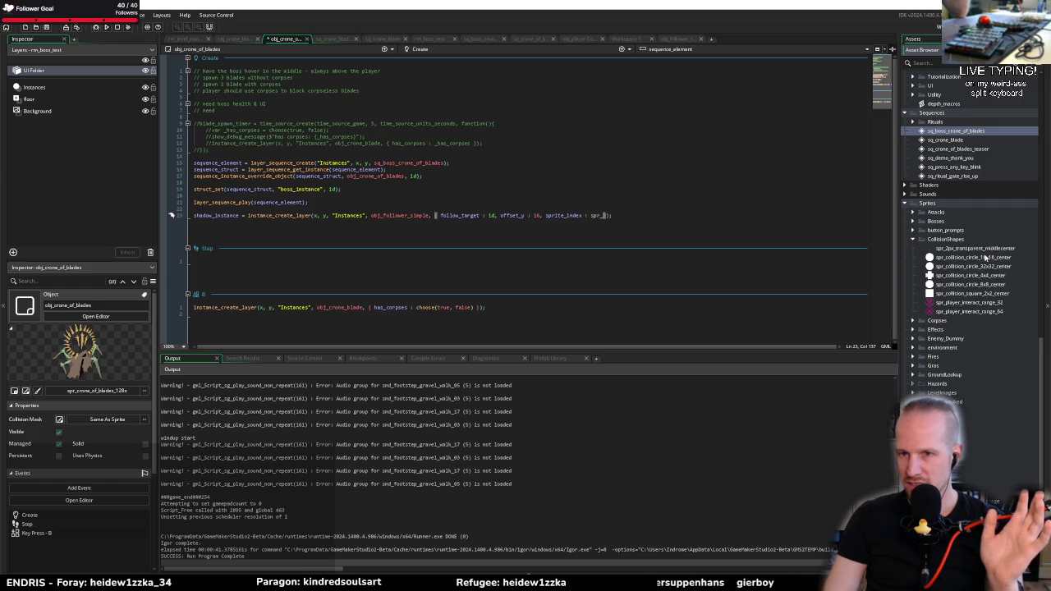
{"action": "left_click", "coordinate": [972, 257]}
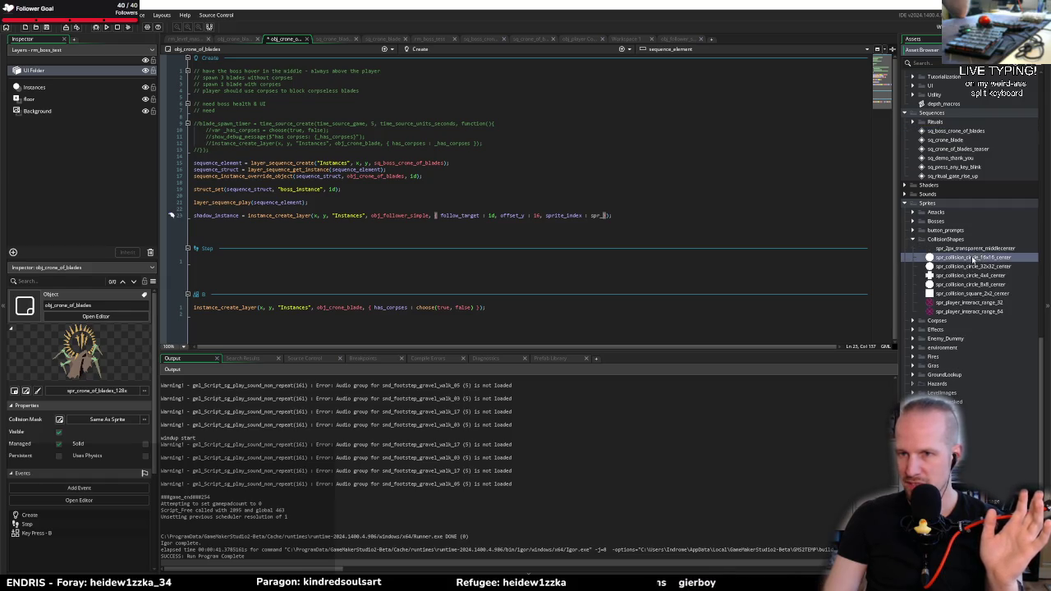
{"action": "left_click", "coordinate": [478, 237]}
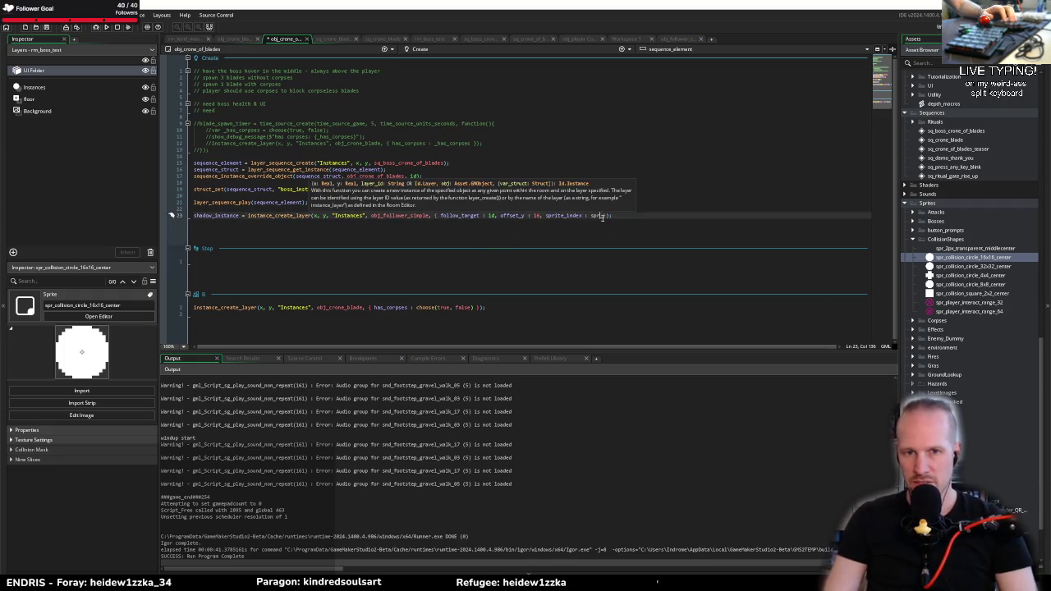
{"action": "left_click", "coordinate": [989, 266]}
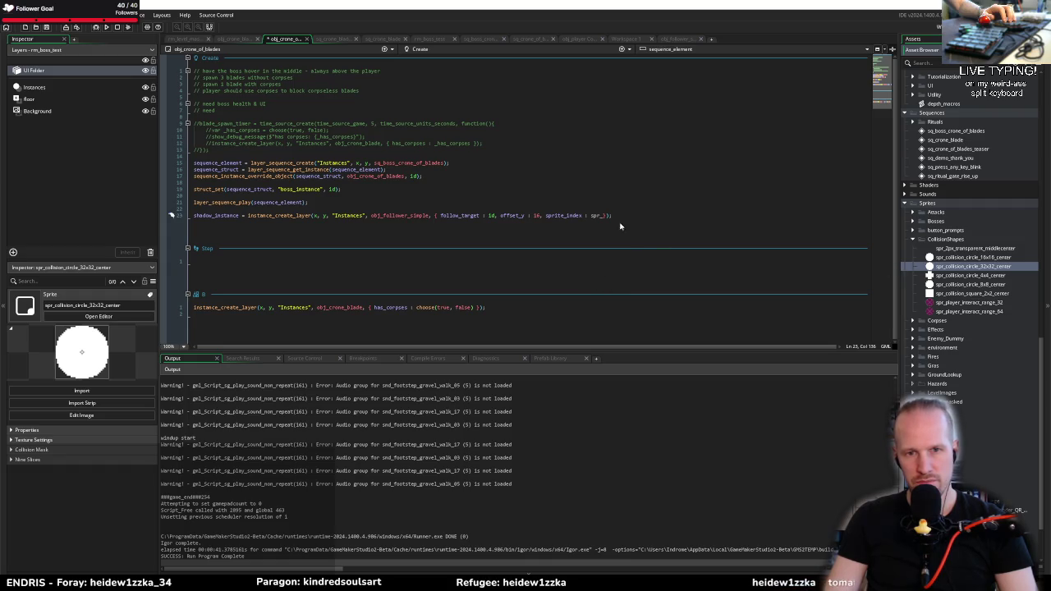
Set sprite_index to spr_collision_circle_32x32_center, mask_index to -1 and image_alpha to 0.3
{"action": "key", "text": "Right"}
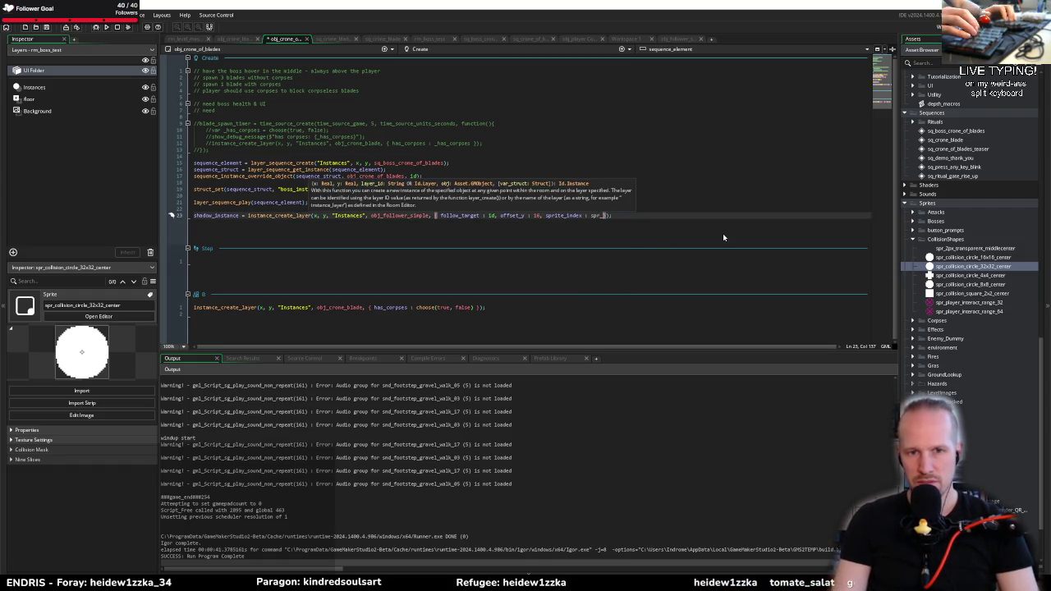
{"action": "type", "text": "coll"}
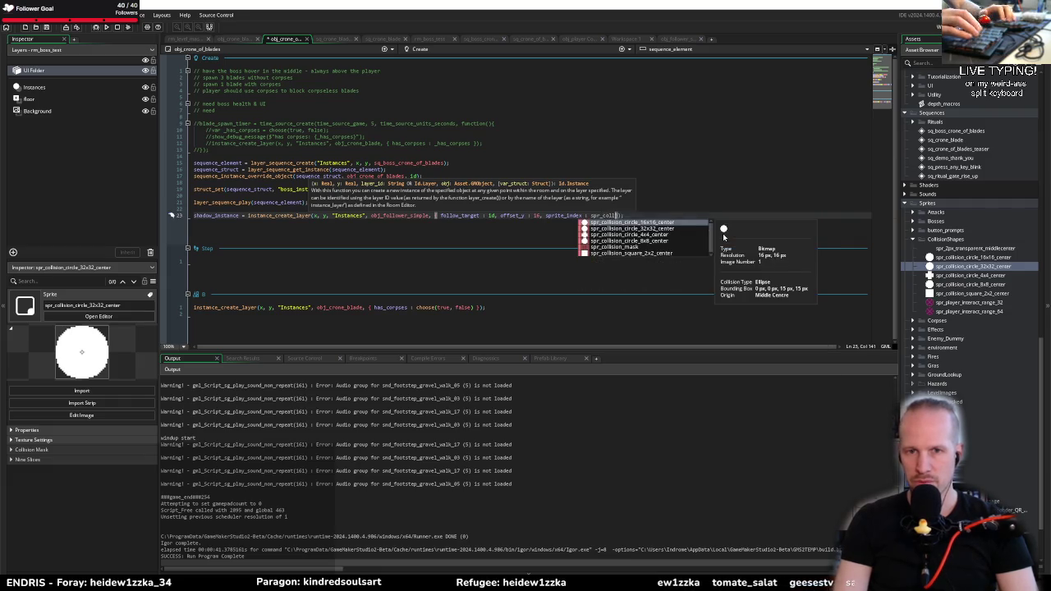
{"action": "key", "text": "Down"}
{"action": "key", "text": "Return"}
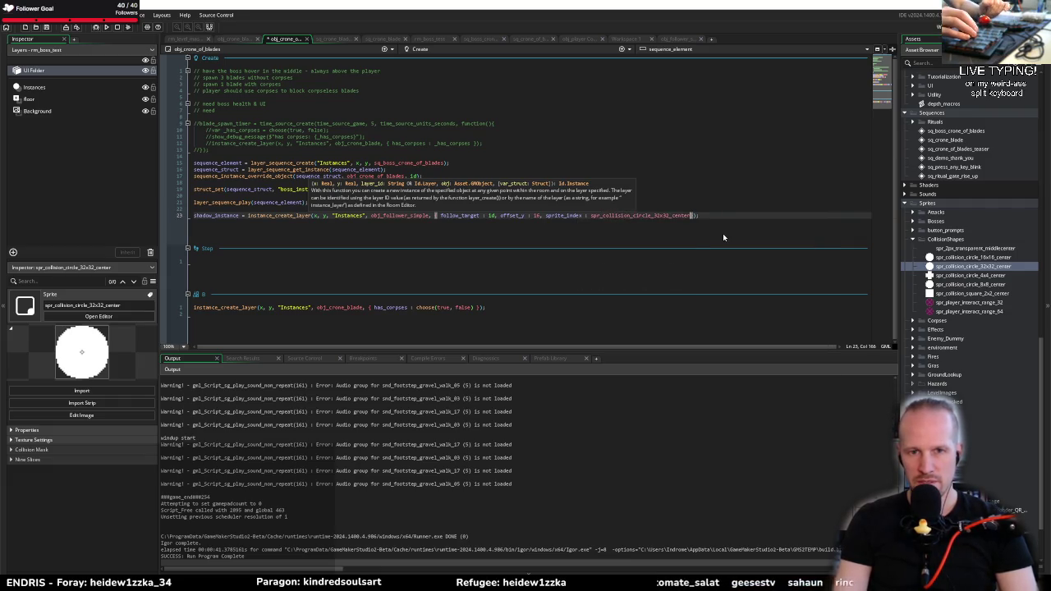
{"action": "type", "text": ": "}
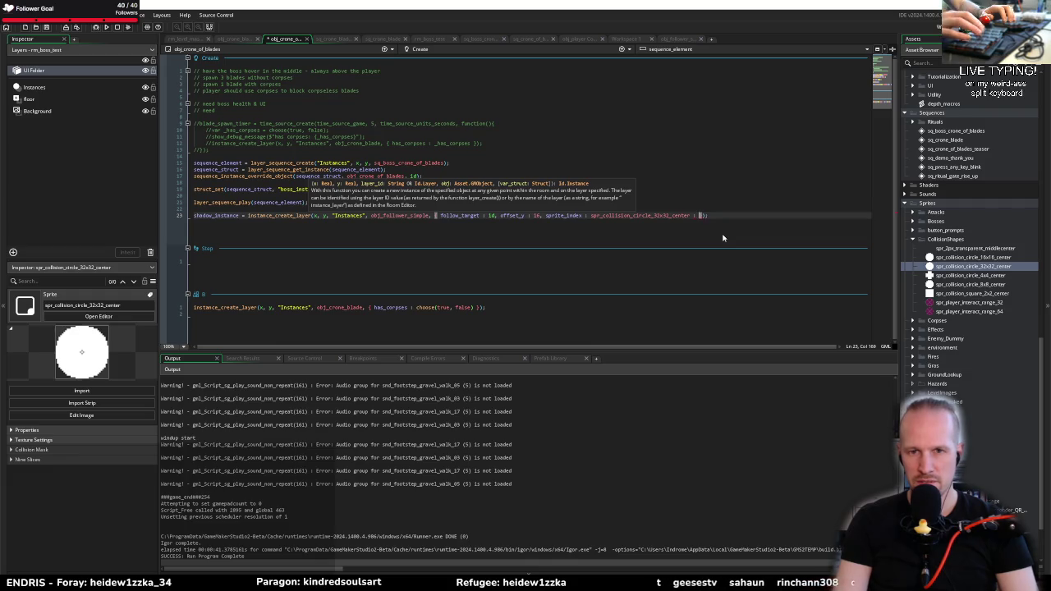
{"action": "type", "text": "mask"}
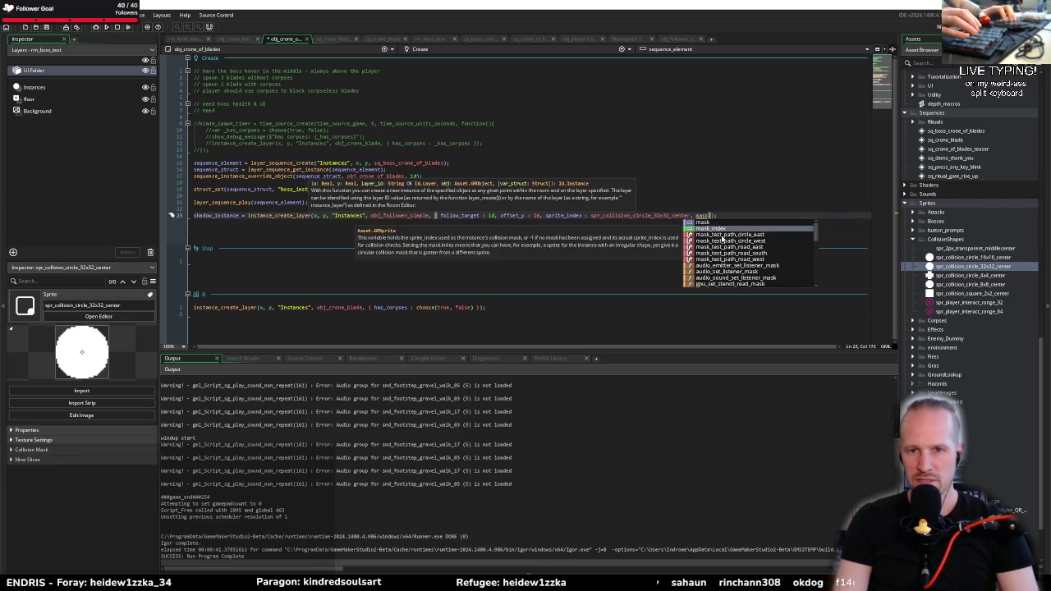
{"action": "key", "text": "Return"}
{"action": "type", "text": ": -1"}
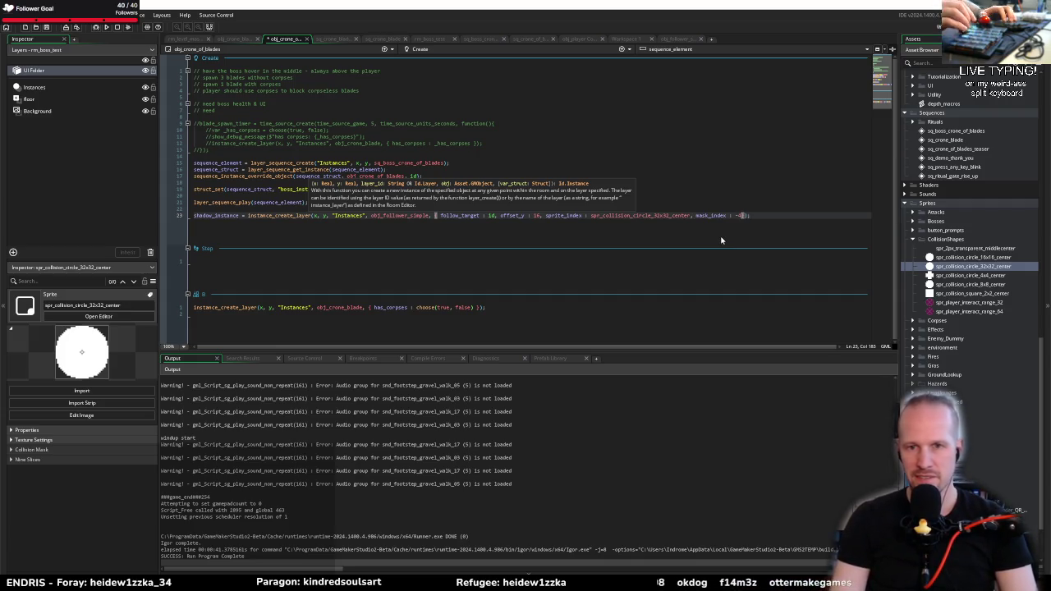
{"action": "type", "text": ", "}
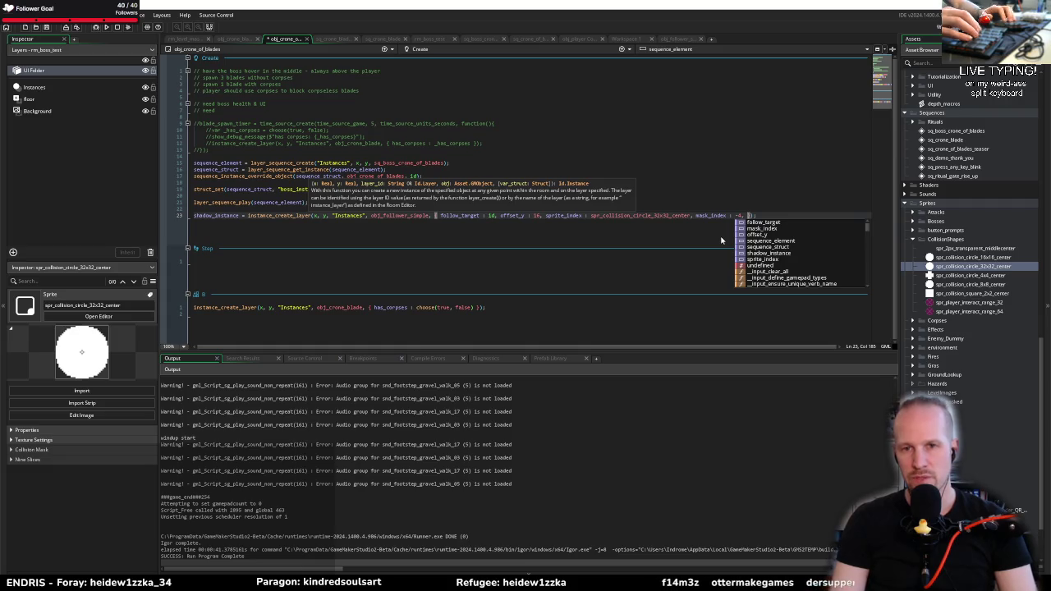
{"action": "type", "text": "image_alpha"}
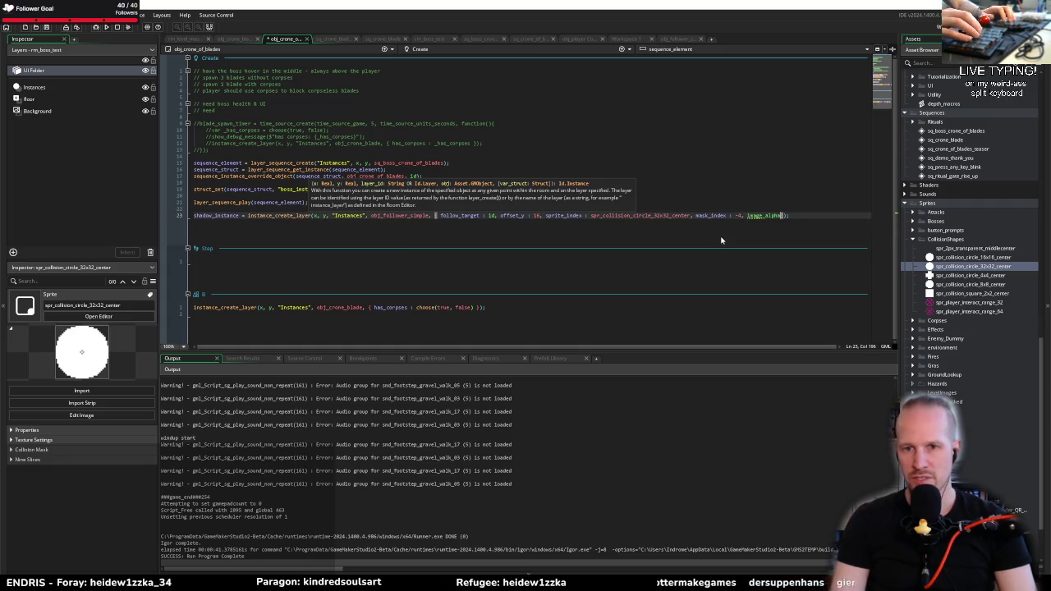
{"action": "type", "text": " : 0."}
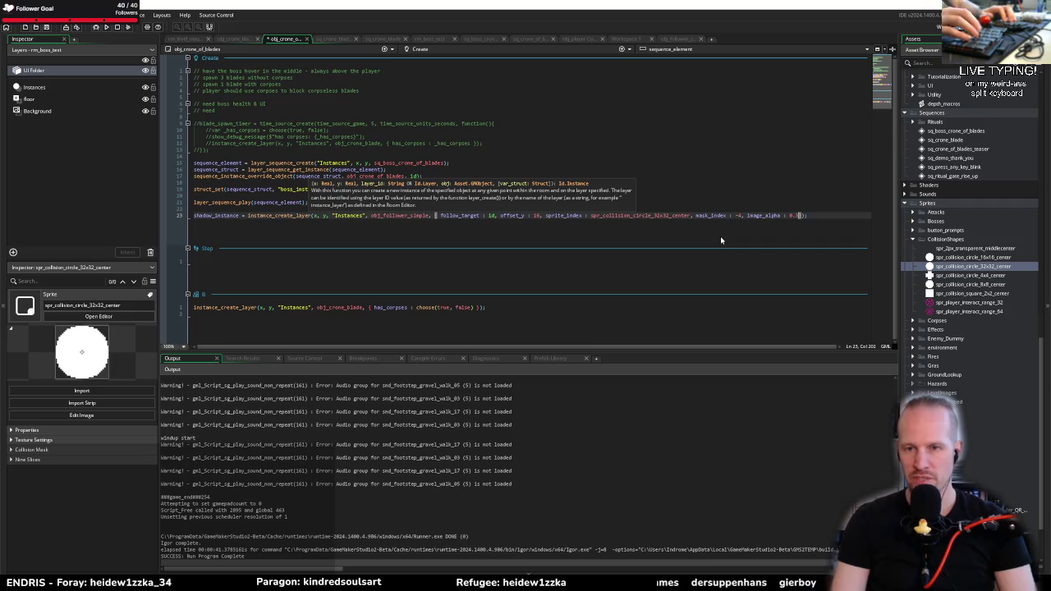
{"action": "type", "text": "3 "}
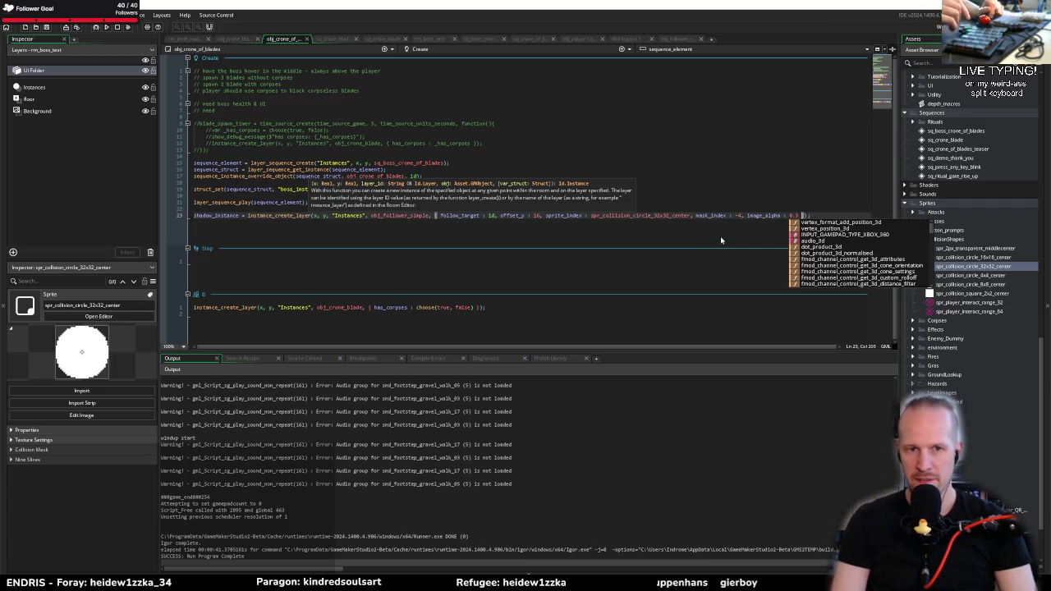
{"action": "type", "text": "}"}
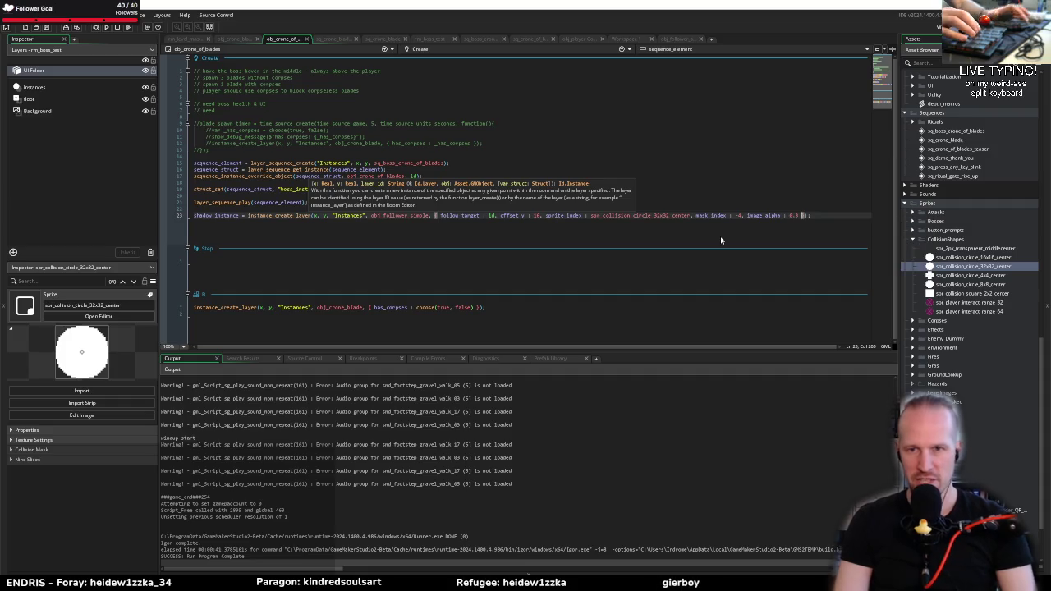